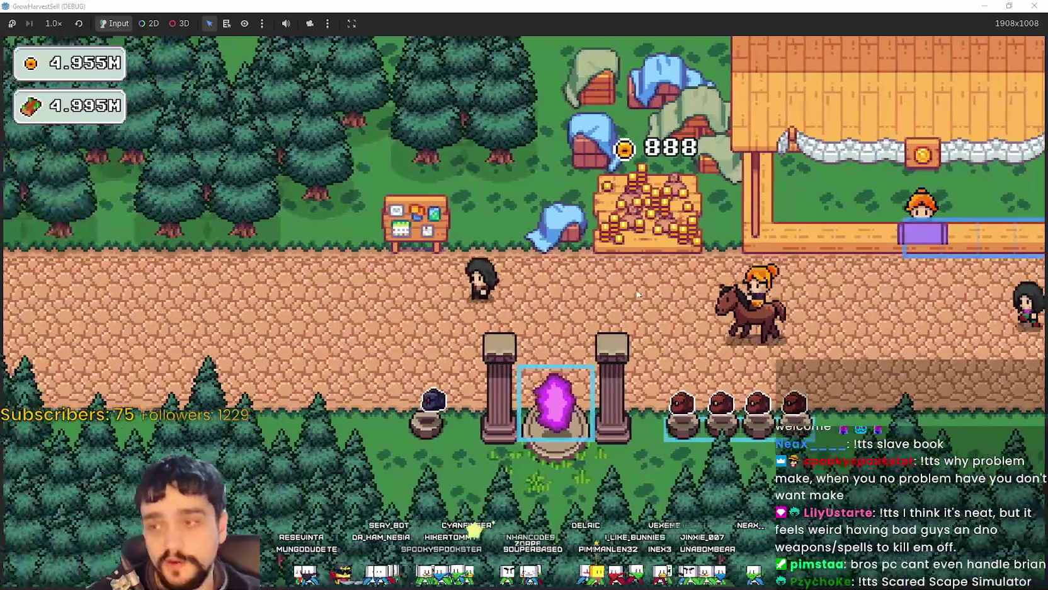
Step: In the prestige skill tree, max Barrier Energy I to 10/10 and Deep Barrier to 3/3
{"action": "key", "text": "Tab"}
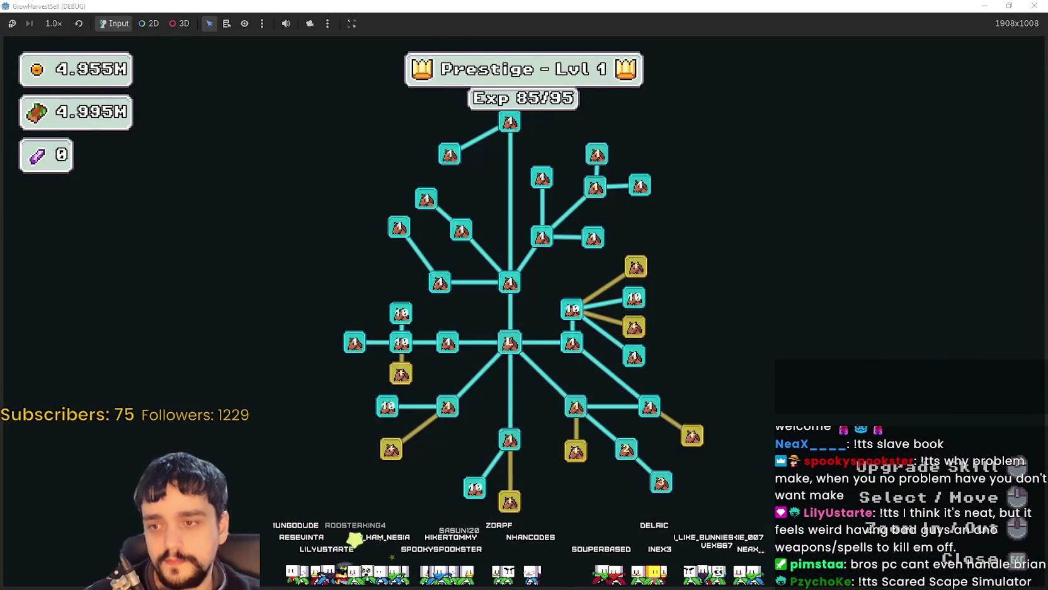
{"action": "scroll", "coordinate": [607, 471], "scroll_direction": "up", "scroll_amount": 3}
{"action": "mouse_move", "coordinate": [616, 391]}
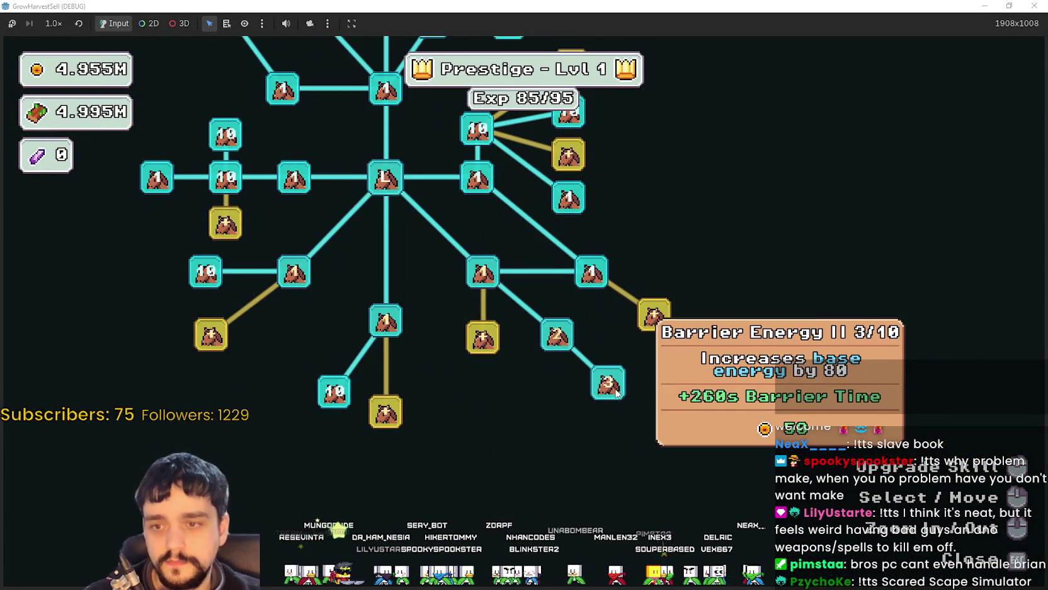
{"action": "left_click", "coordinate": [558, 340]}
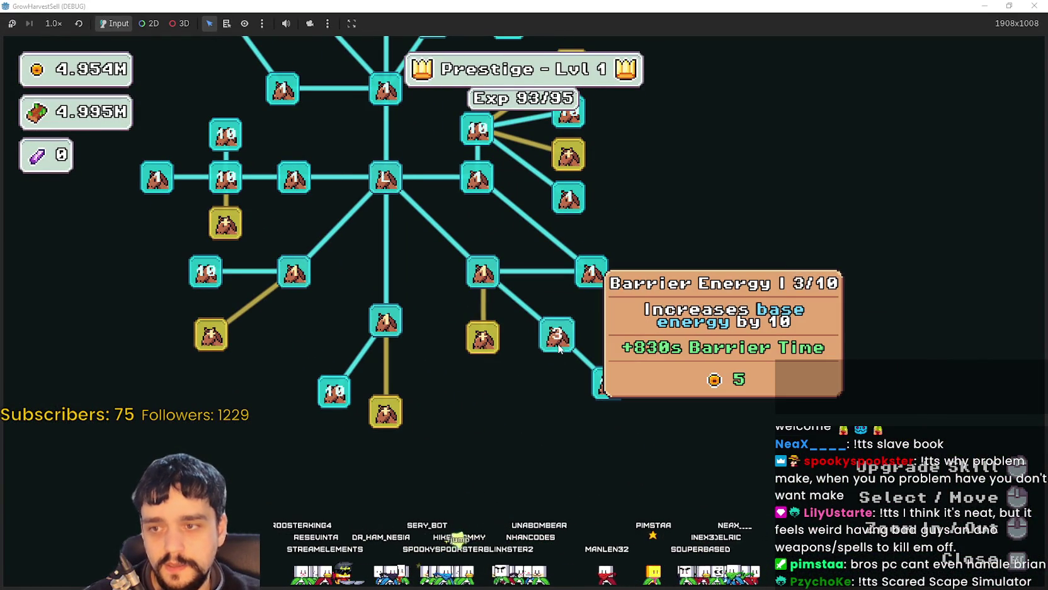
{"action": "double_click", "coordinate": [557, 341]}
{"action": "left_click", "coordinate": [484, 337]}
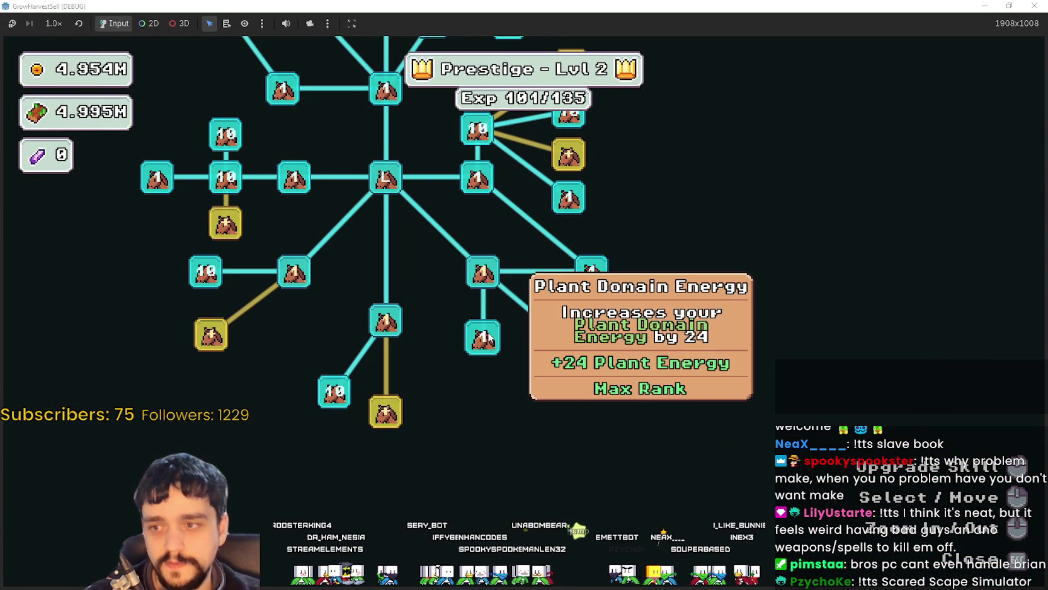
{"action": "double_click", "coordinate": [487, 279]}
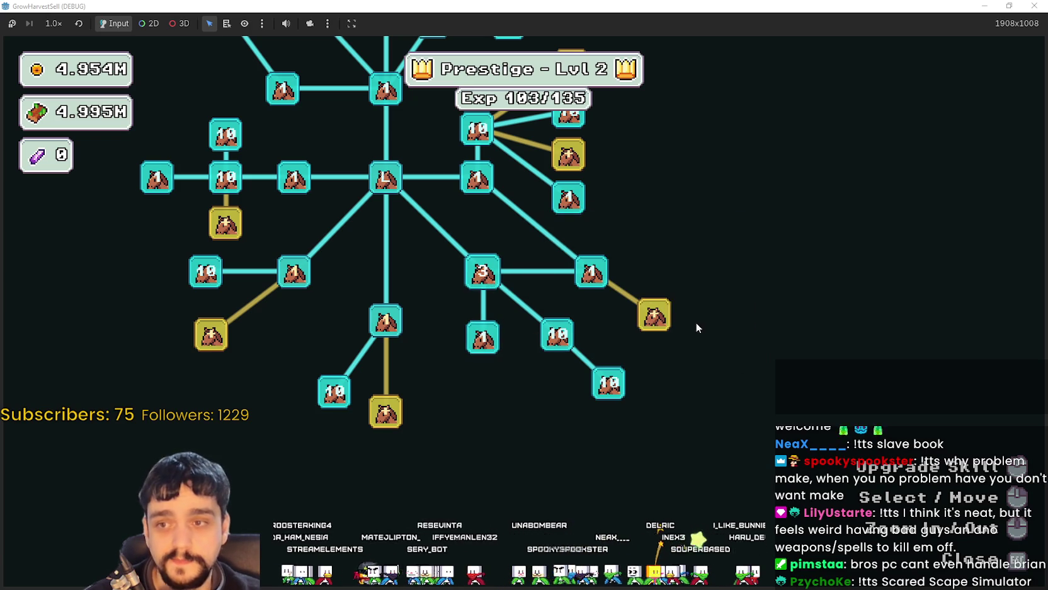
{"action": "left_click", "coordinate": [652, 312]}
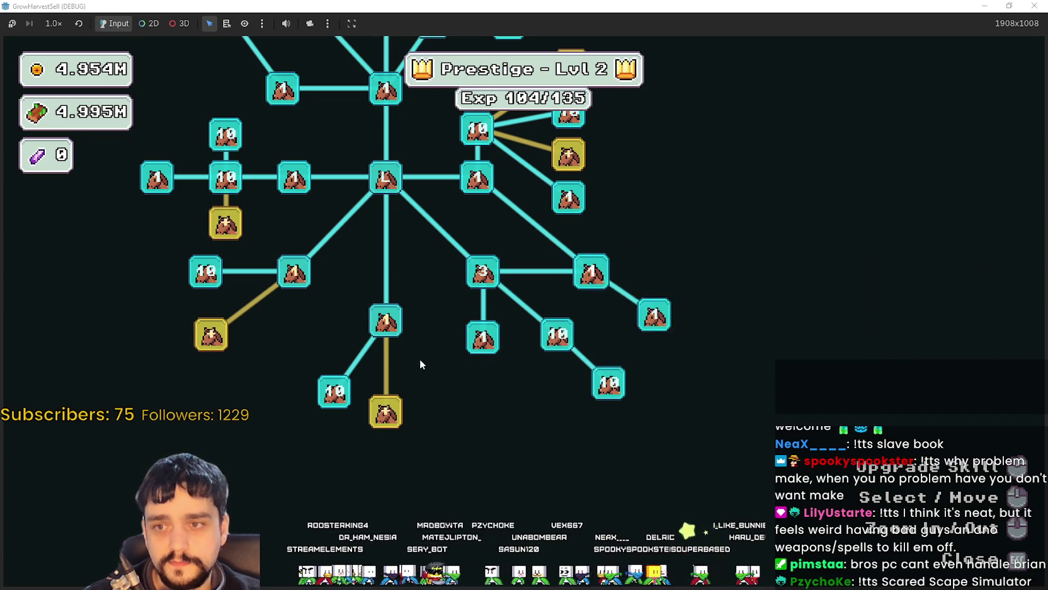
Step: Return to the village, use the portal's stage selection and travel to Stage 1
{"action": "key", "text": "Escape"}
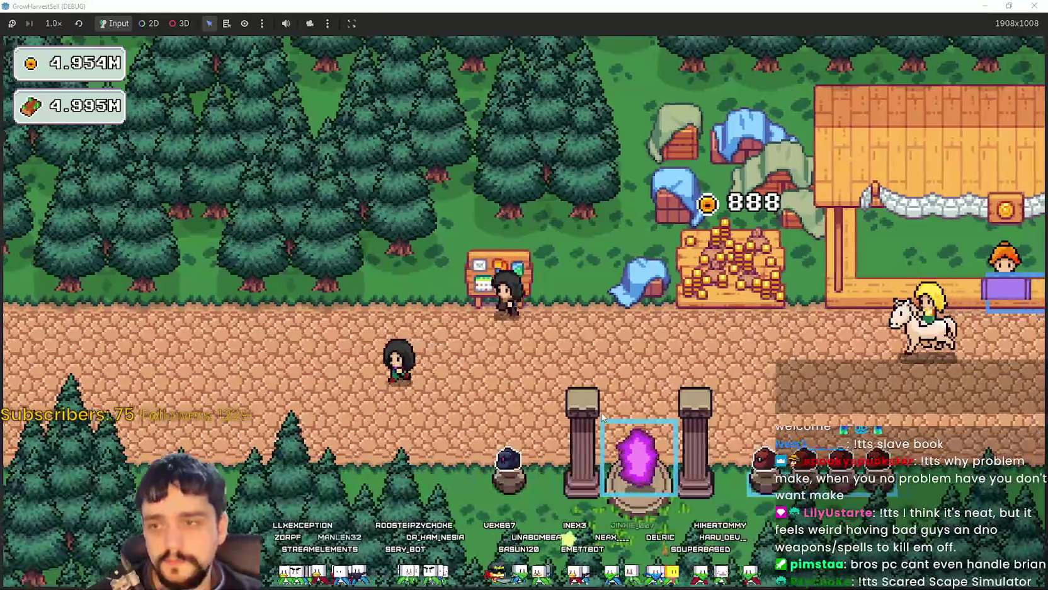
{"action": "key", "text": "e"}
{"action": "key", "text": "Escape"}
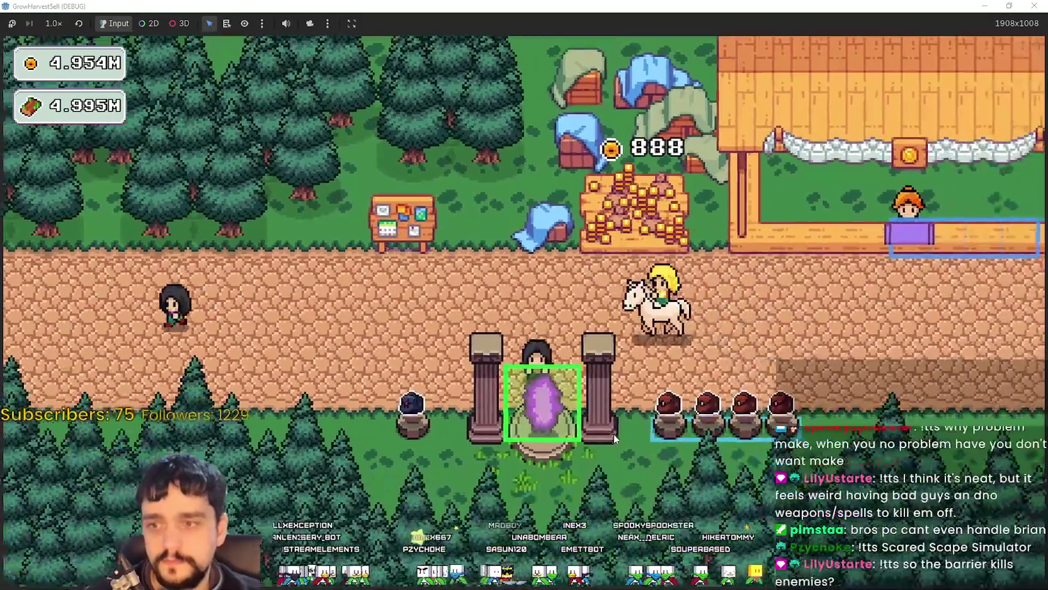
{"action": "key", "text": "e"}
{"action": "left_click", "coordinate": [367, 180]}
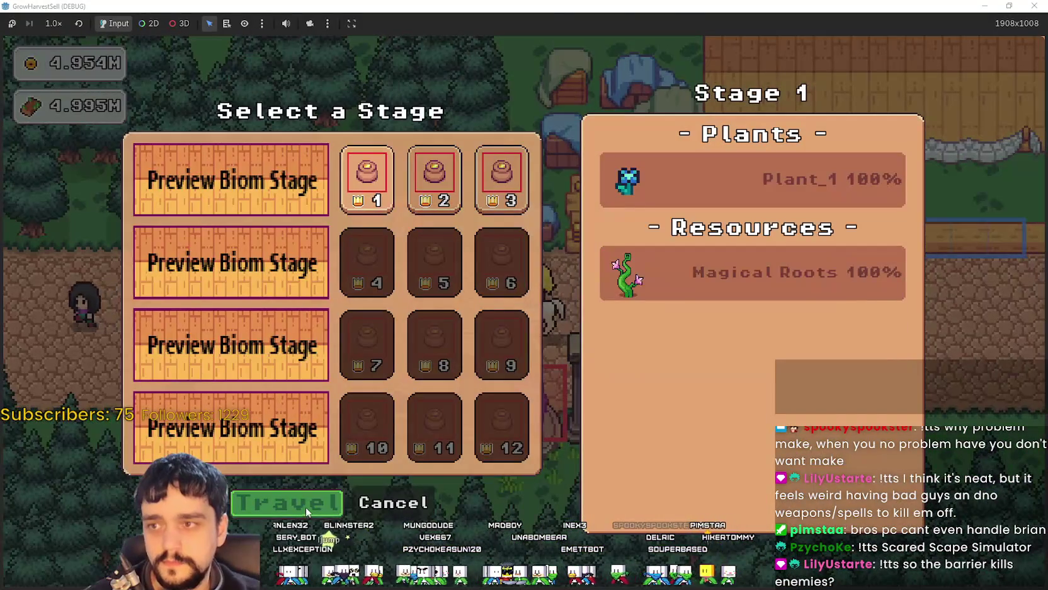
{"action": "left_click", "coordinate": [287, 502]}
Step: Walk the character right and down through the forest, then back up toward the portal tree
{"action": "key", "text": "d"}
{"action": "key", "text": "s"}
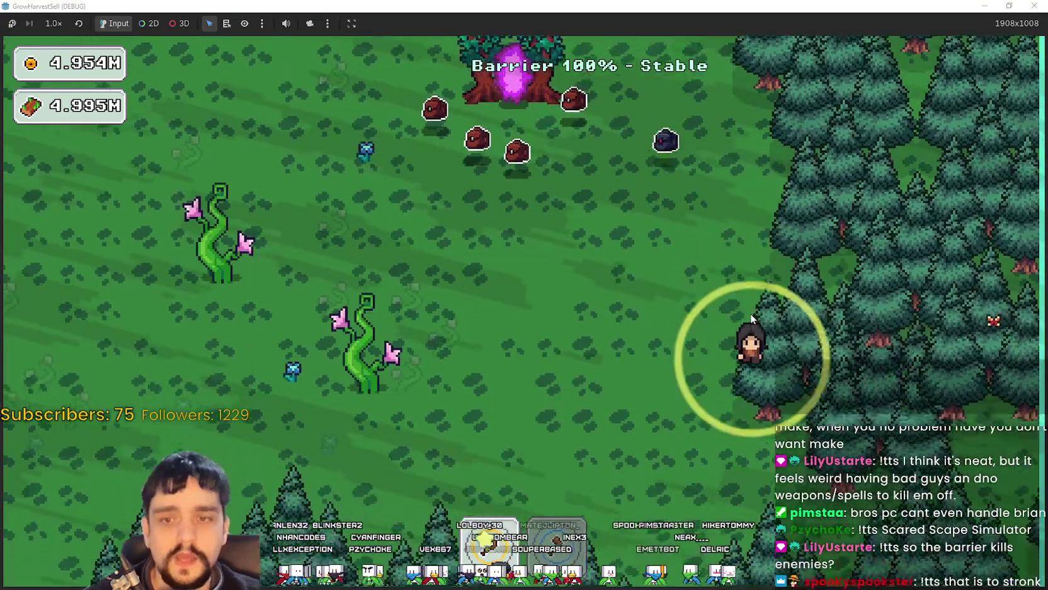
{"action": "key", "text": "w"}
{"action": "key", "text": "d"}
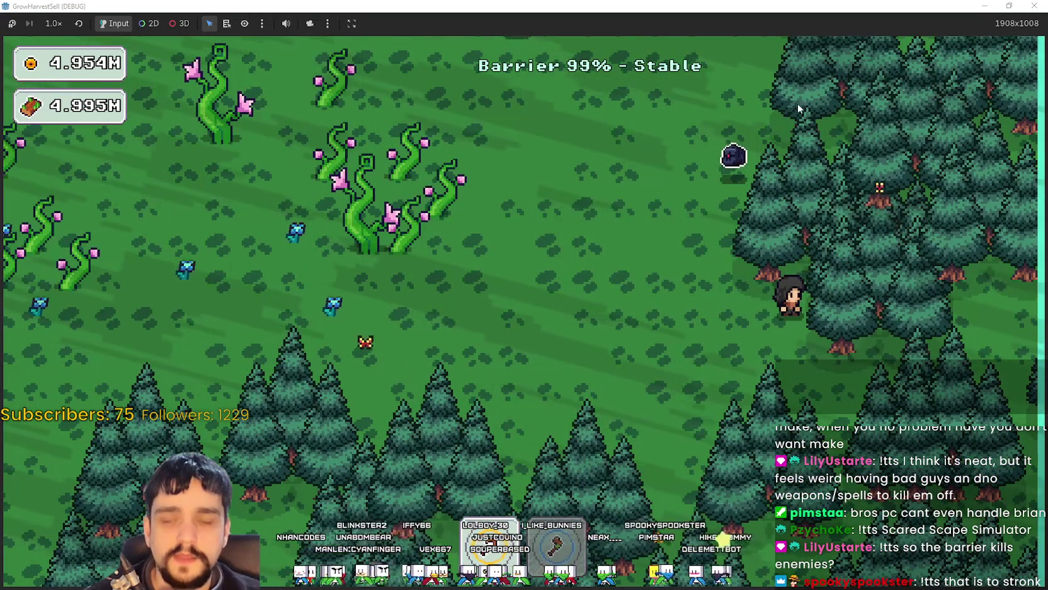
{"action": "key", "text": "s"}
{"action": "key", "text": "d"}
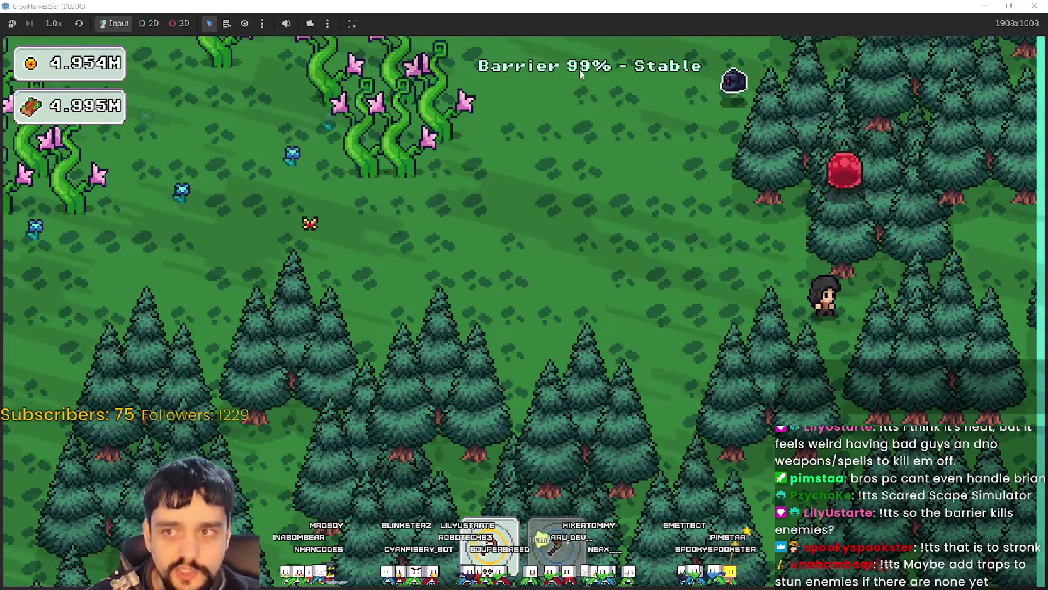
{"action": "key", "text": "a"}
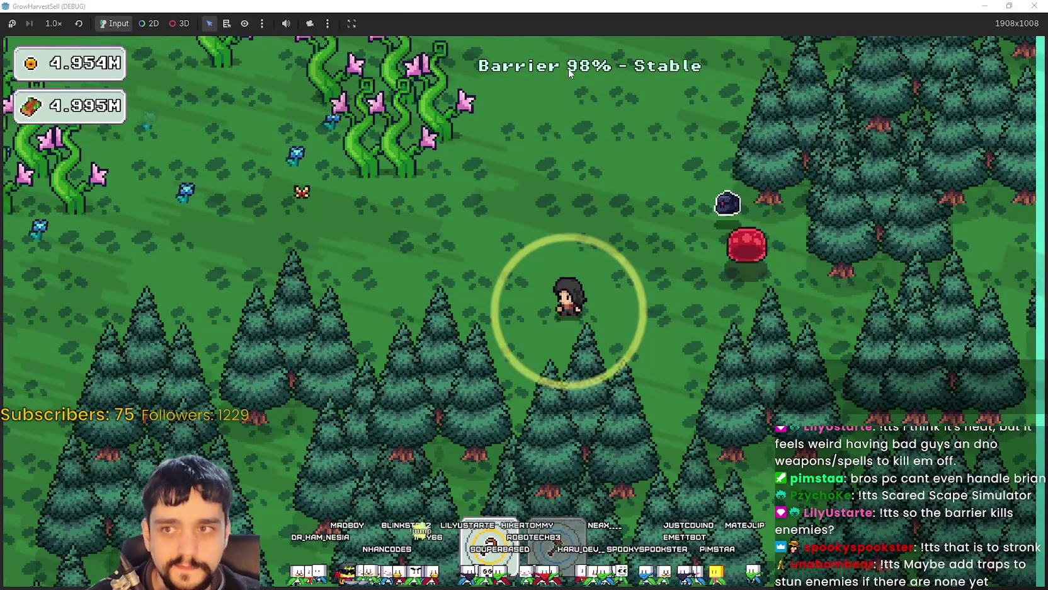
{"action": "key", "text": "w"}
{"action": "key", "text": "d"}
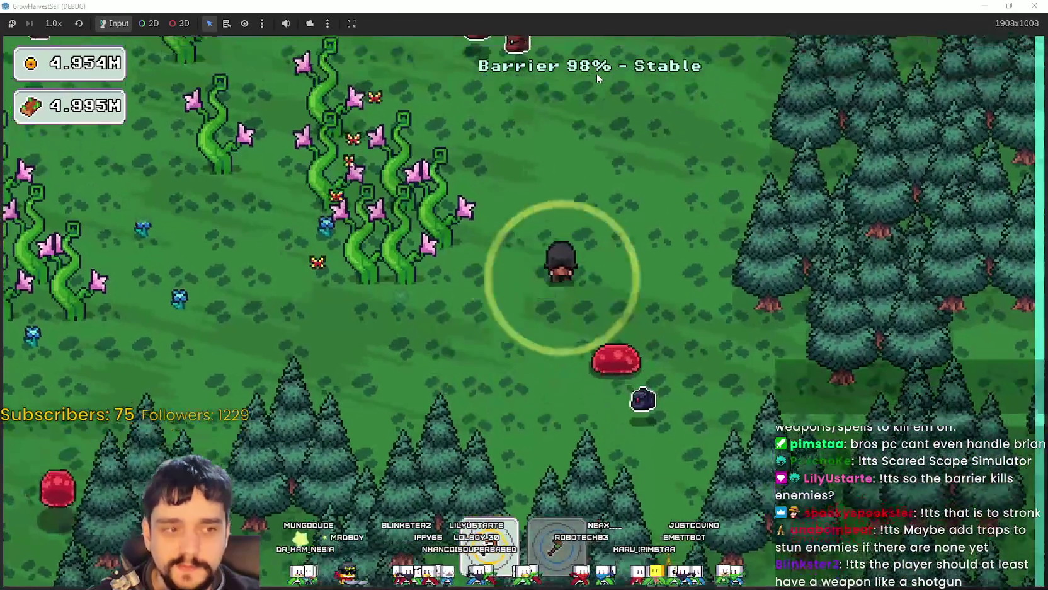
{"action": "key", "text": "a"}
{"action": "key", "text": "s"}
{"action": "key", "text": "d"}
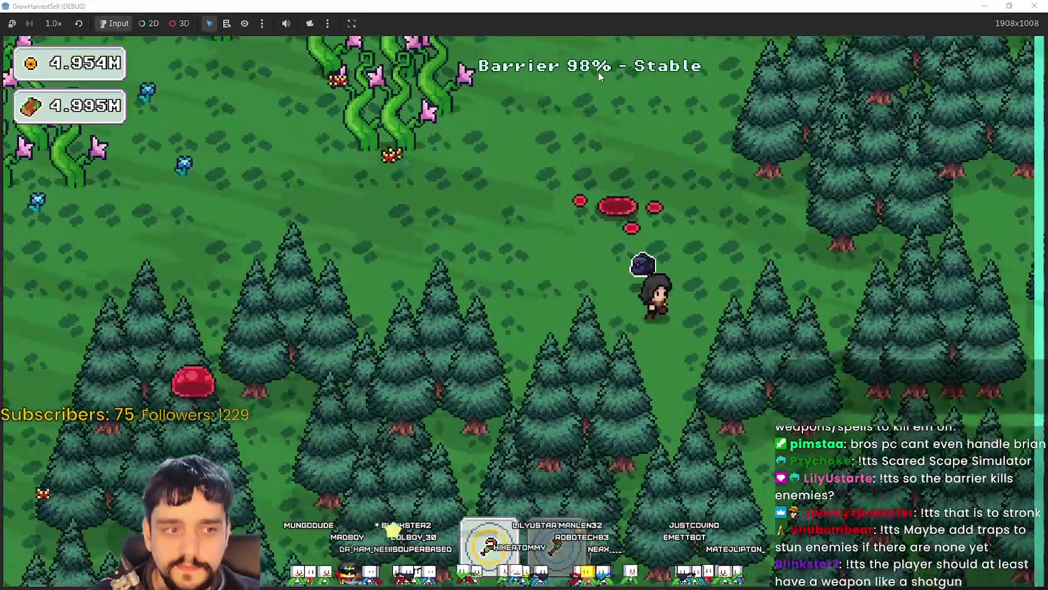
{"action": "key", "text": "w"}
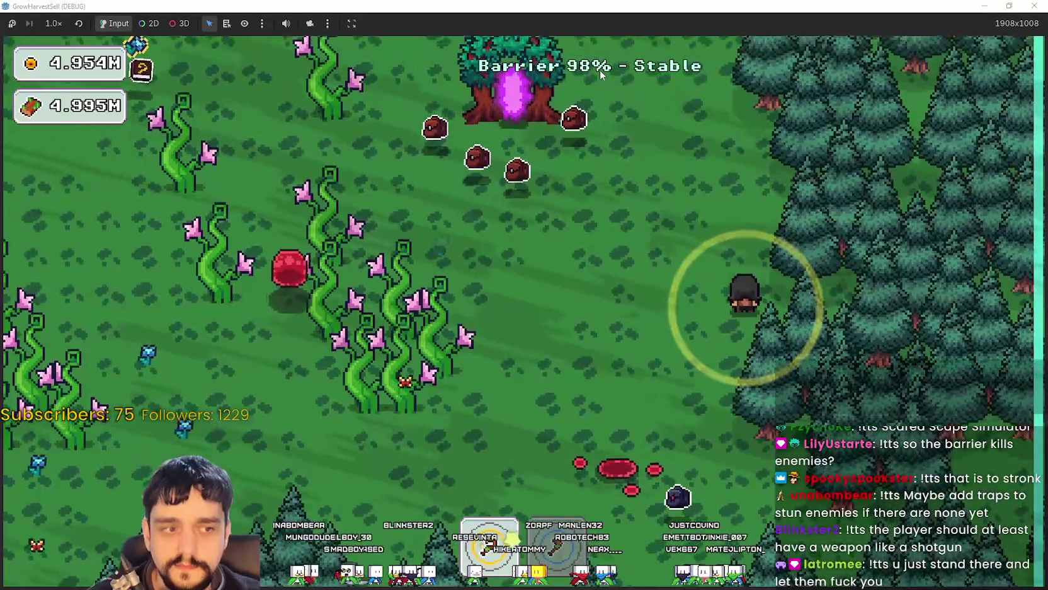
{"action": "key", "text": "d"}
{"action": "key", "text": "w"}
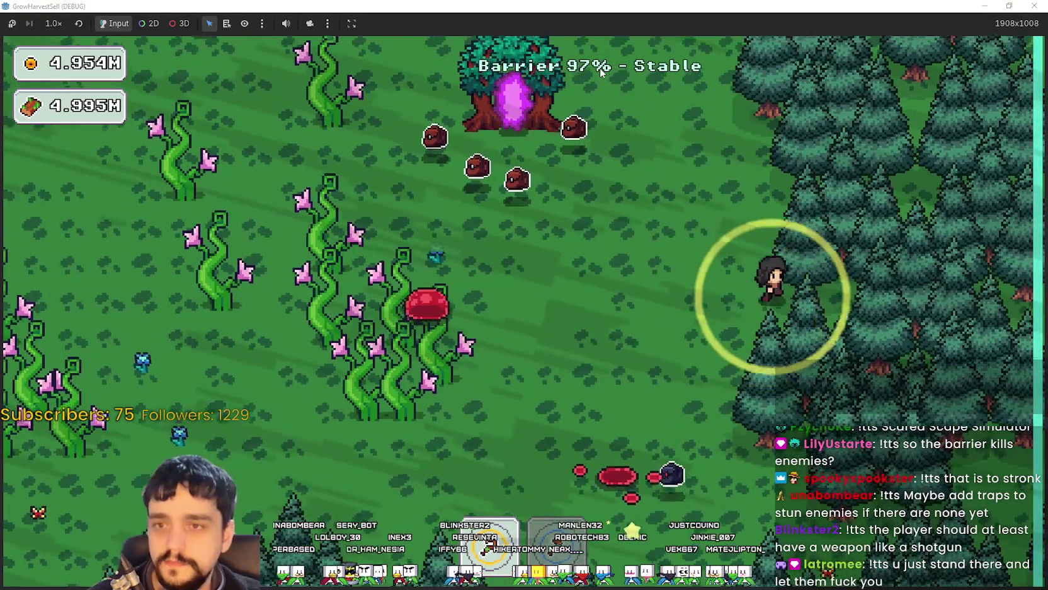
{"action": "key", "text": "w"}
{"action": "key", "text": "a"}
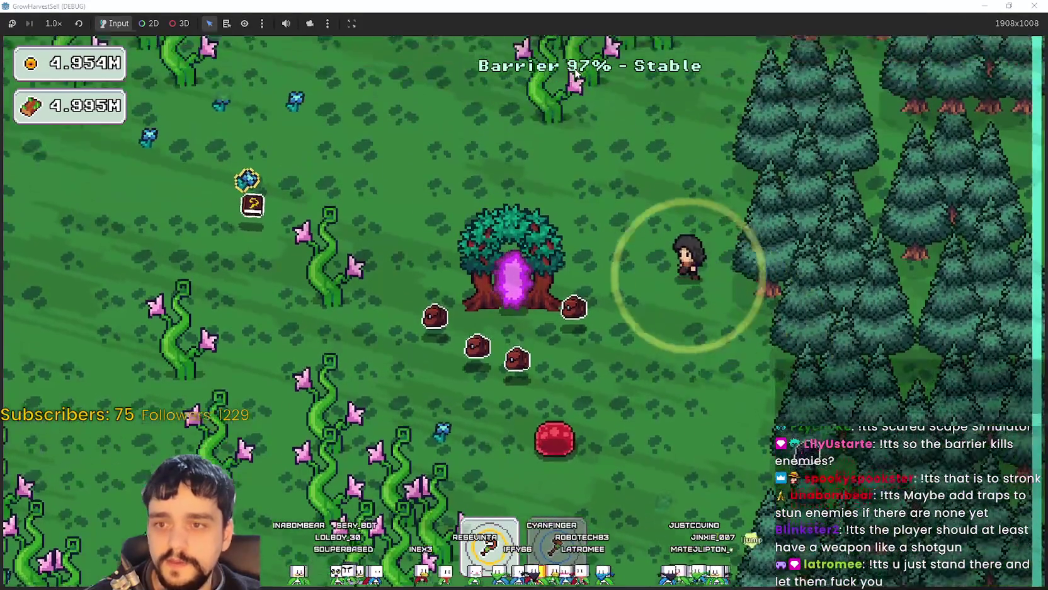
Step: Walk up-left through the vines toward the barrier edge, then back down and right through the vines
{"action": "key", "text": "w"}
{"action": "key", "text": "a"}
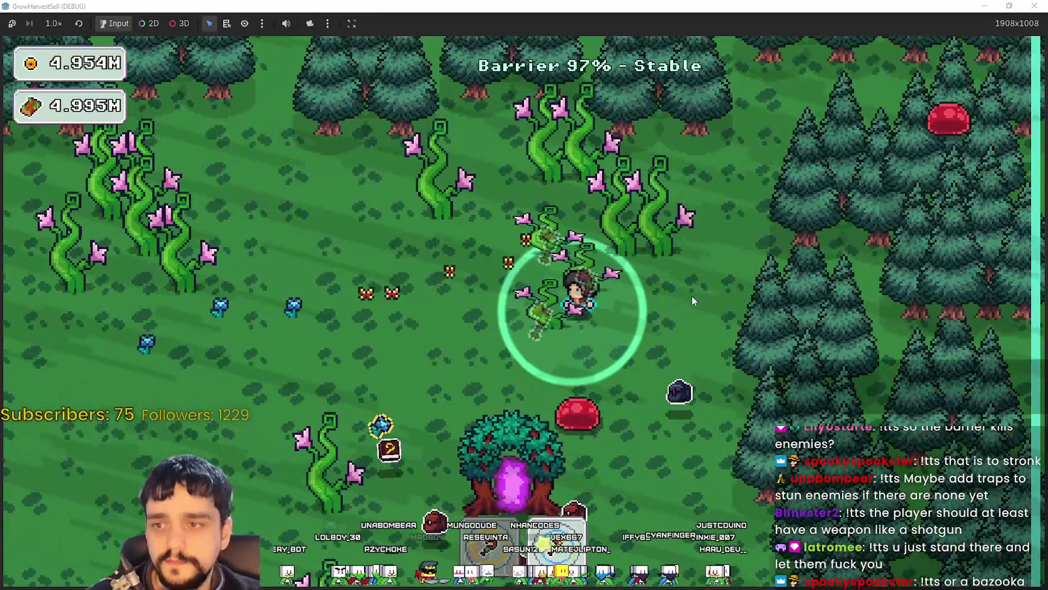
{"action": "key", "text": "w"}
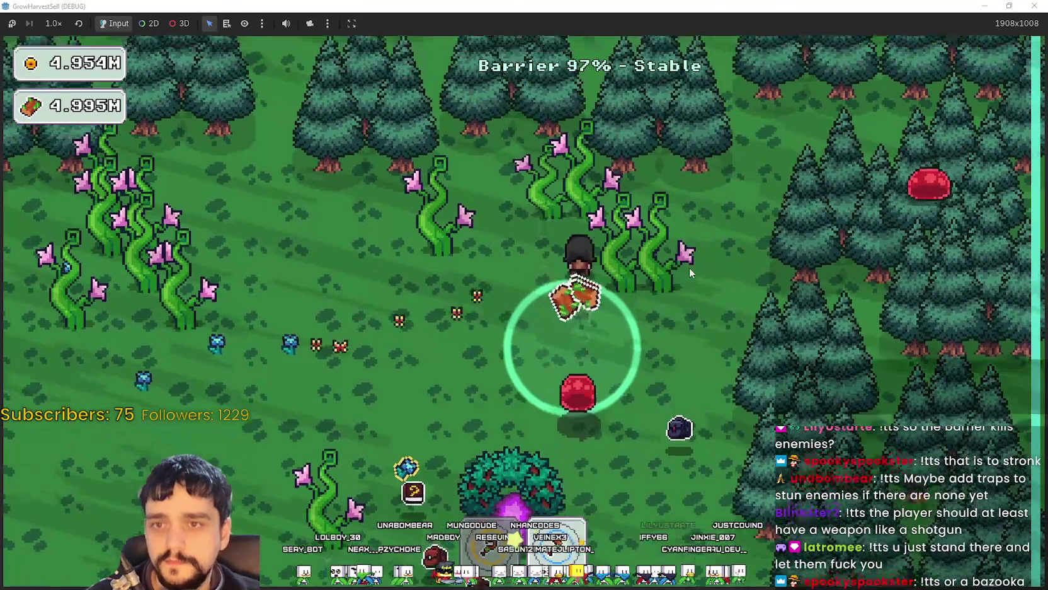
{"action": "key", "text": "a"}
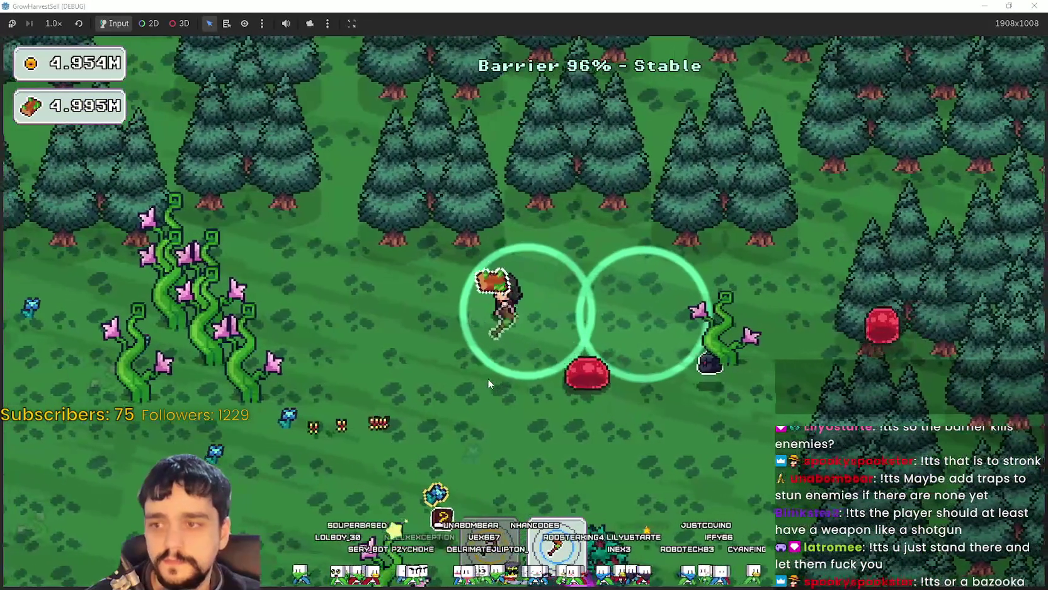
{"action": "key", "text": "a"}
{"action": "key", "text": "w"}
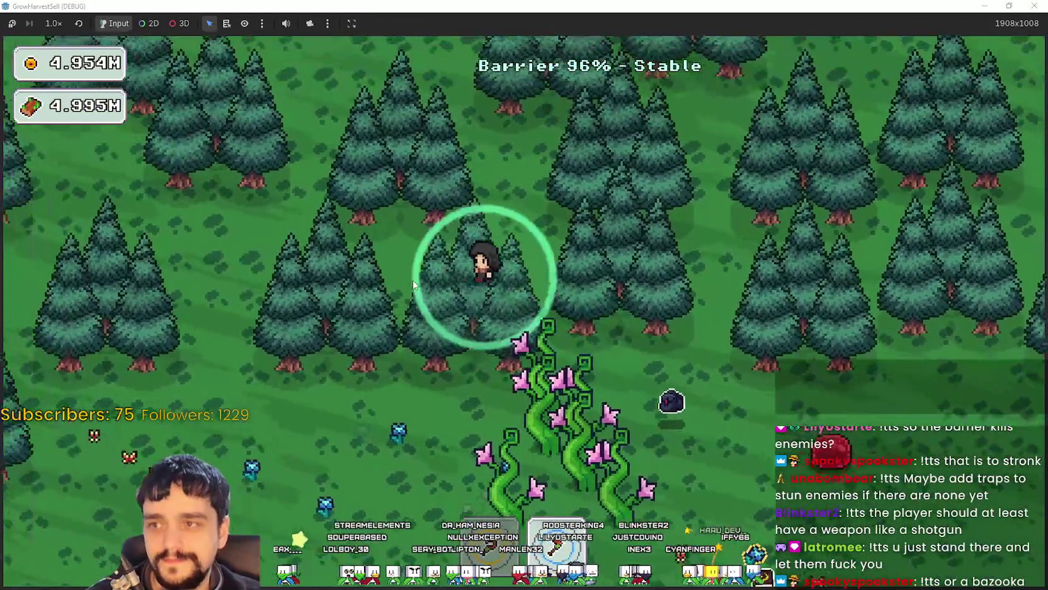
{"action": "key", "text": "w"}
{"action": "key", "text": "a"}
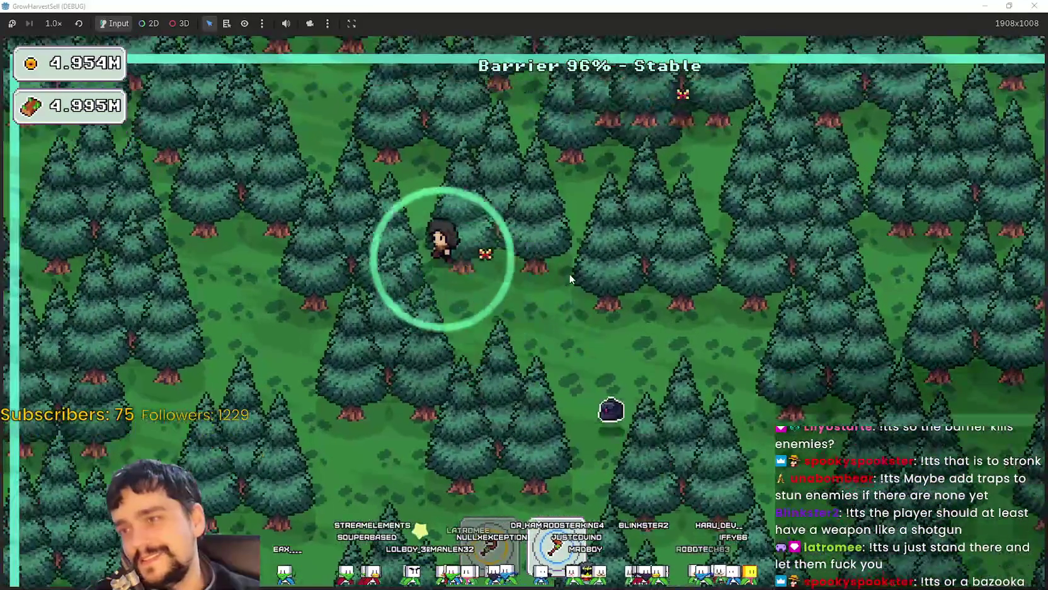
{"action": "key", "text": "s"}
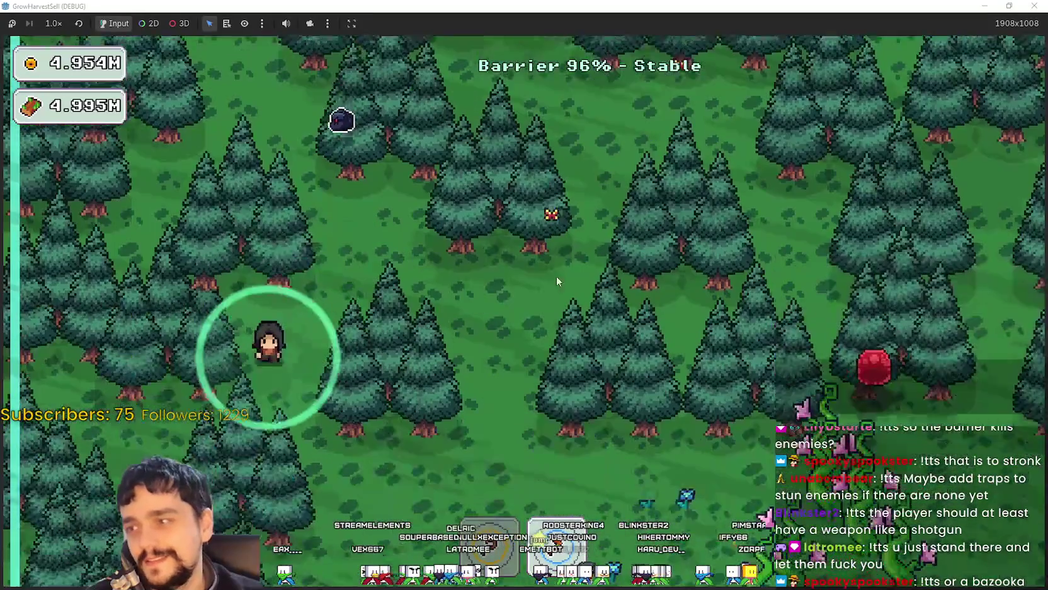
{"action": "key", "text": "s"}
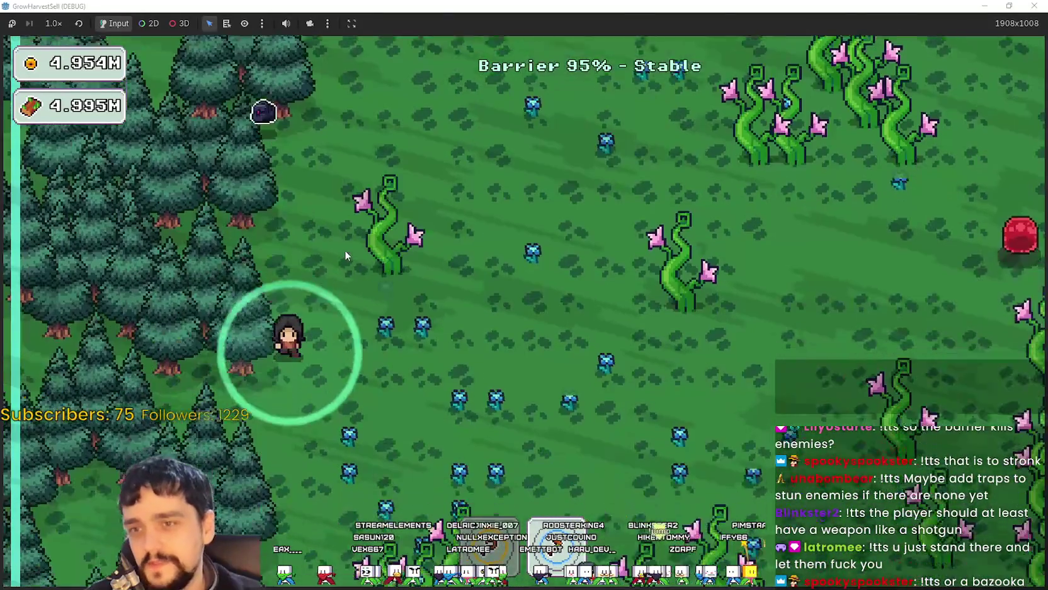
{"action": "key", "text": "d"}
{"action": "key", "text": "w"}
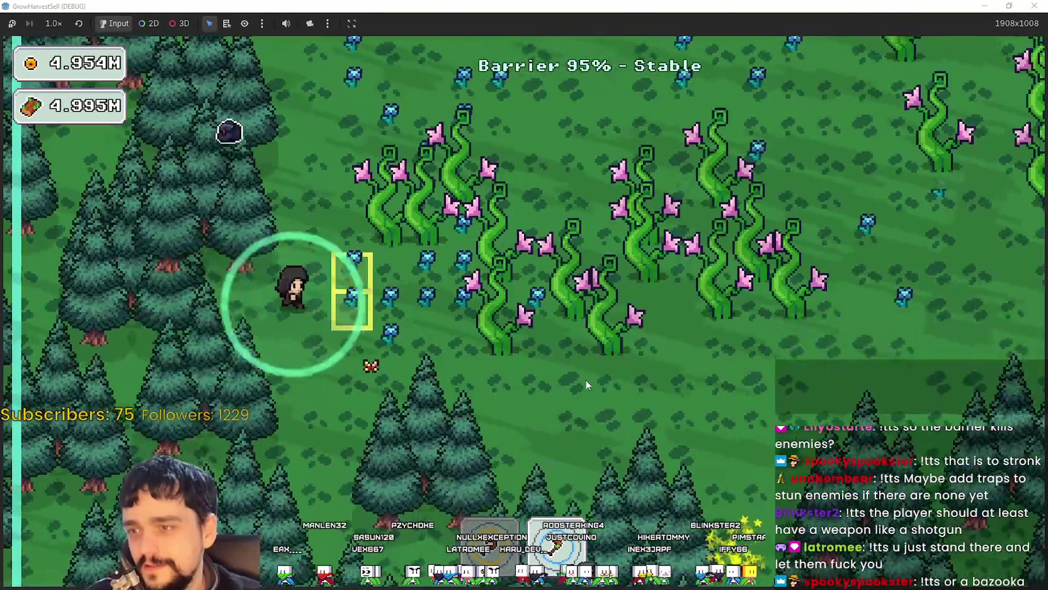
{"action": "key", "text": "d"}
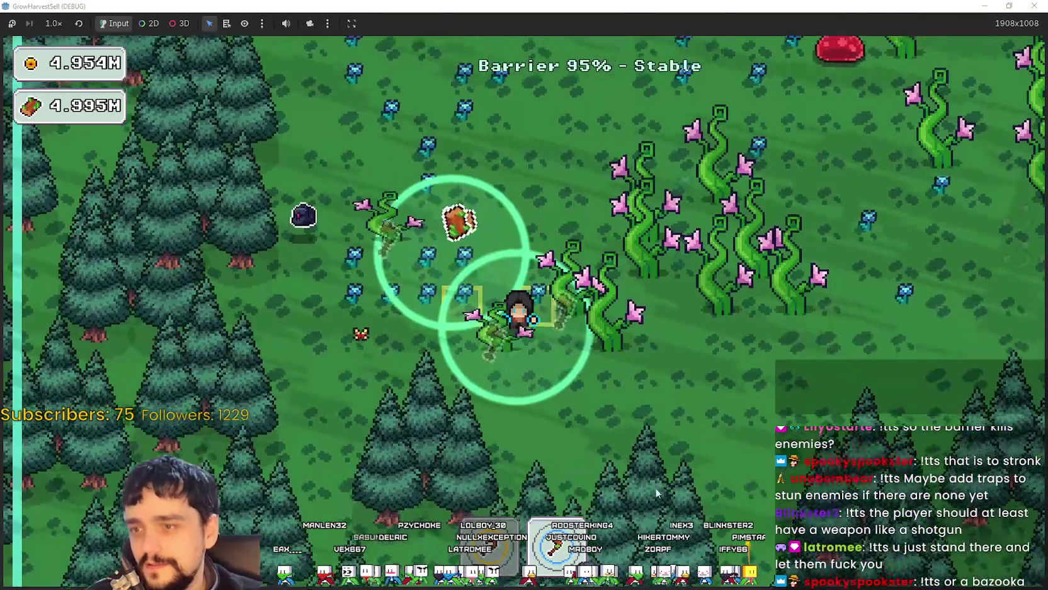
{"action": "key", "text": "d"}
{"action": "key", "text": "w"}
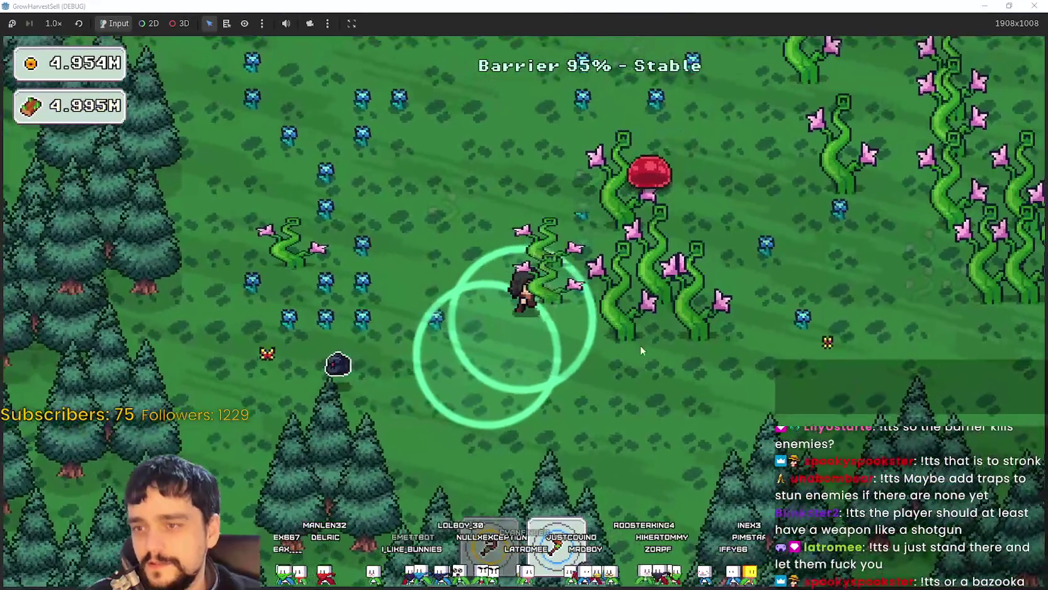
Step: Roam right toward the map edge, then loop through the trees around the portal tree
{"action": "key", "text": "s"}
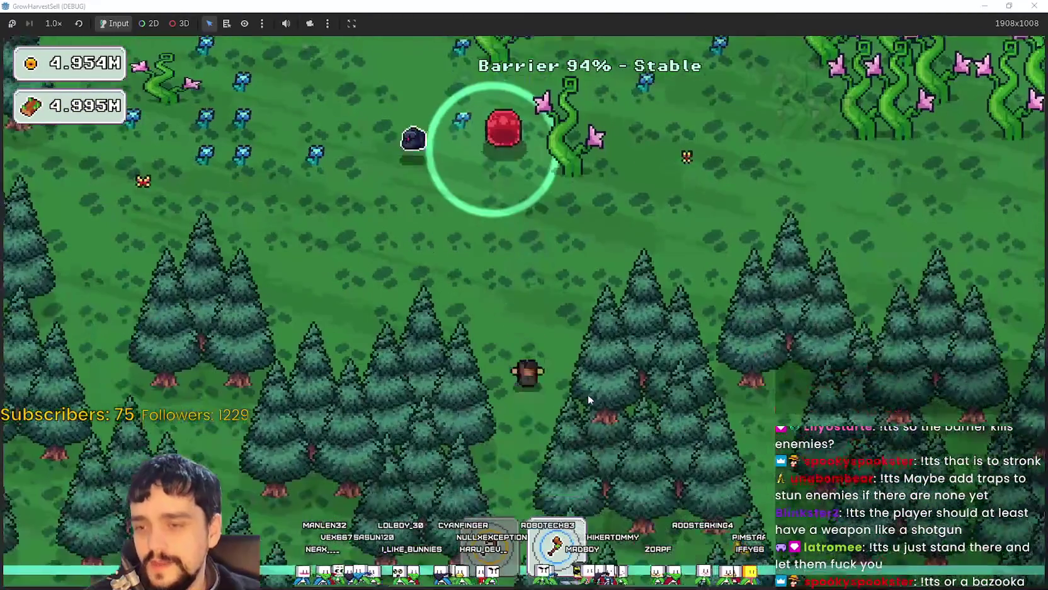
{"action": "key", "text": "a"}
{"action": "key", "text": "w"}
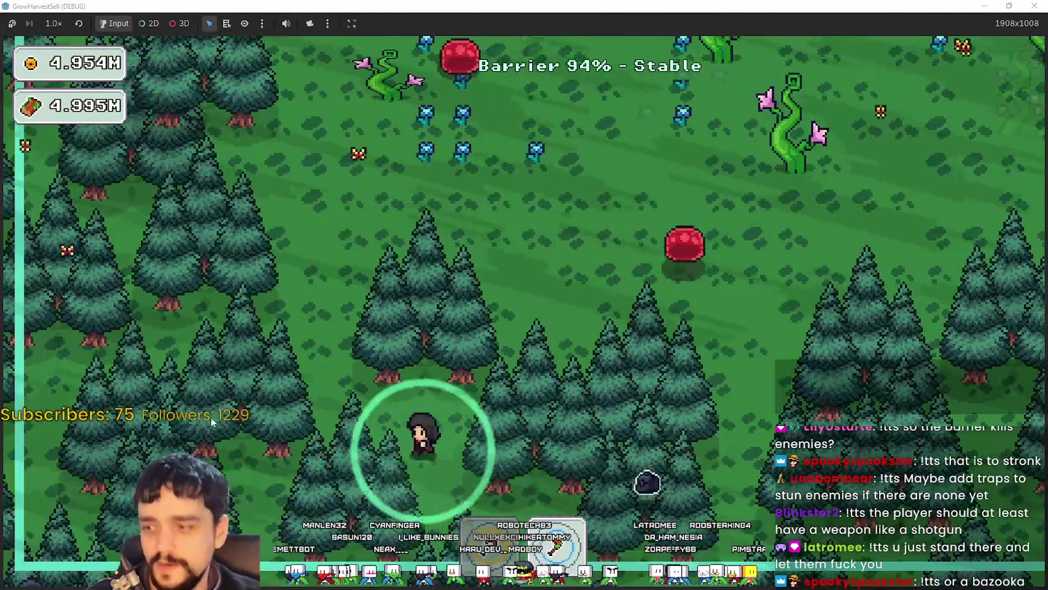
{"action": "key", "text": "d"}
{"action": "key", "text": "w"}
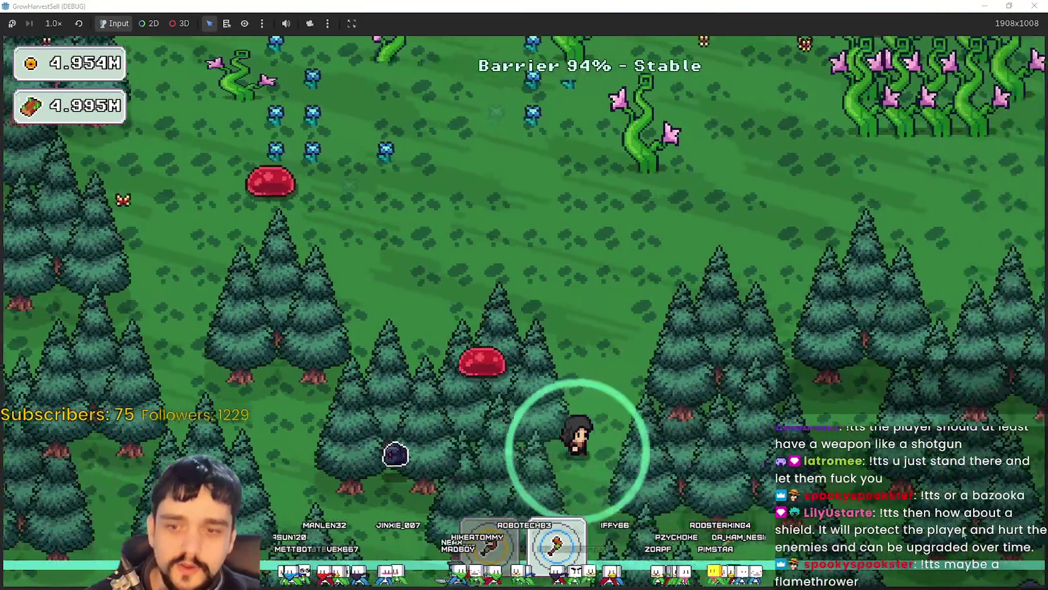
{"action": "key", "text": "d"}
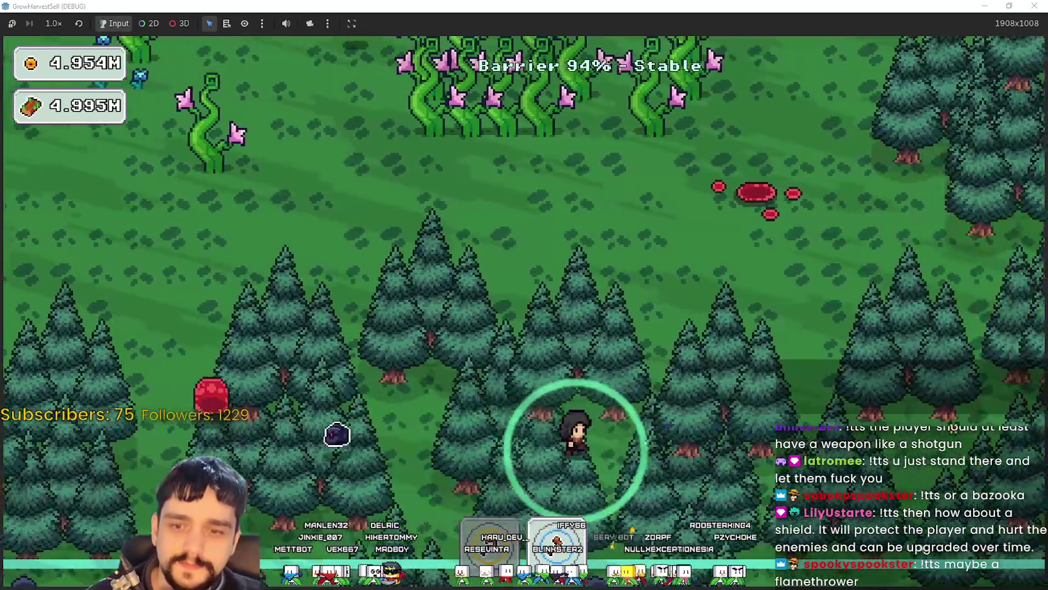
{"action": "key", "text": "d"}
{"action": "key", "text": "w"}
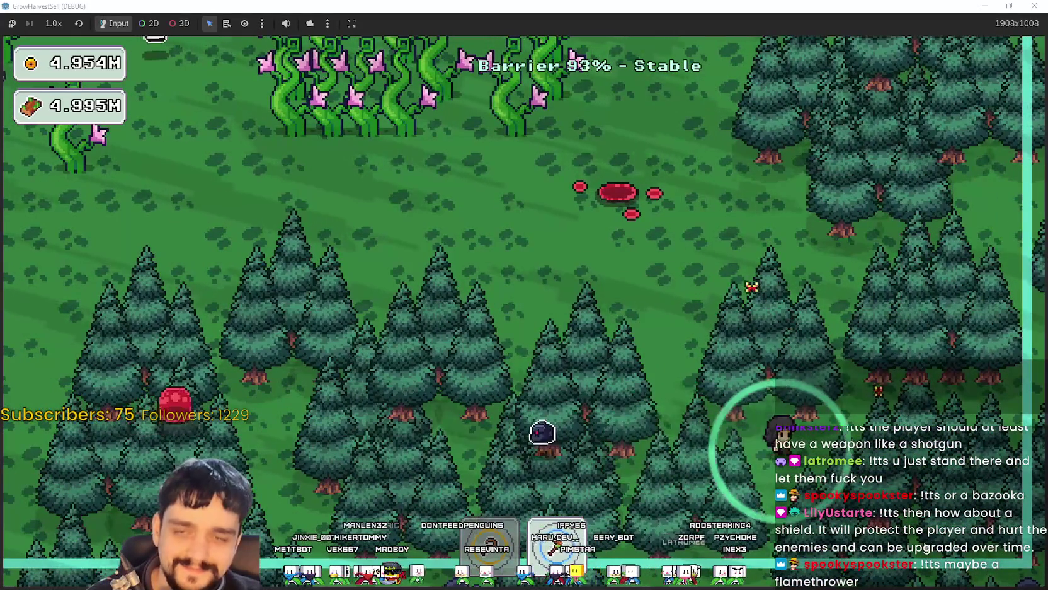
{"action": "key", "text": "w"}
{"action": "key", "text": "d"}
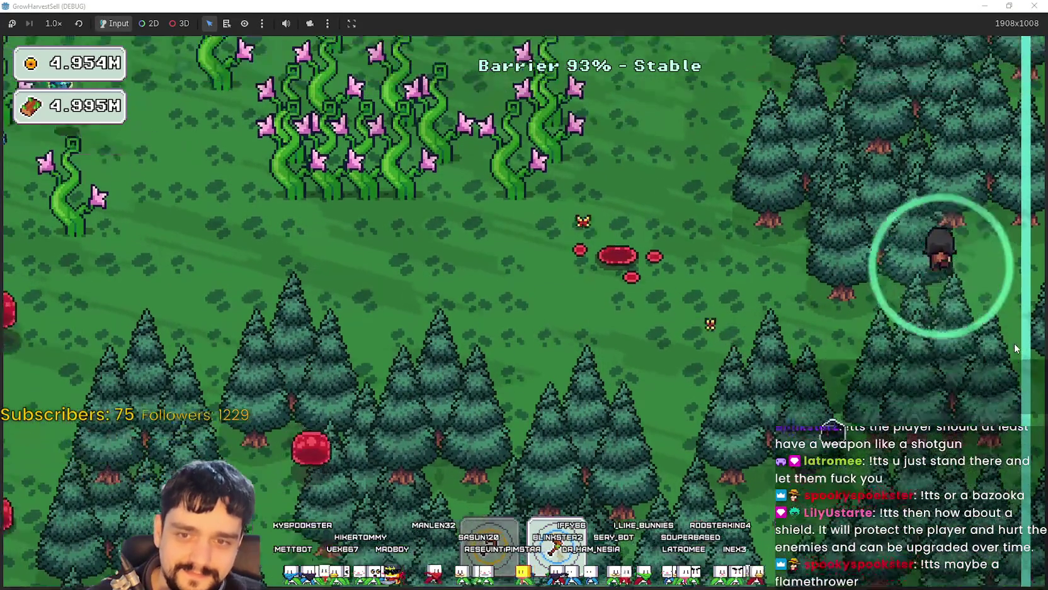
{"action": "key", "text": "w"}
{"action": "key", "text": "a"}
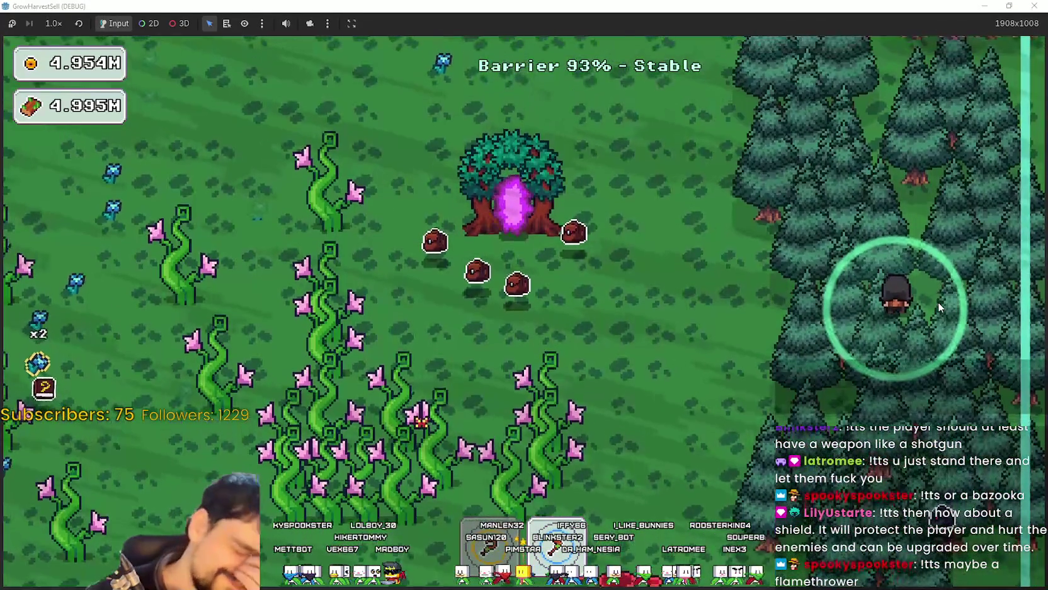
{"action": "key", "text": "w"}
{"action": "key", "text": "a"}
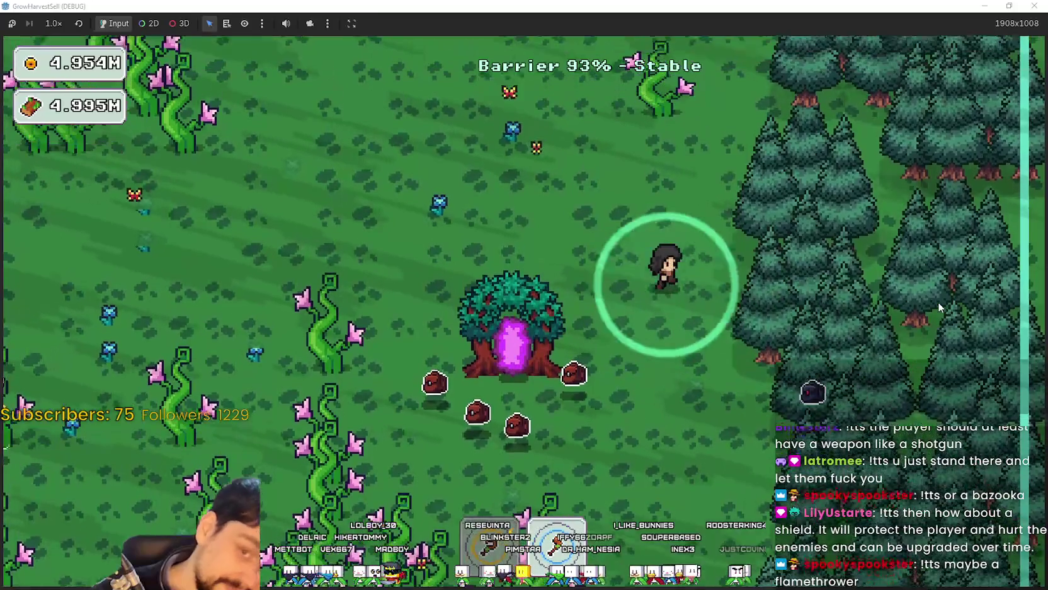
{"action": "key", "text": "d"}
{"action": "key", "text": "w"}
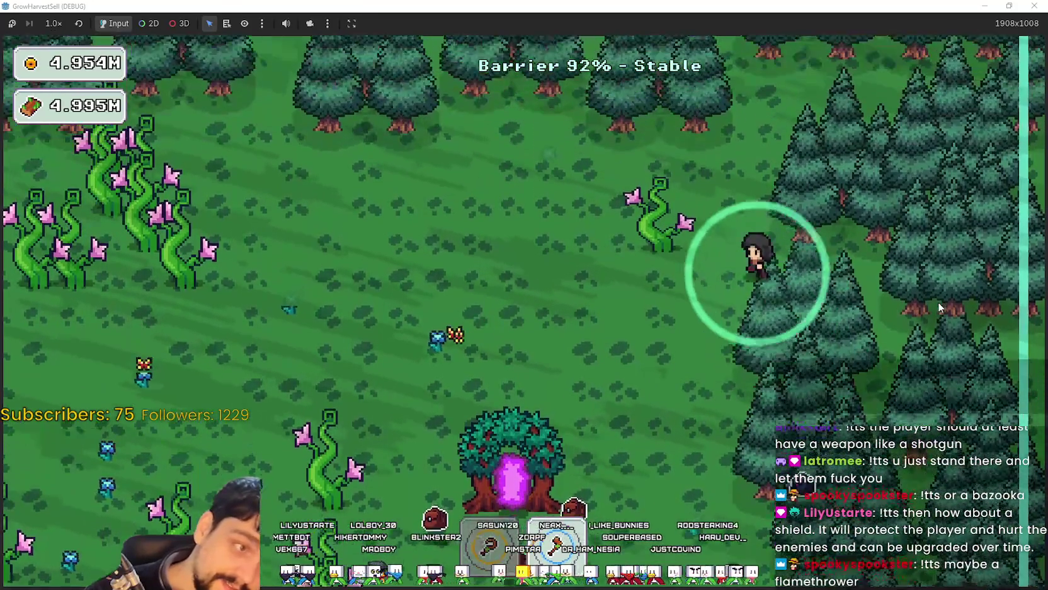
{"action": "key", "text": "w"}
{"action": "key", "text": "a"}
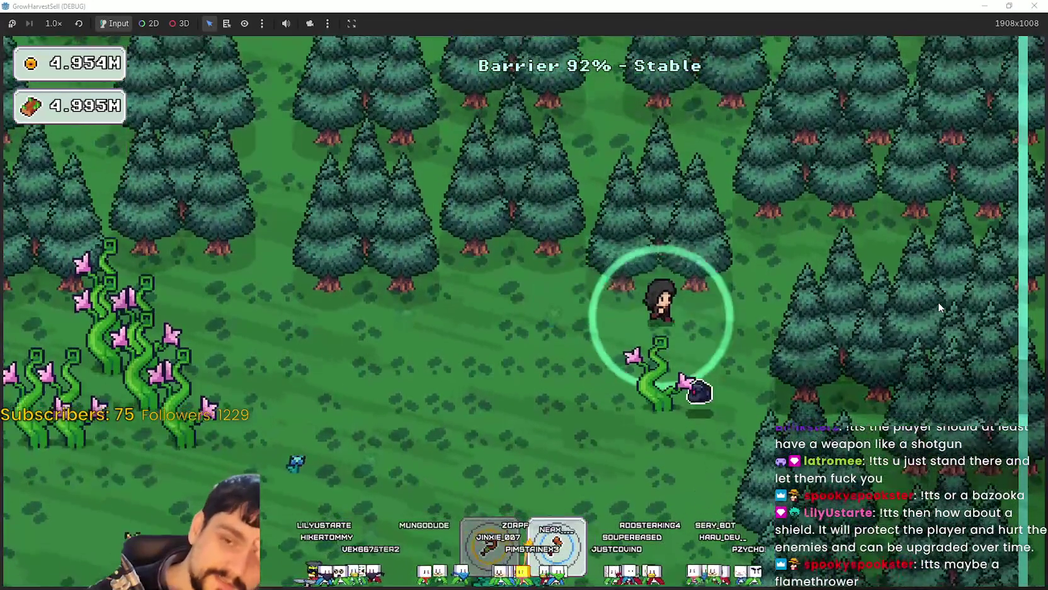
{"action": "key", "text": "w"}
{"action": "key", "text": "d"}
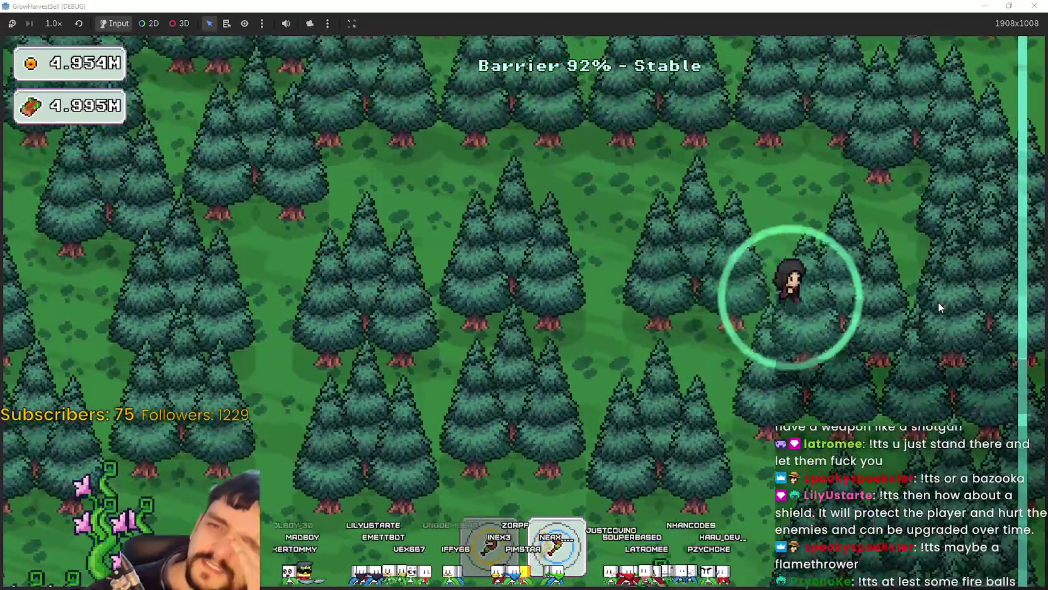
{"action": "key", "text": "s"}
{"action": "key", "text": "d"}
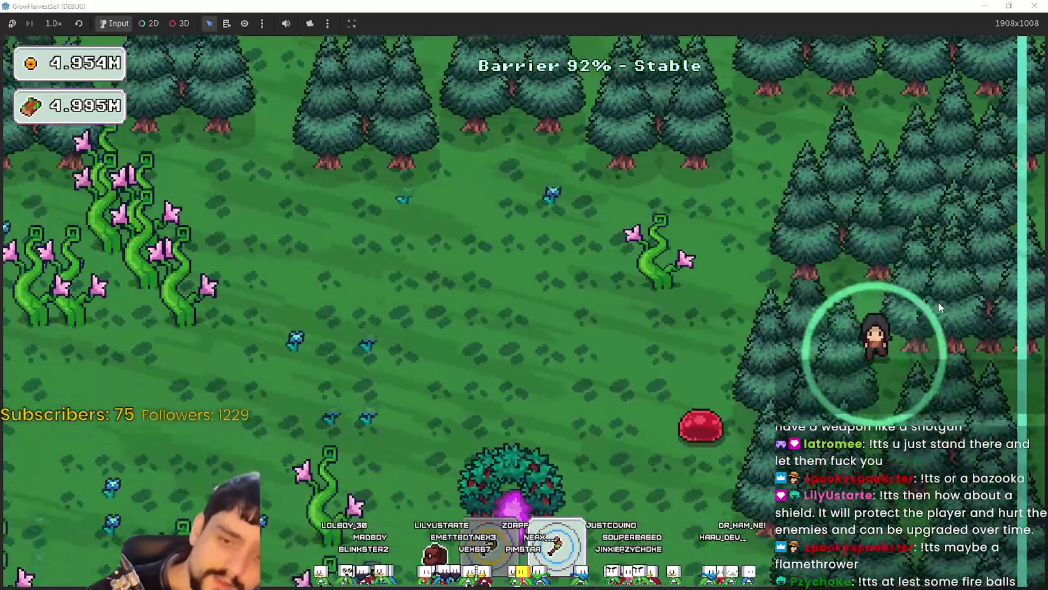
{"action": "key", "text": "a"}
{"action": "key", "text": "s"}
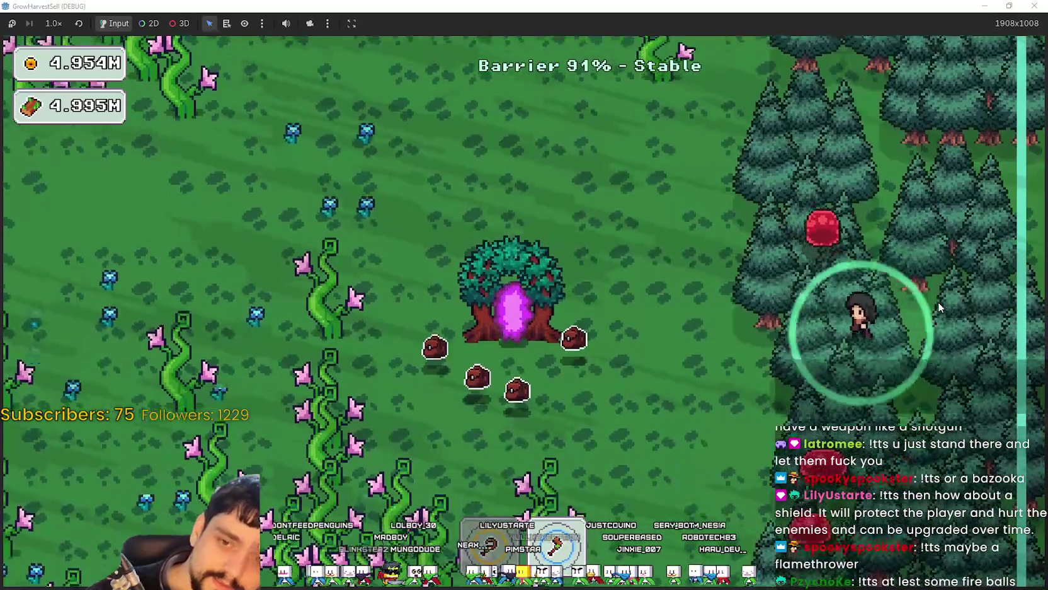
{"action": "key", "text": "s"}
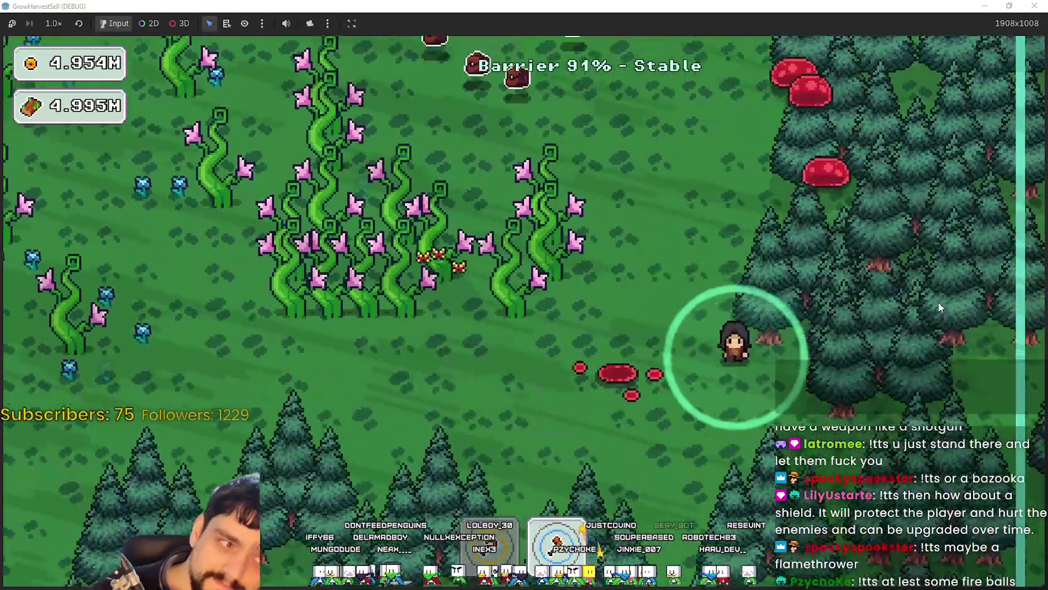
Step: Walk across the field and through the vines into the forest near the top barrier edge
{"action": "key", "text": "d"}
{"action": "key", "text": "w"}
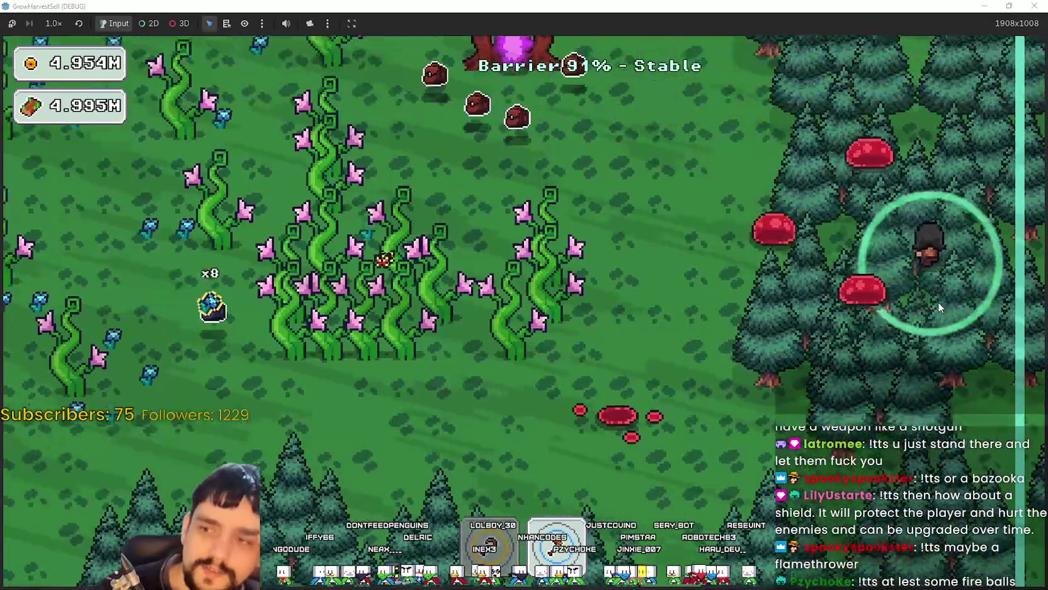
{"action": "key", "text": "a"}
{"action": "key", "text": "w"}
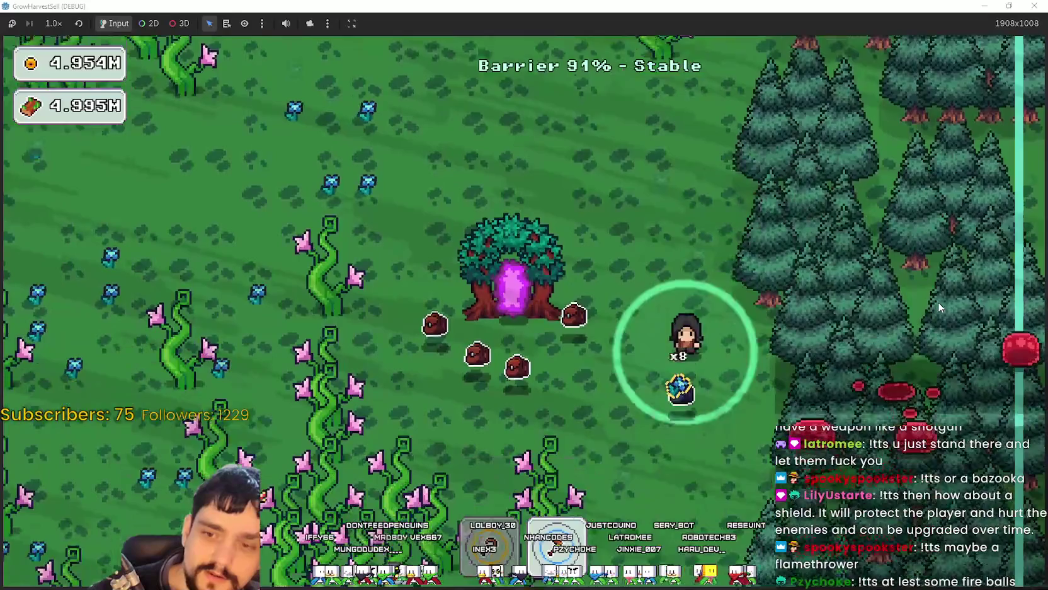
{"action": "key", "text": "w"}
{"action": "key", "text": "d"}
{"action": "key", "text": "a"}
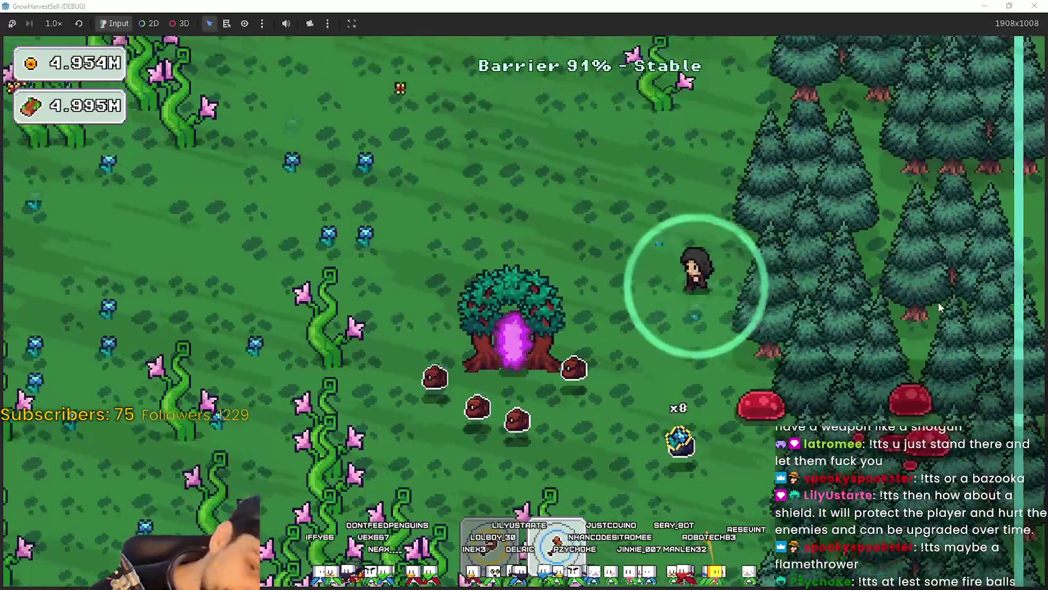
{"action": "key", "text": "w"}
{"action": "key", "text": "s"}
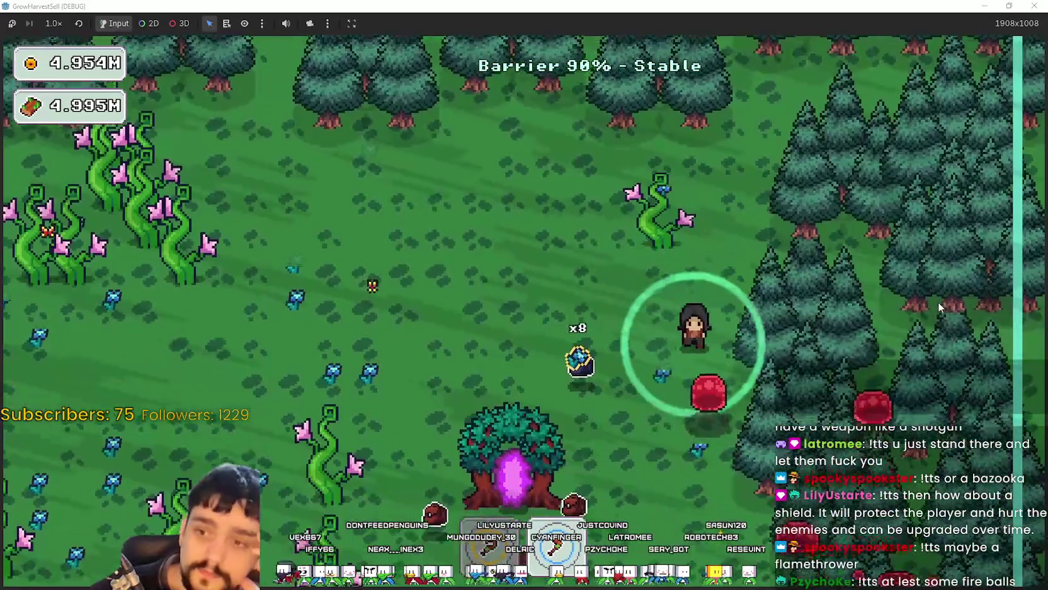
{"action": "key", "text": "s"}
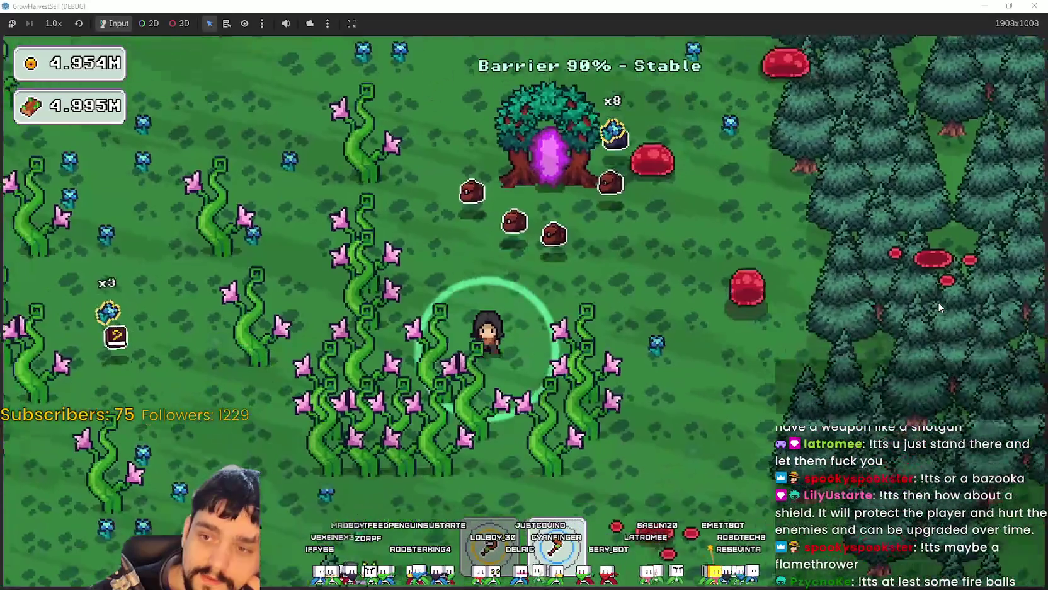
{"action": "key", "text": "w"}
{"action": "key", "text": "a"}
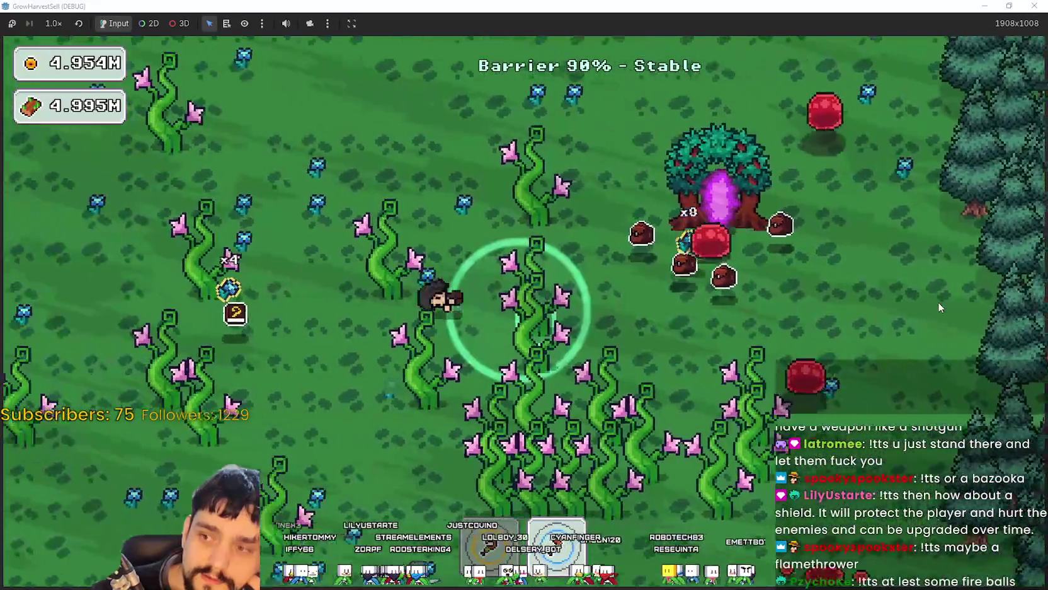
{"action": "key", "text": "w"}
{"action": "key", "text": "d"}
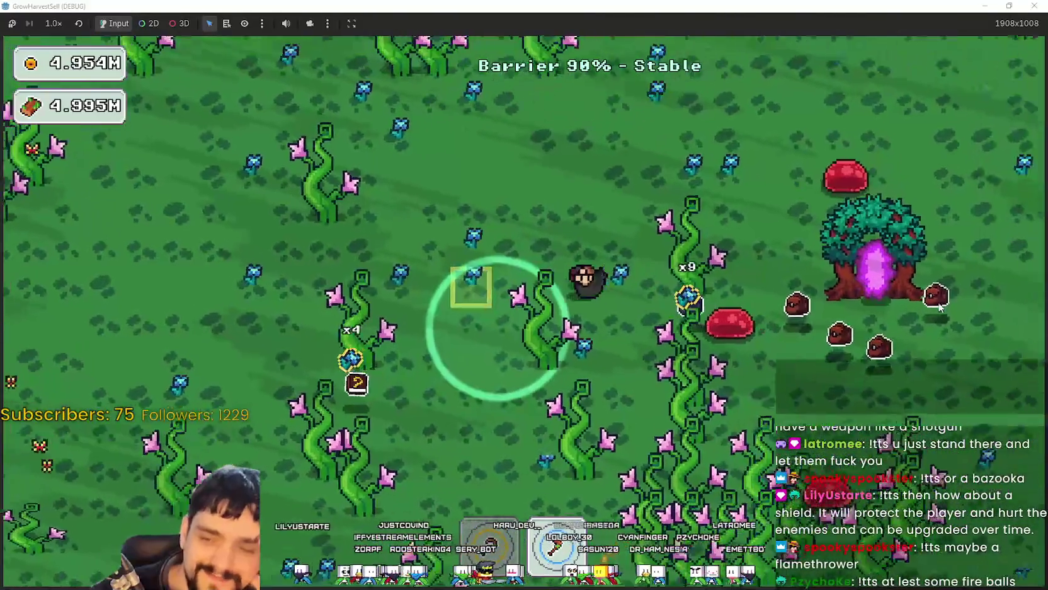
{"action": "key", "text": "w"}
{"action": "key", "text": "d"}
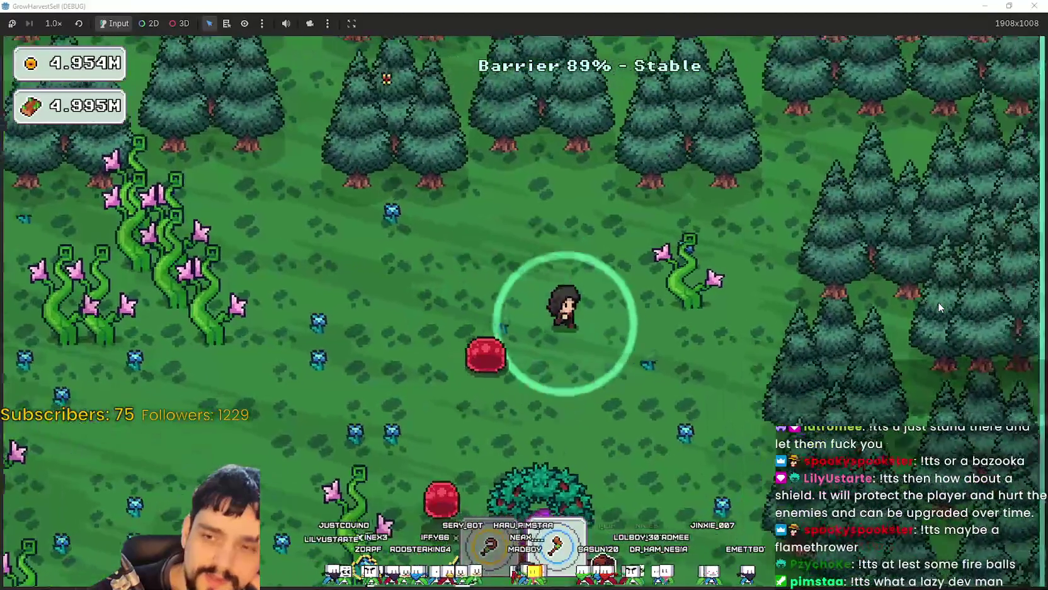
{"action": "key", "text": "w"}
{"action": "key", "text": "d"}
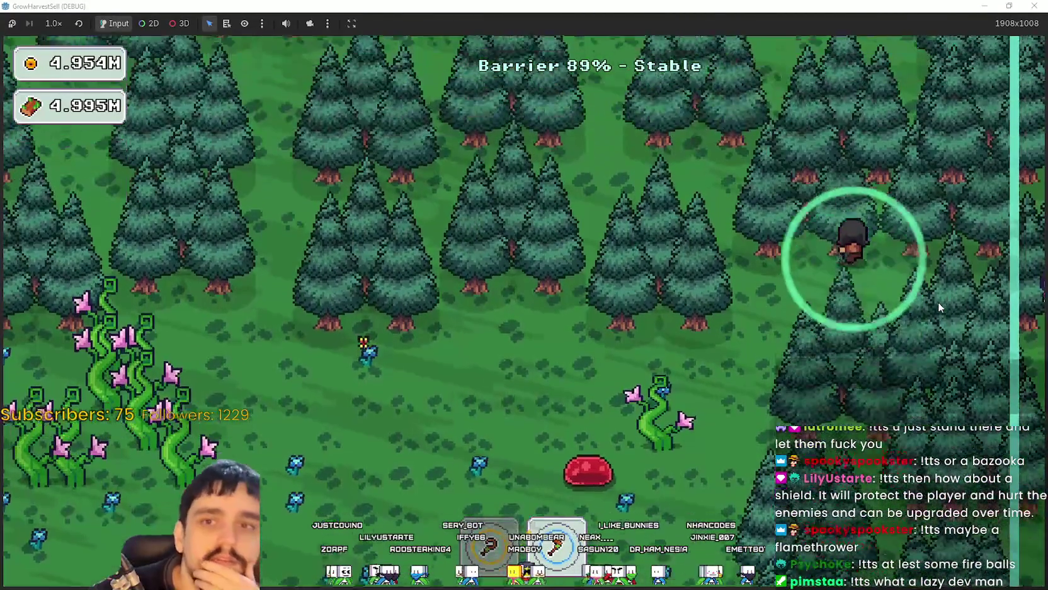
{"action": "key", "text": "w"}
{"action": "key", "text": "a"}
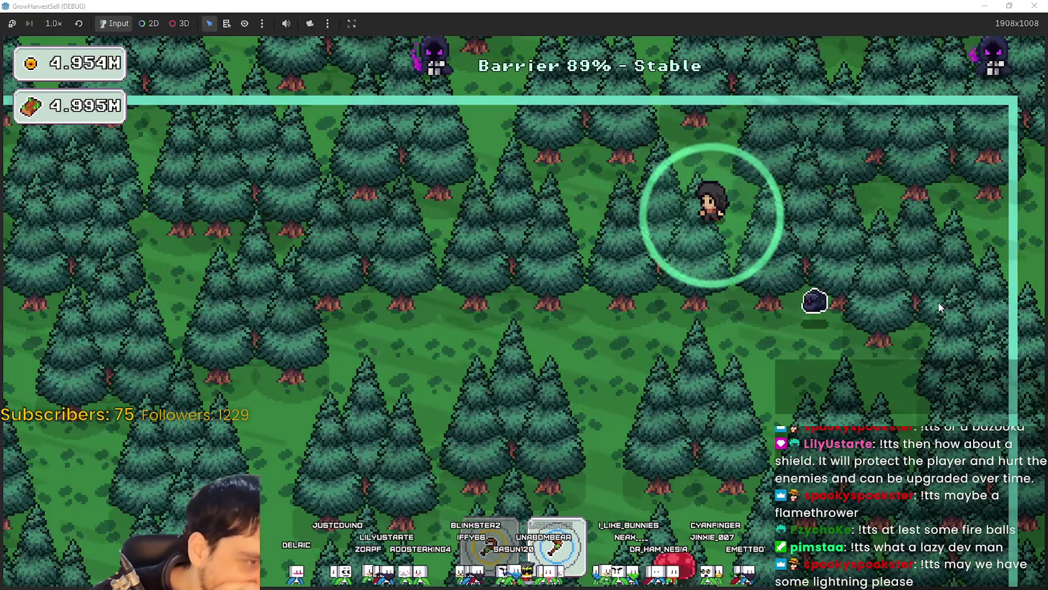
Step: Walk left across the forest toward the barrier's left edge, then down into the flower field
{"action": "key", "text": "a"}
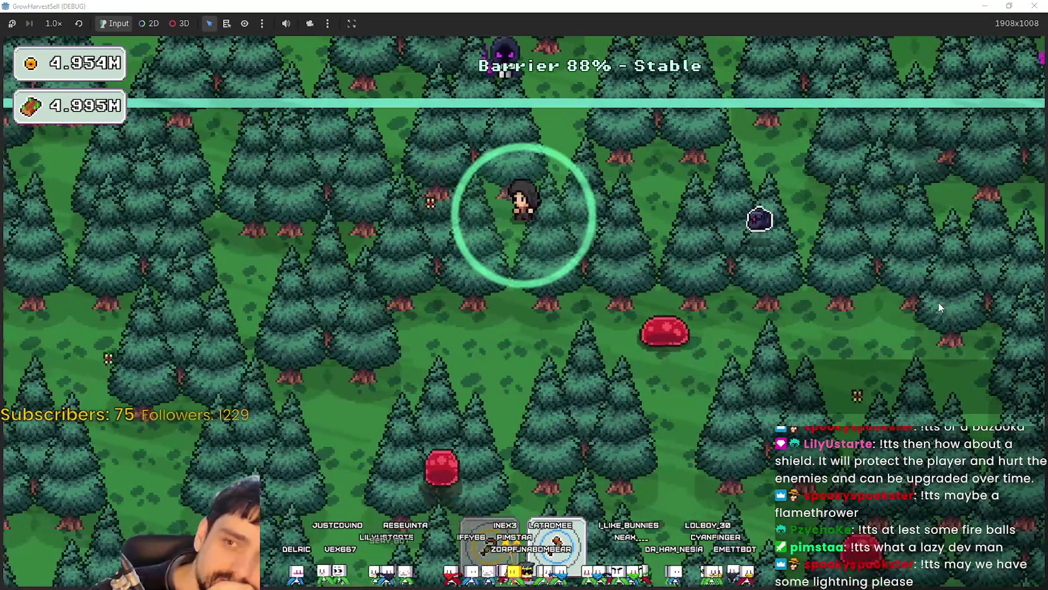
{"action": "key", "text": "a"}
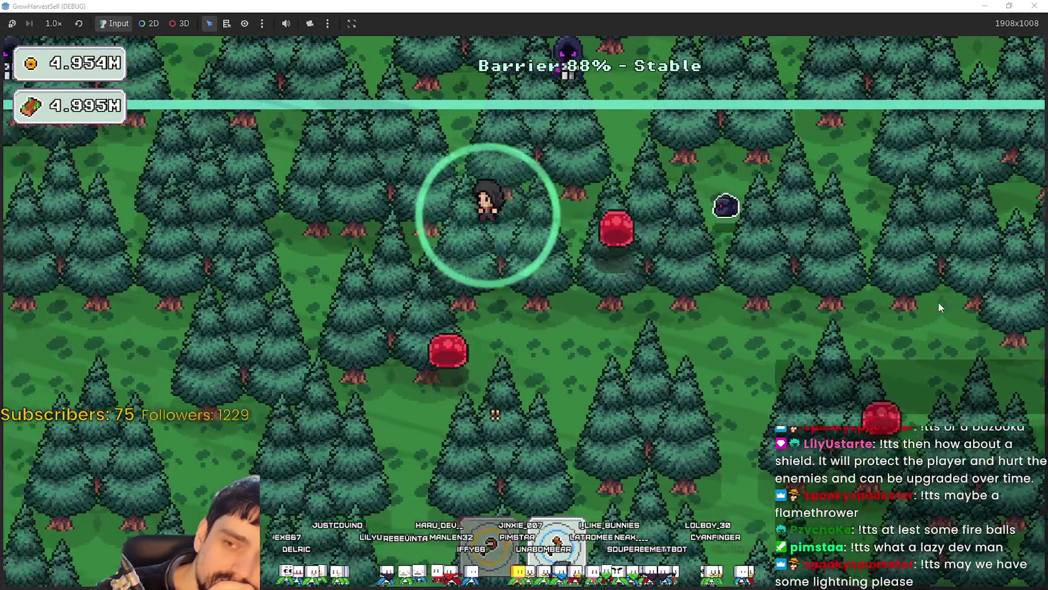
{"action": "key", "text": "s"}
{"action": "key", "text": "a"}
{"action": "key", "text": "w"}
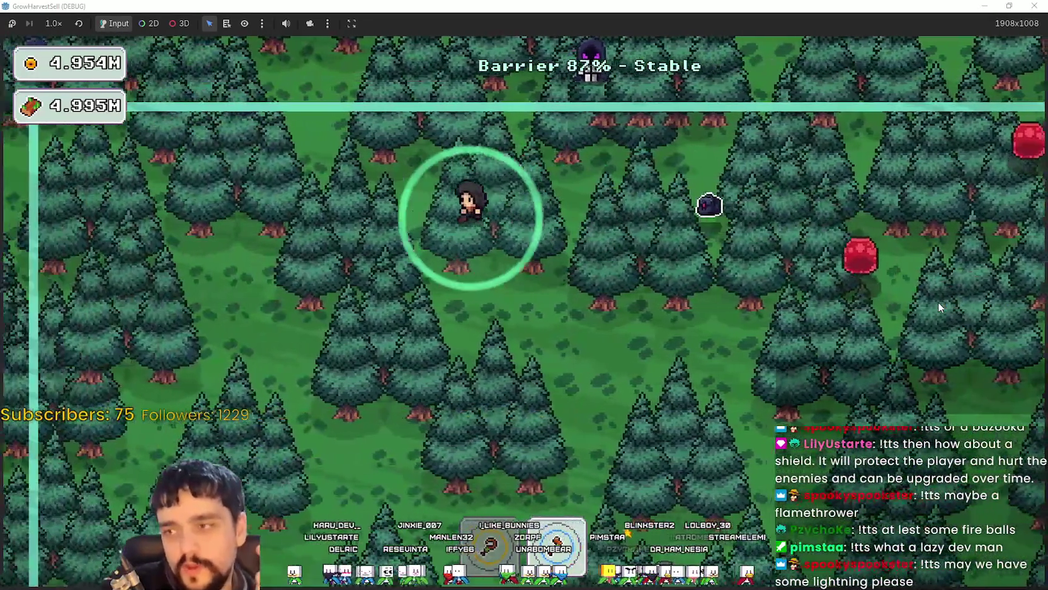
{"action": "key", "text": "a"}
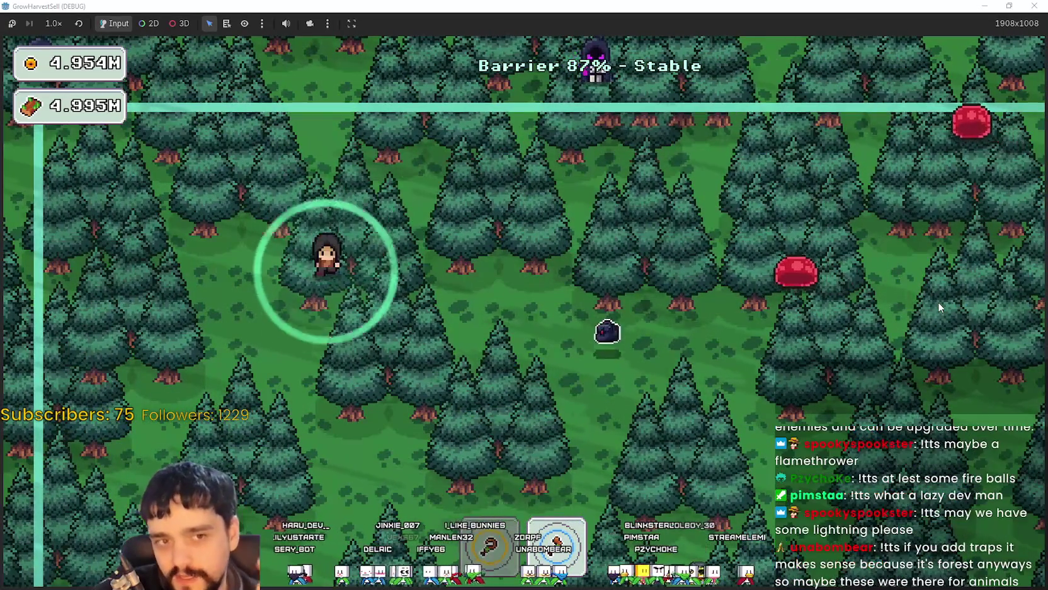
{"action": "key", "text": "s"}
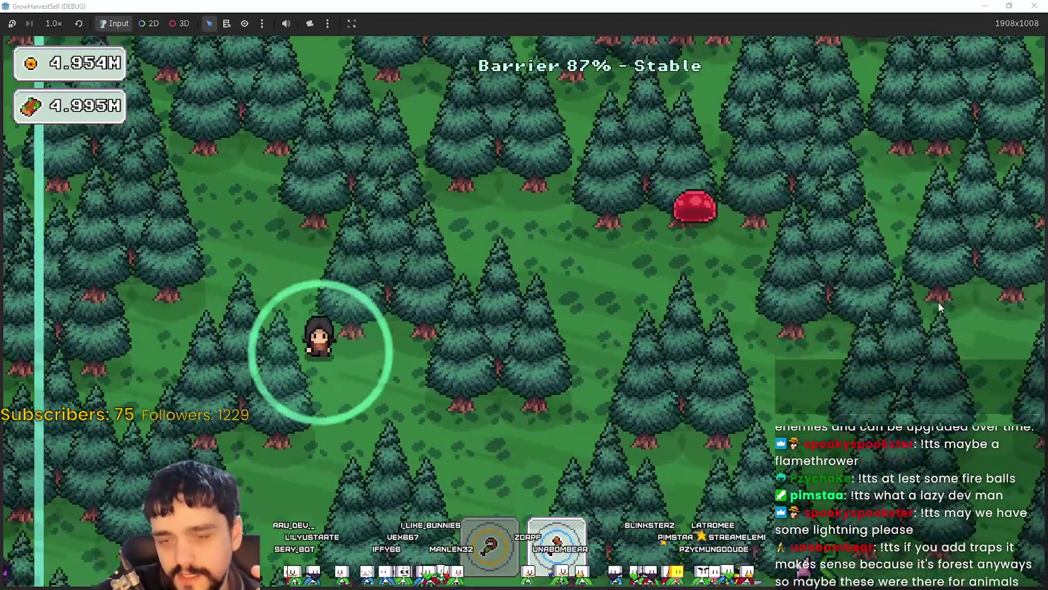
{"action": "key", "text": "d"}
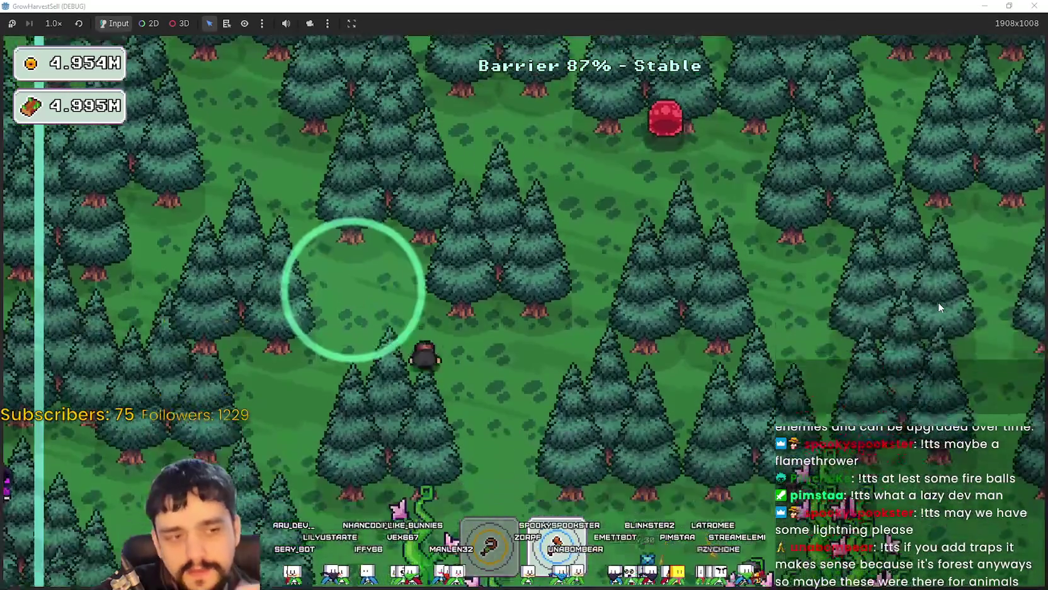
{"action": "key", "text": "s"}
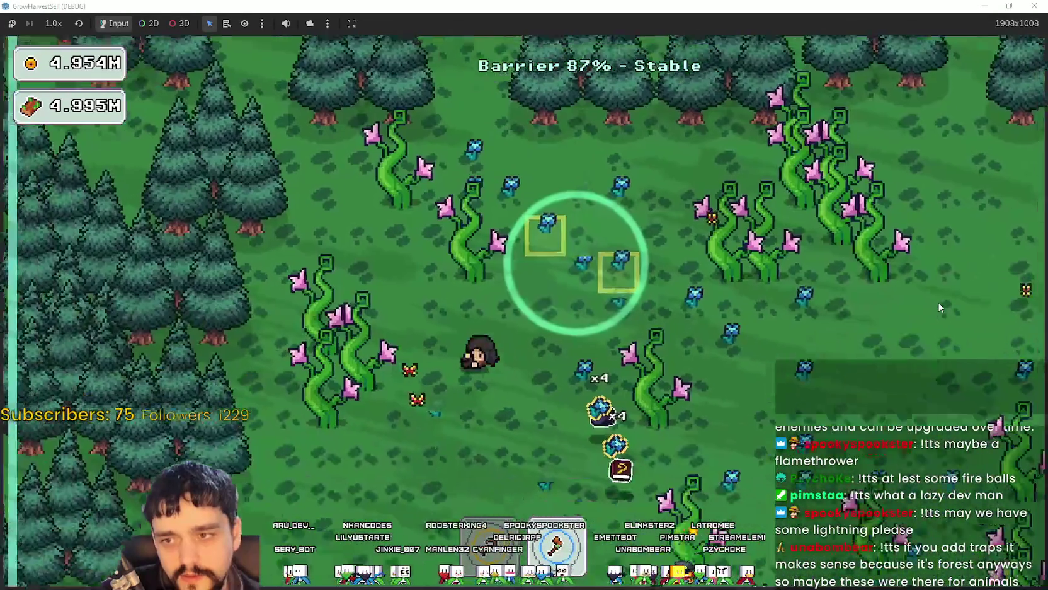
Step: Walk down through the vine field along the forest edge, then right past the portal tree
{"action": "key", "text": "a"}
{"action": "key", "text": "s"}
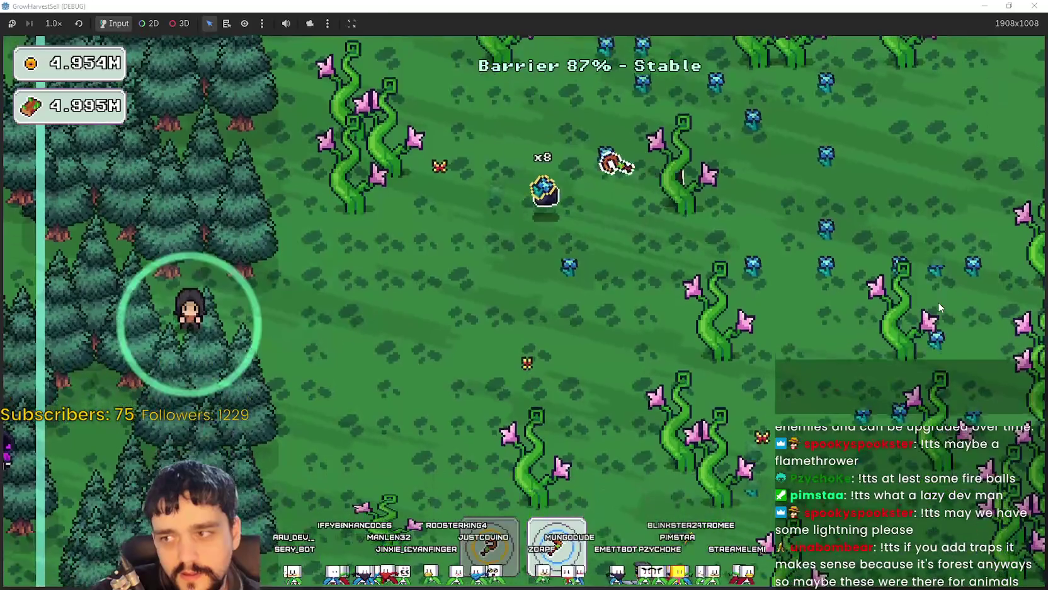
{"action": "key", "text": "s"}
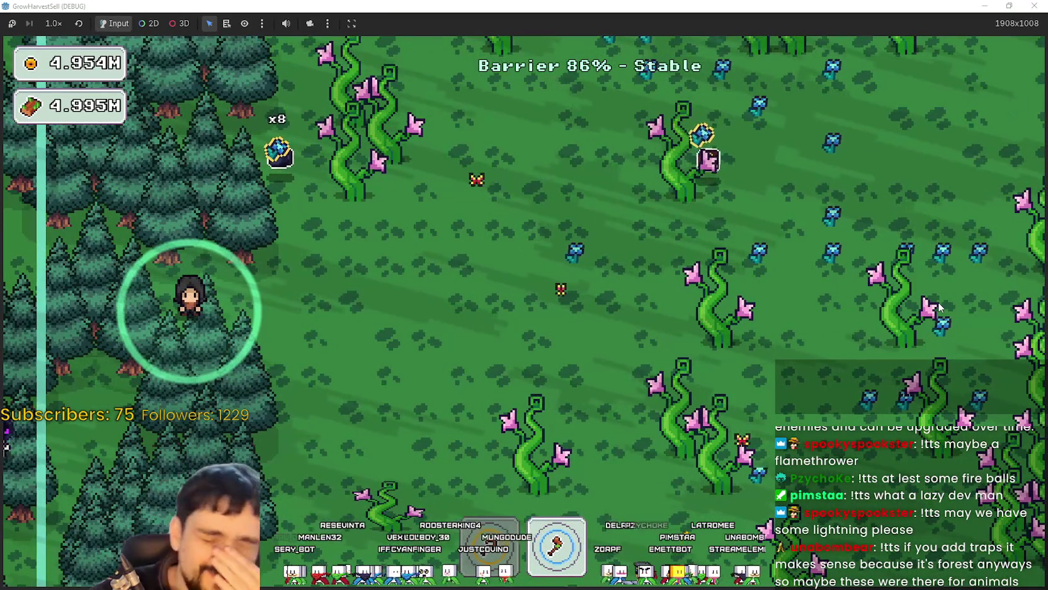
{"action": "key", "text": "a"}
{"action": "key", "text": "s"}
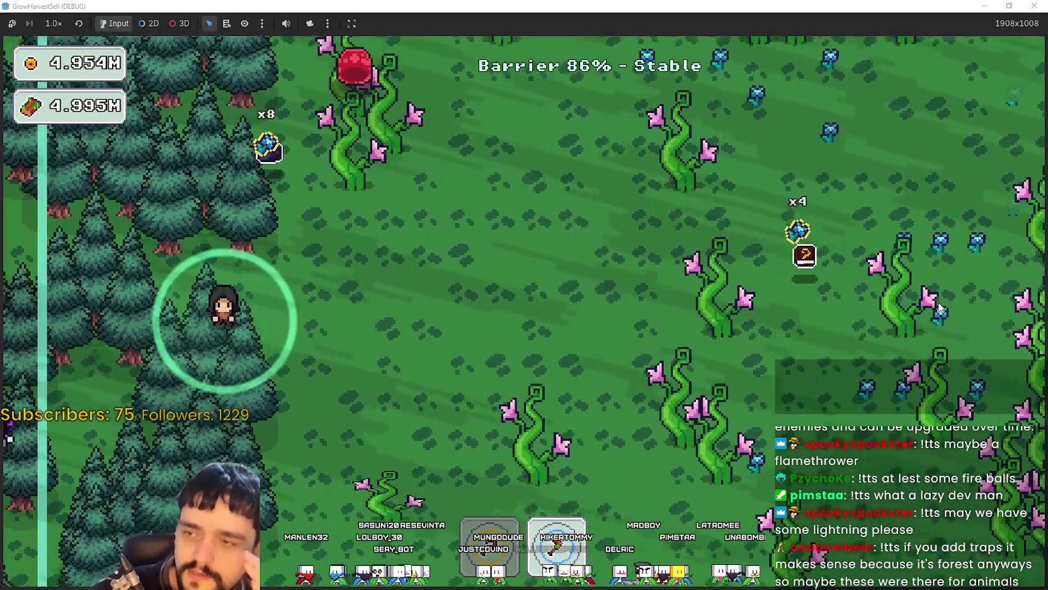
{"action": "key", "text": "s"}
{"action": "key", "text": "a"}
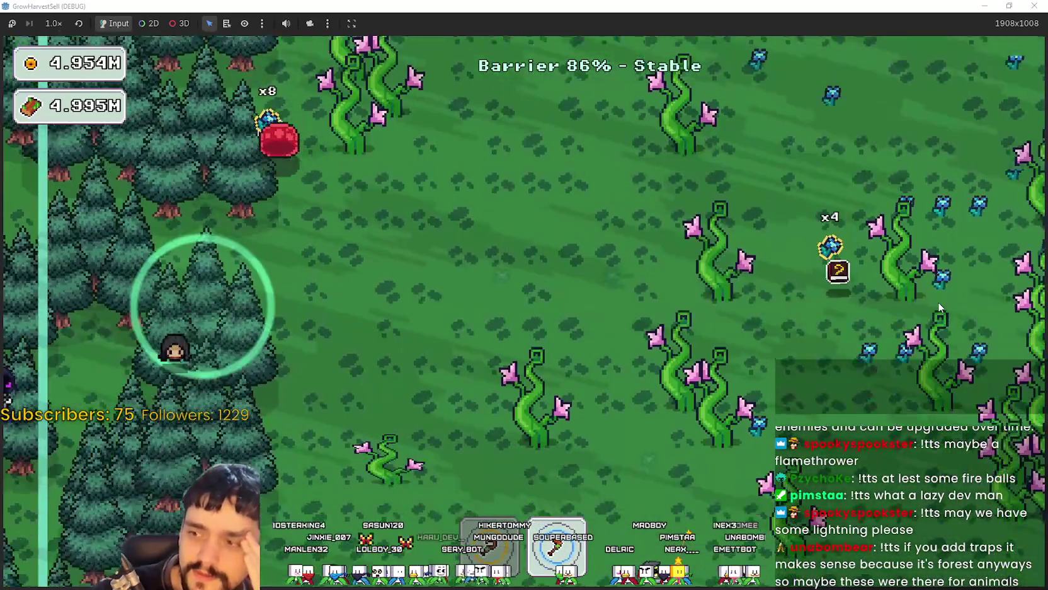
{"action": "key", "text": "w"}
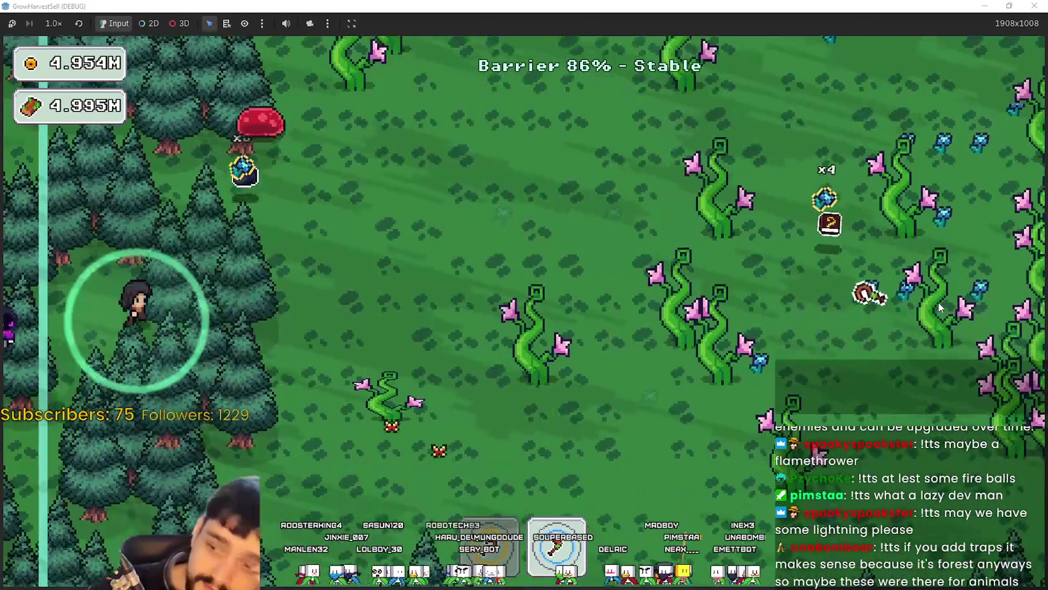
{"action": "key", "text": "d"}
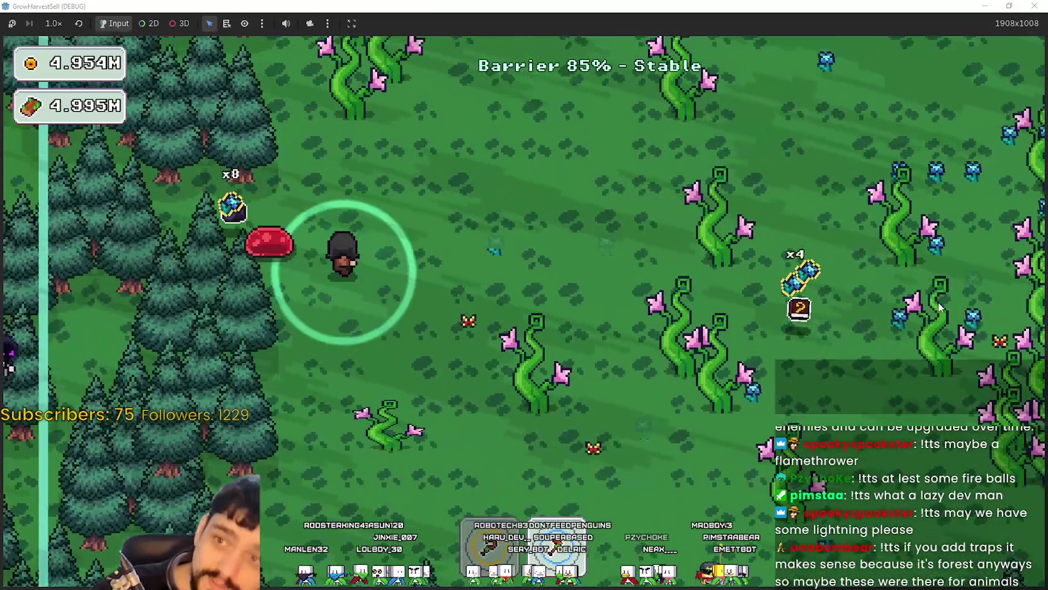
{"action": "key", "text": "d"}
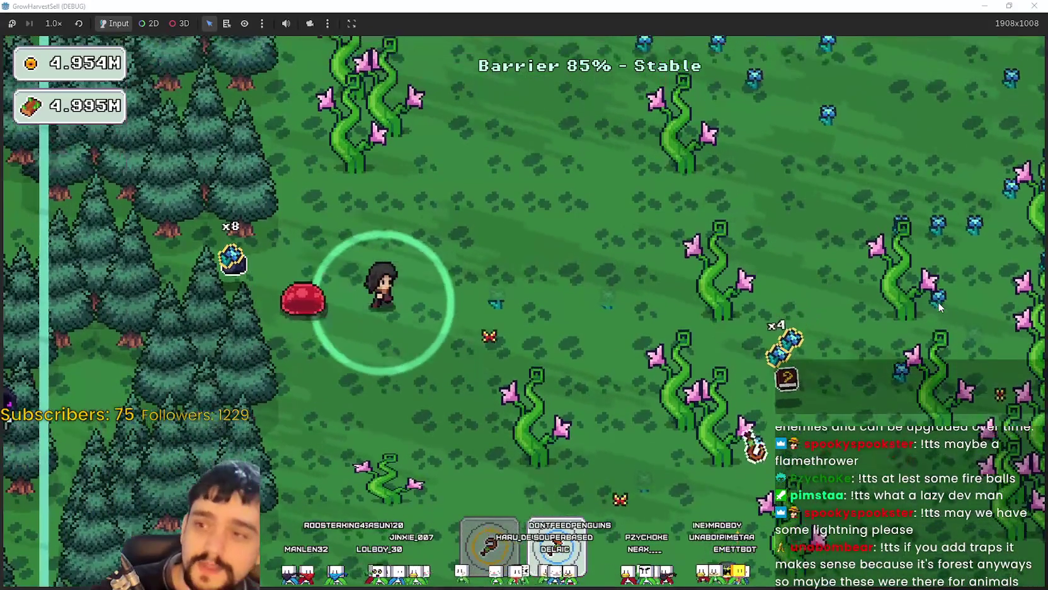
{"action": "key", "text": "d"}
{"action": "key", "text": "w"}
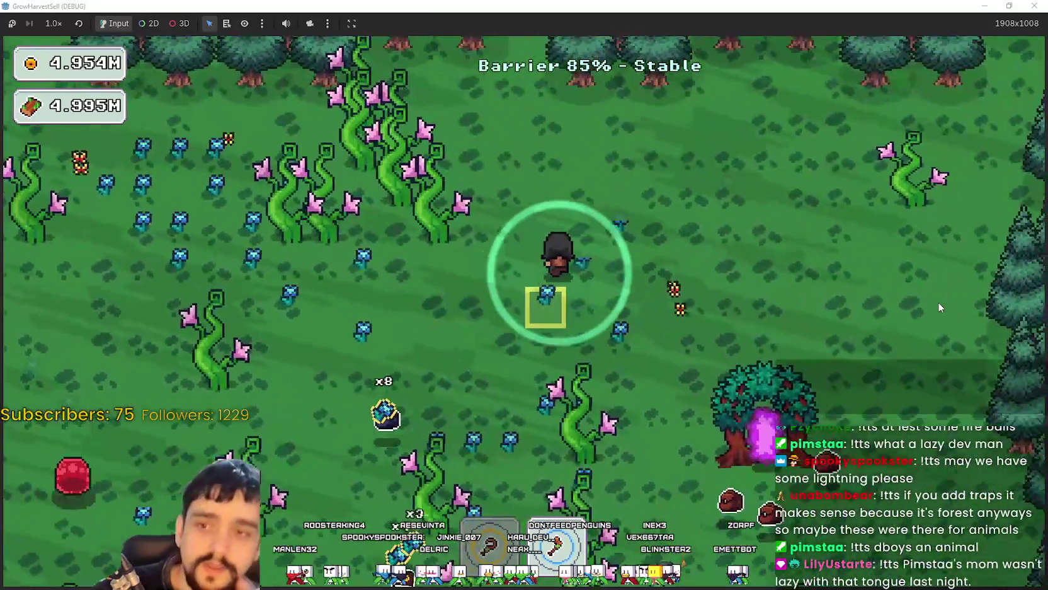
{"action": "key", "text": "d"}
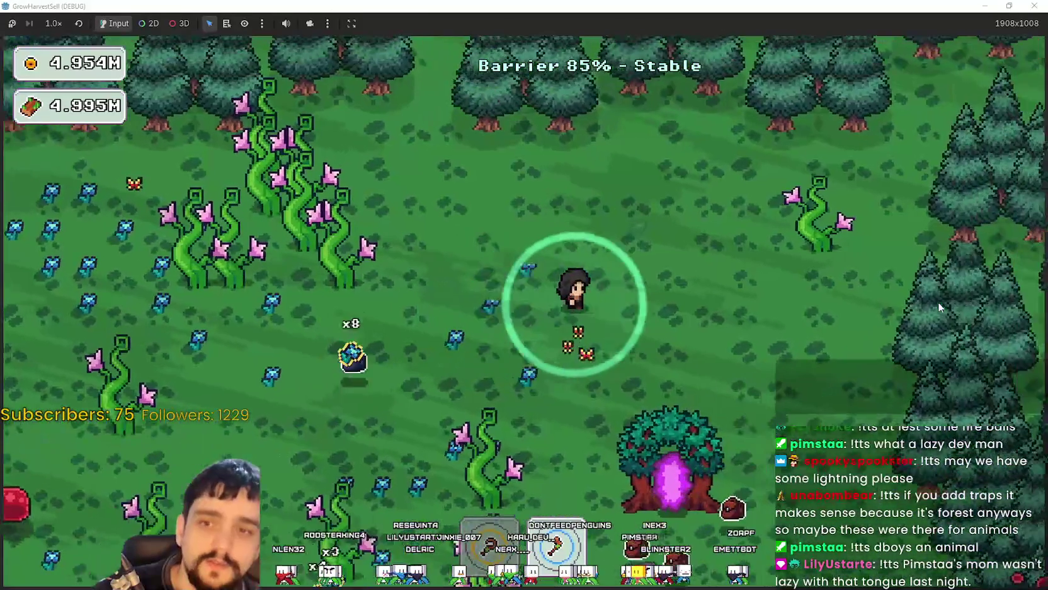
{"action": "key", "text": "s"}
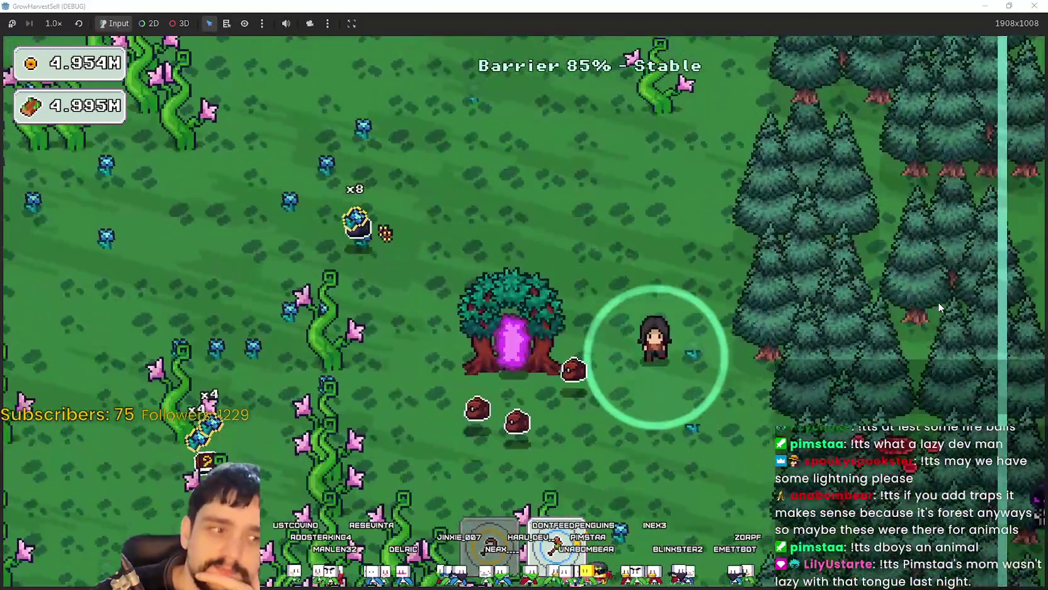
{"action": "key", "text": "s"}
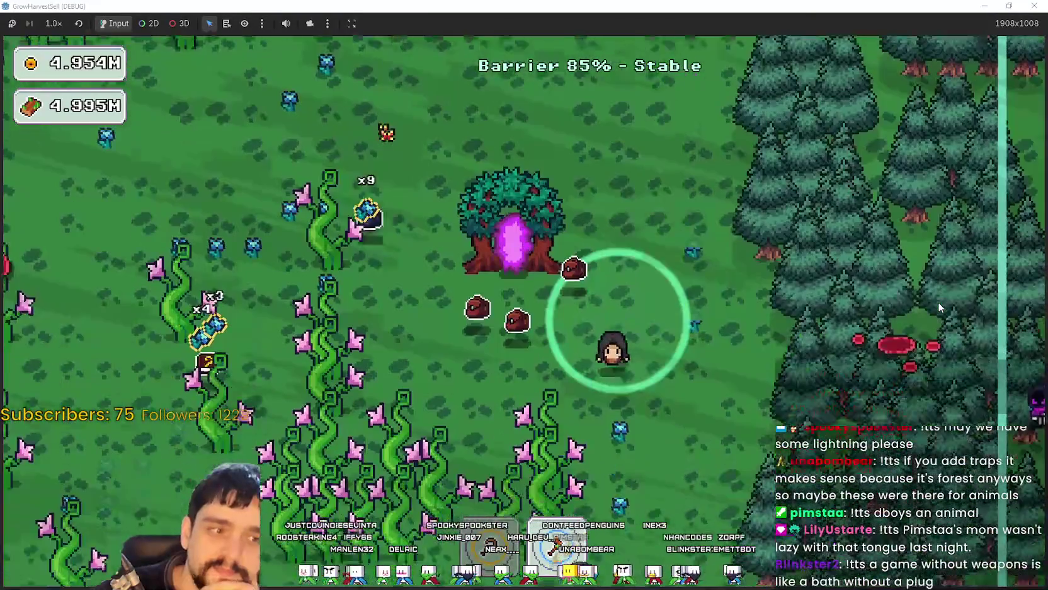
Step: Wander the character with WASD across the flower field, then east past the barrier tree
{"action": "key", "text": "w"}
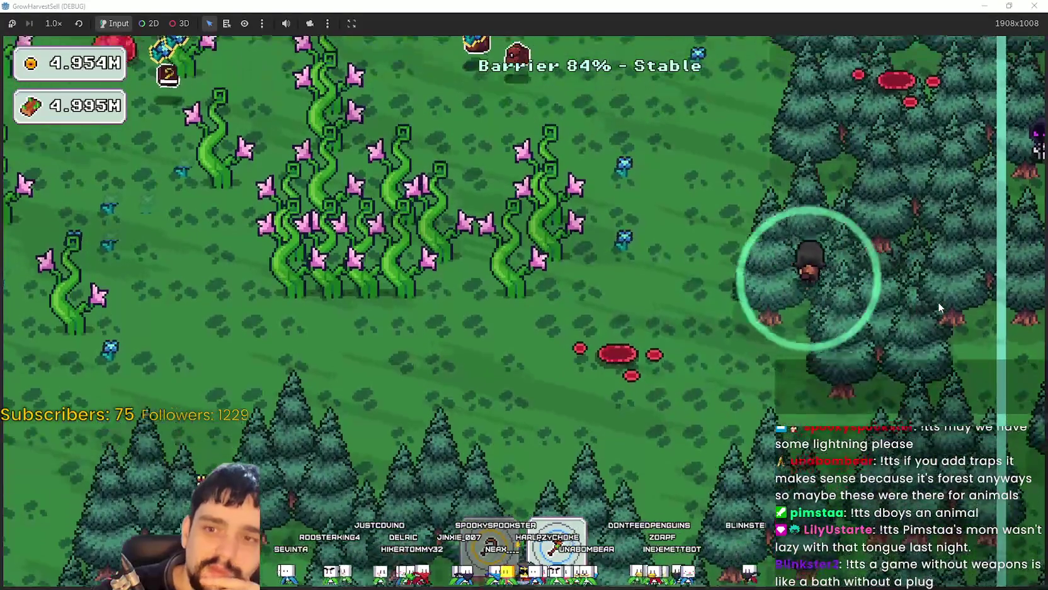
{"action": "key", "text": "a"}
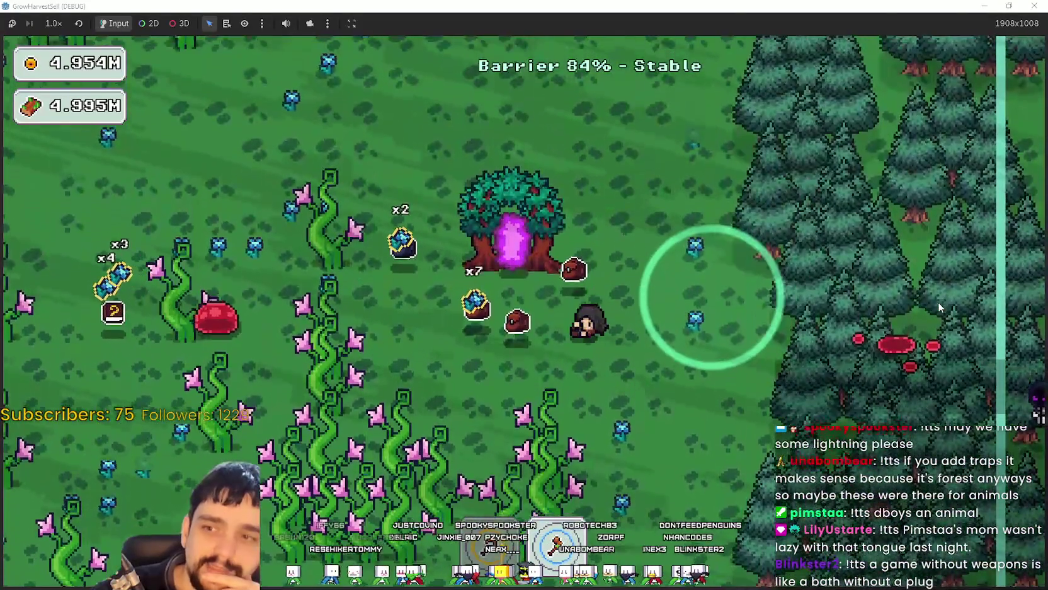
{"action": "key", "text": "s"}
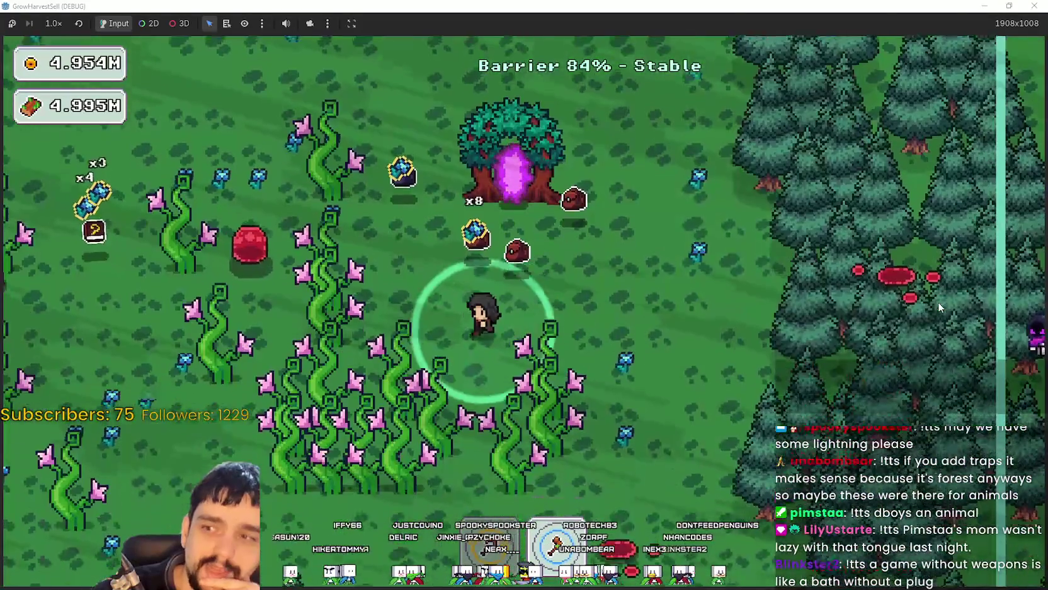
{"action": "key", "text": "a"}
{"action": "key", "text": "w"}
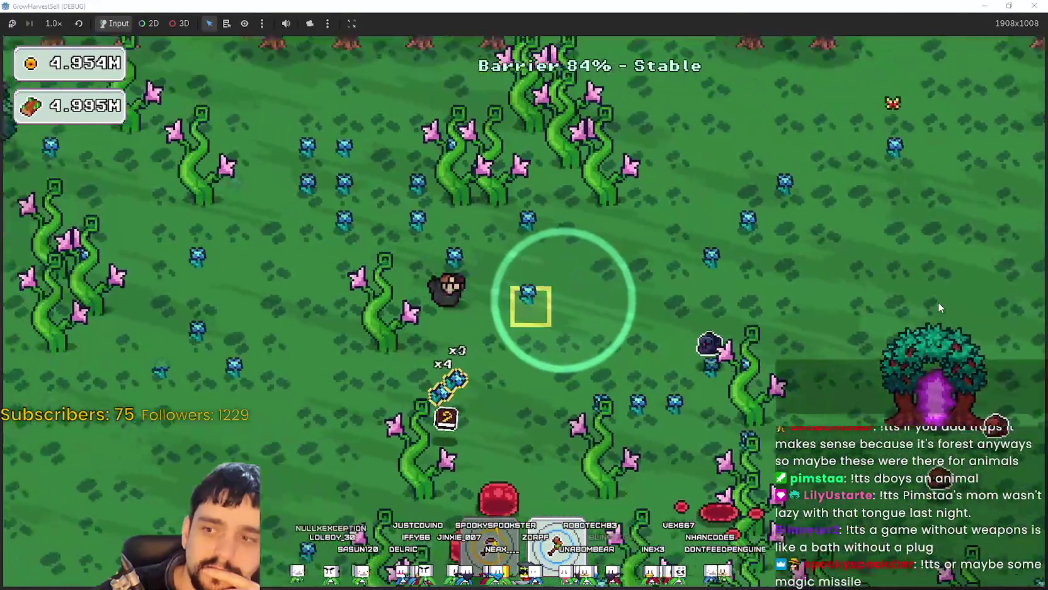
{"action": "key", "text": "s"}
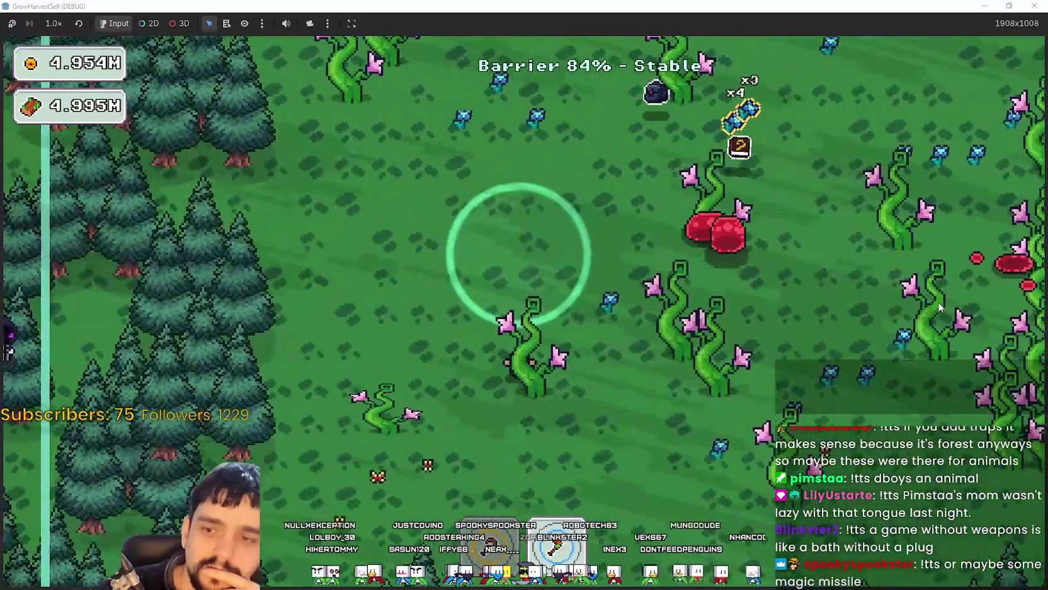
{"action": "key", "text": "s"}
{"action": "key", "text": "d"}
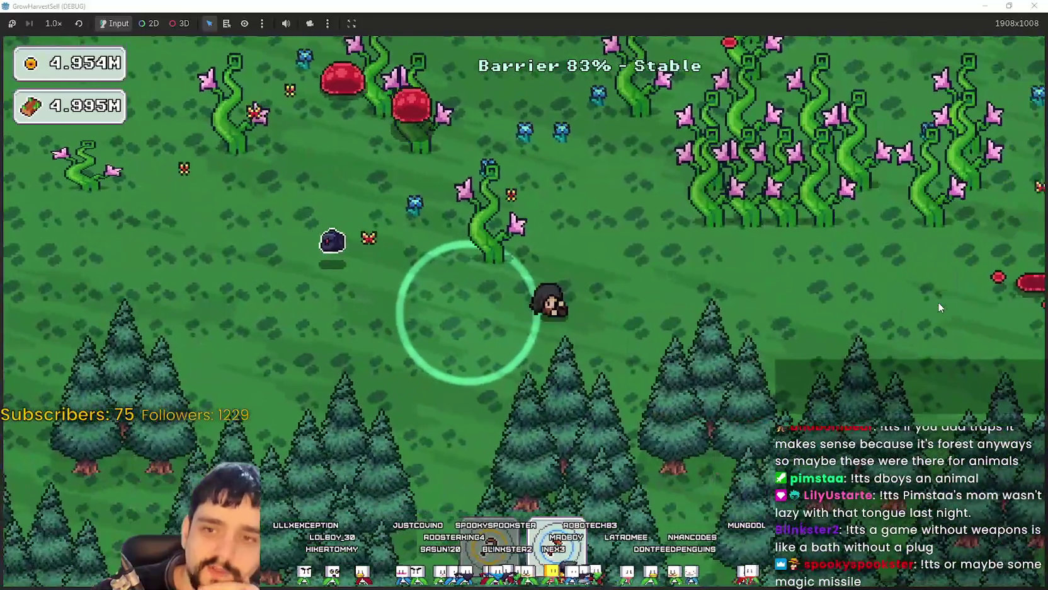
{"action": "key", "text": "d"}
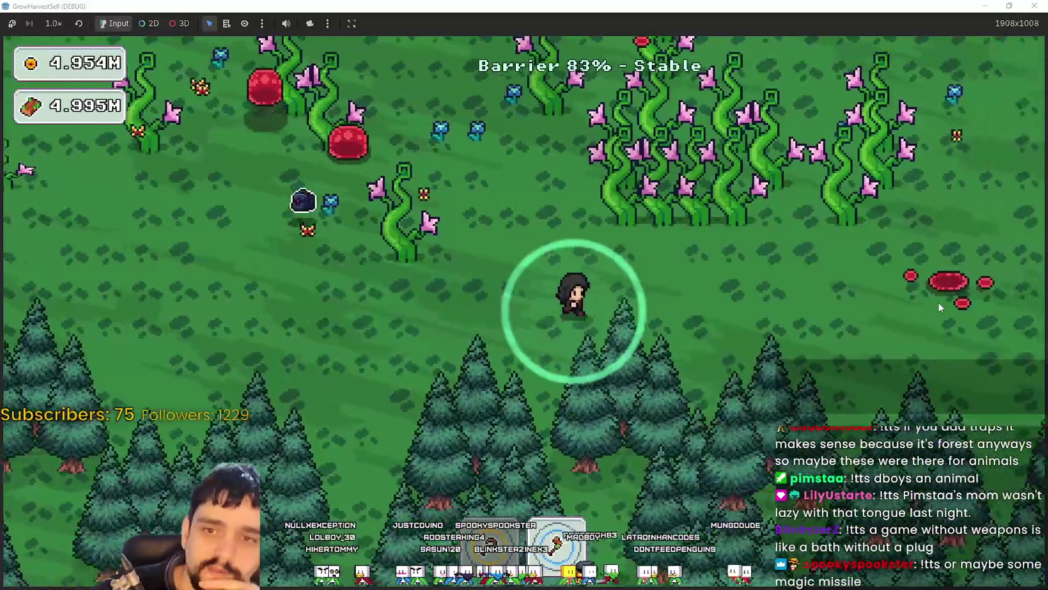
{"action": "key", "text": "w"}
{"action": "key", "text": "a"}
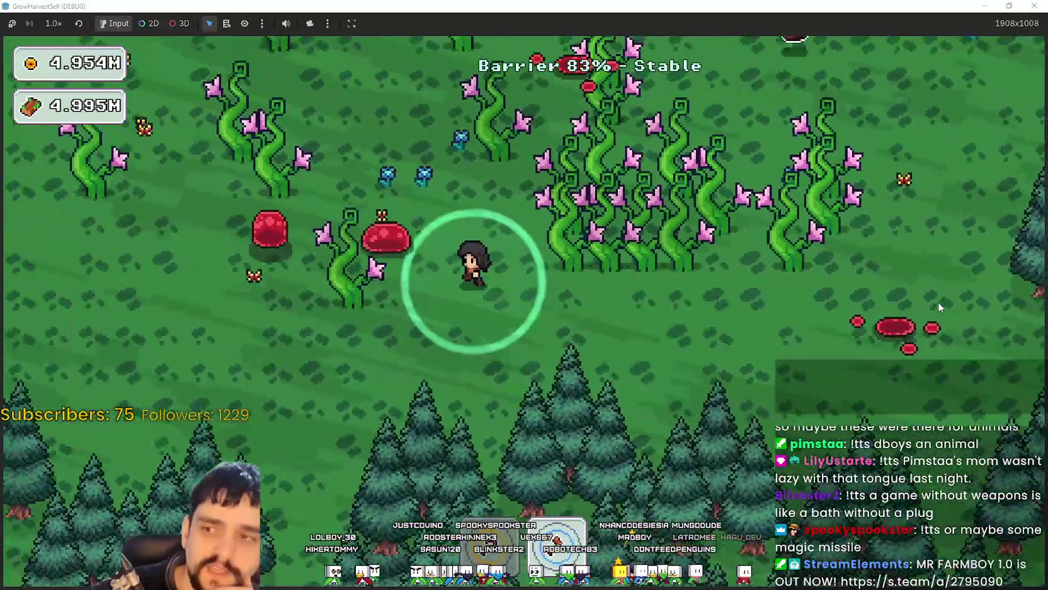
{"action": "key", "text": "w"}
{"action": "key", "text": "a"}
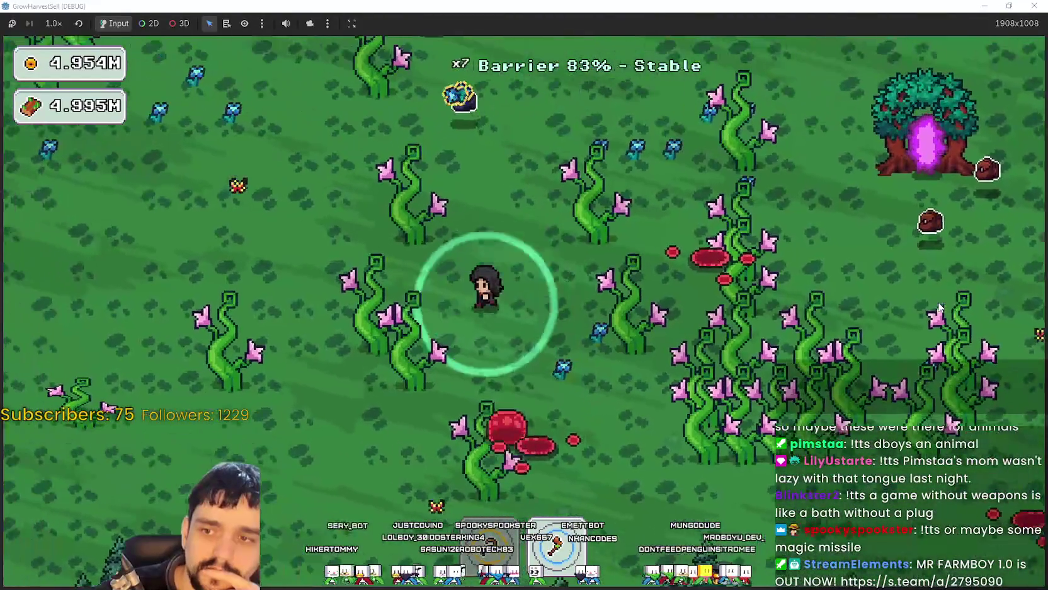
{"action": "key", "text": "s"}
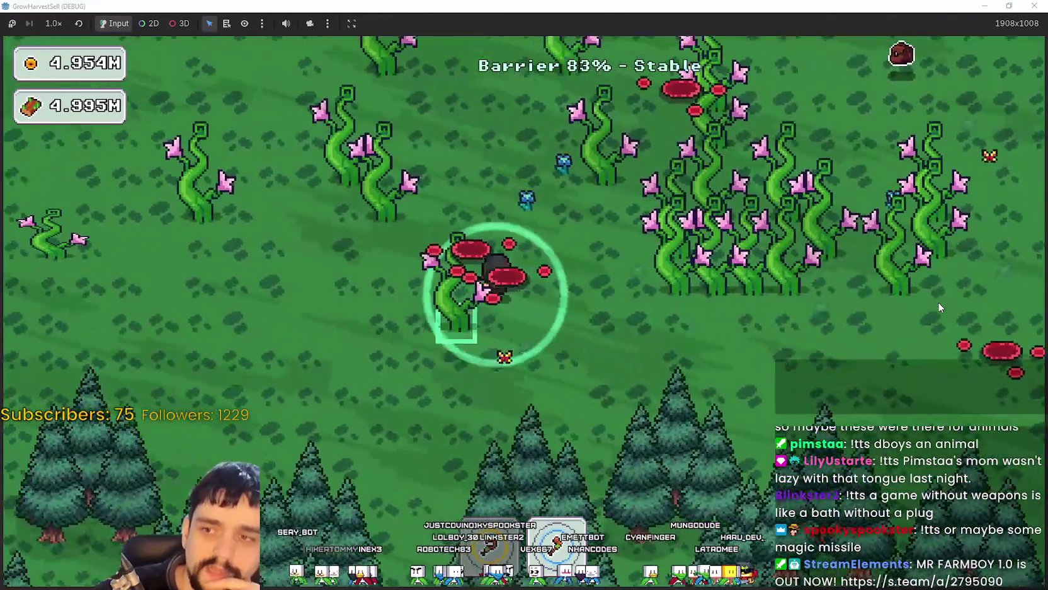
{"action": "key", "text": "w"}
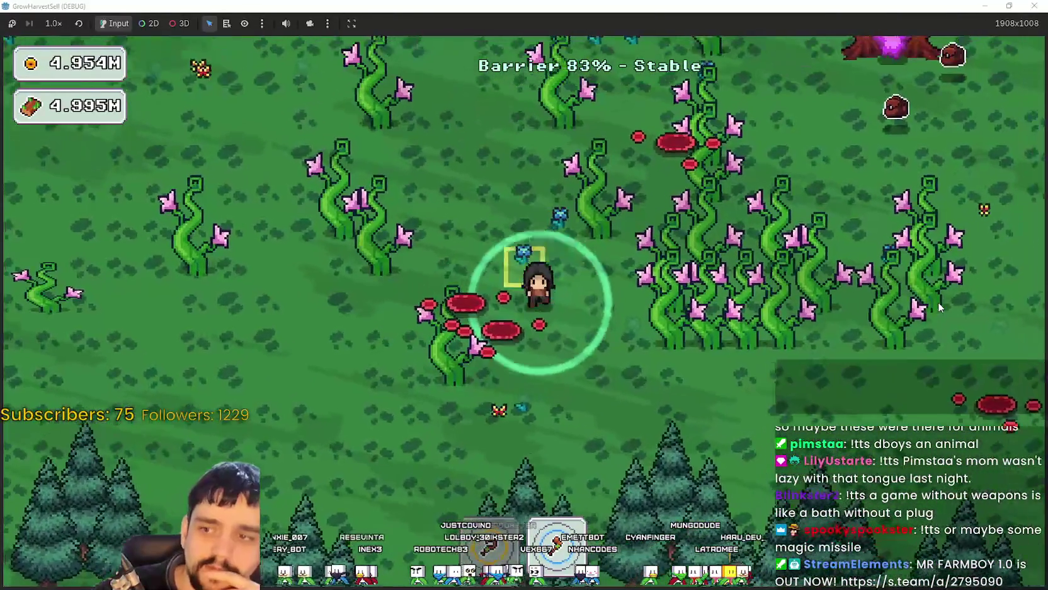
{"action": "key", "text": "a"}
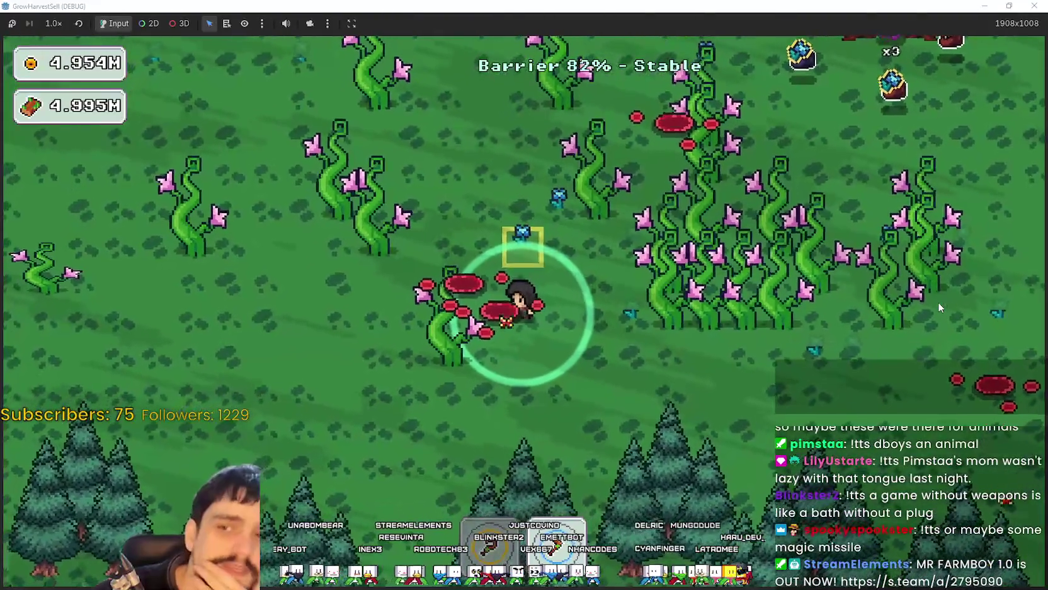
{"action": "key", "text": "s"}
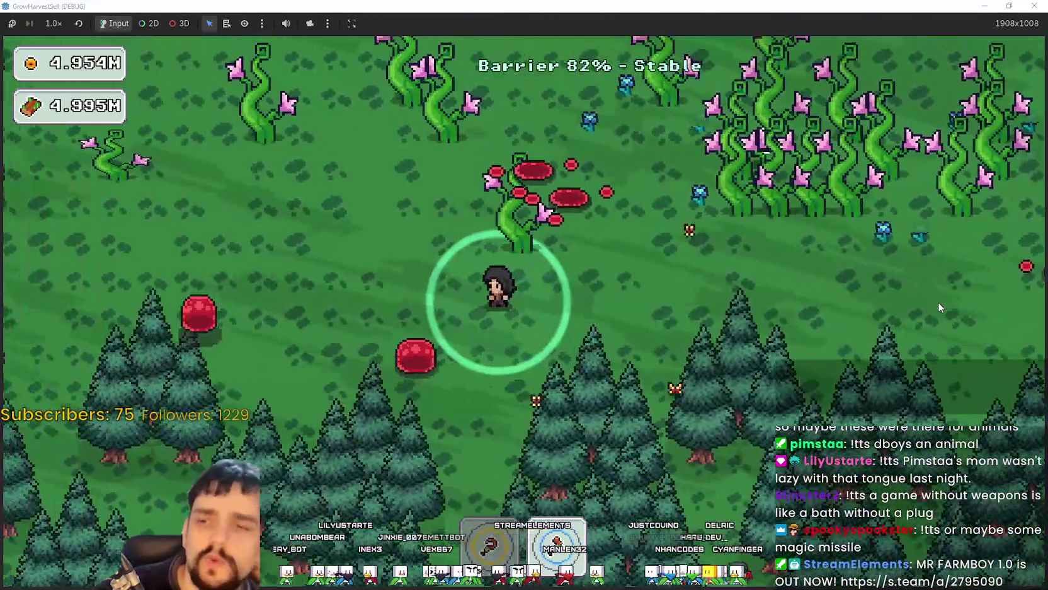
{"action": "key", "text": "a"}
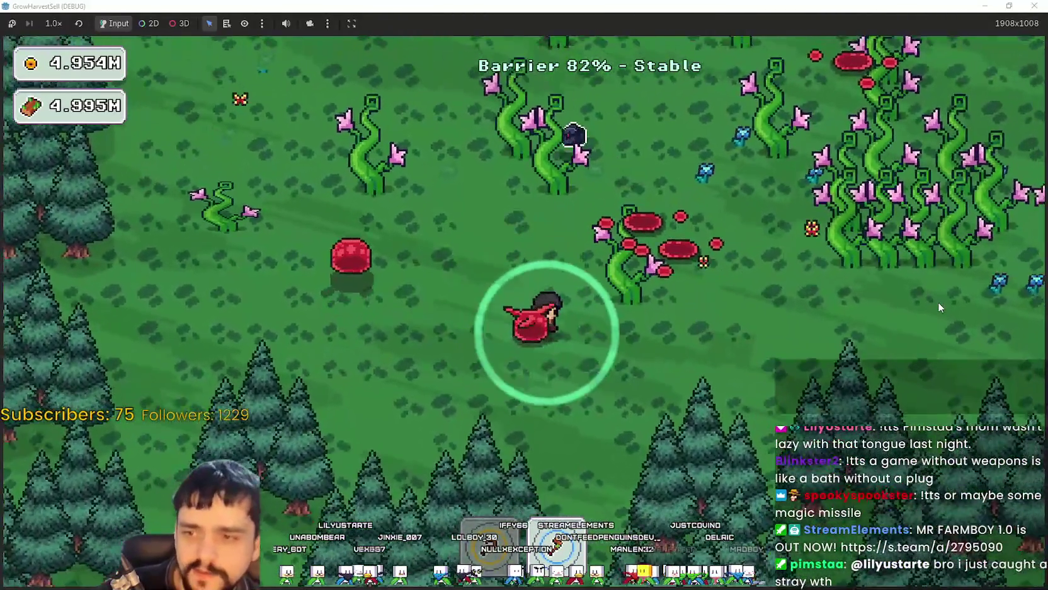
{"action": "key", "text": "d"}
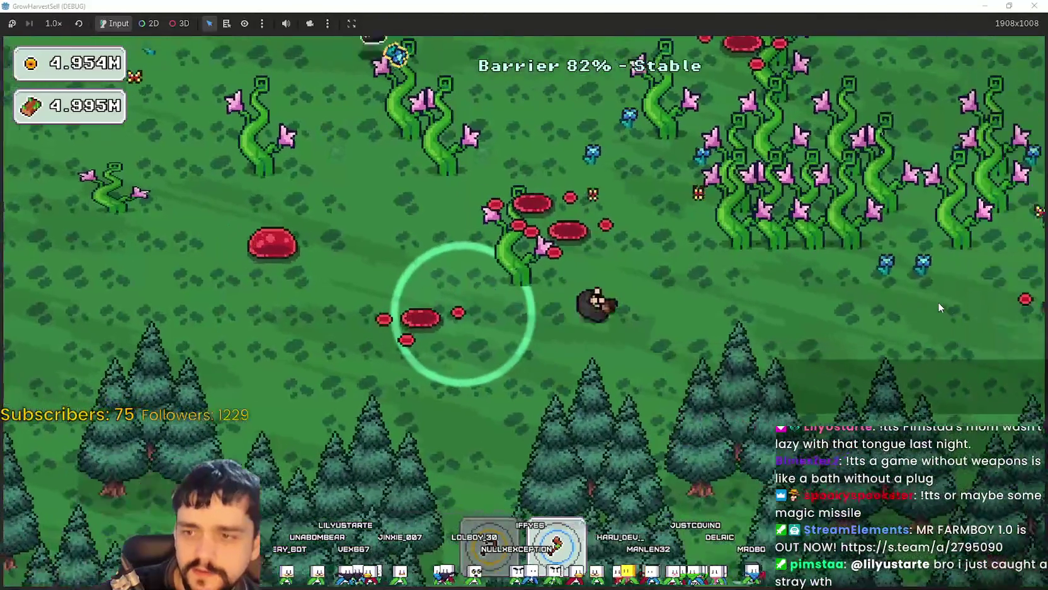
{"action": "key", "text": "a"}
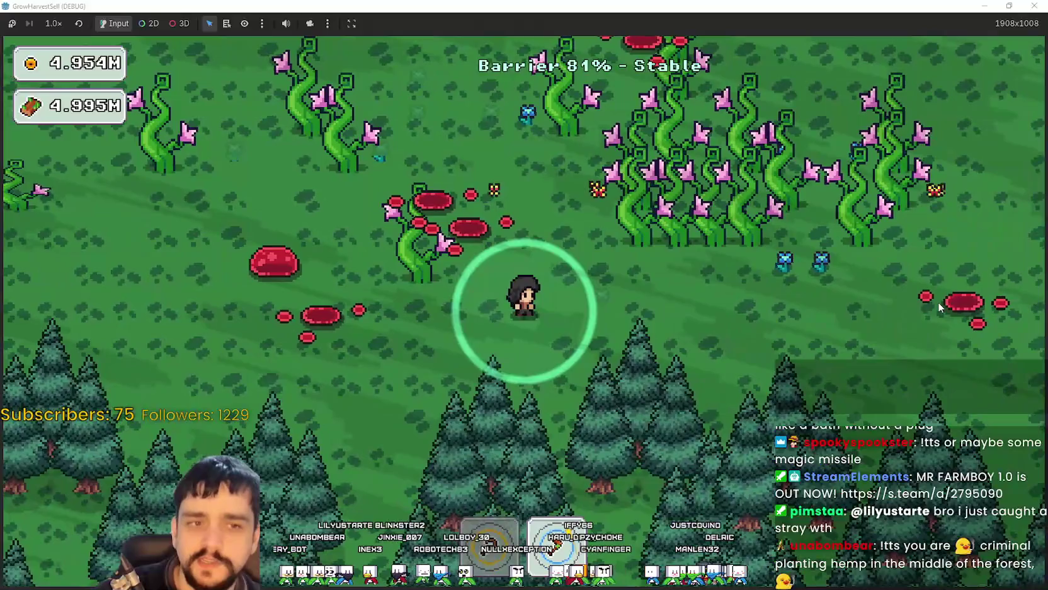
{"action": "key", "text": "d"}
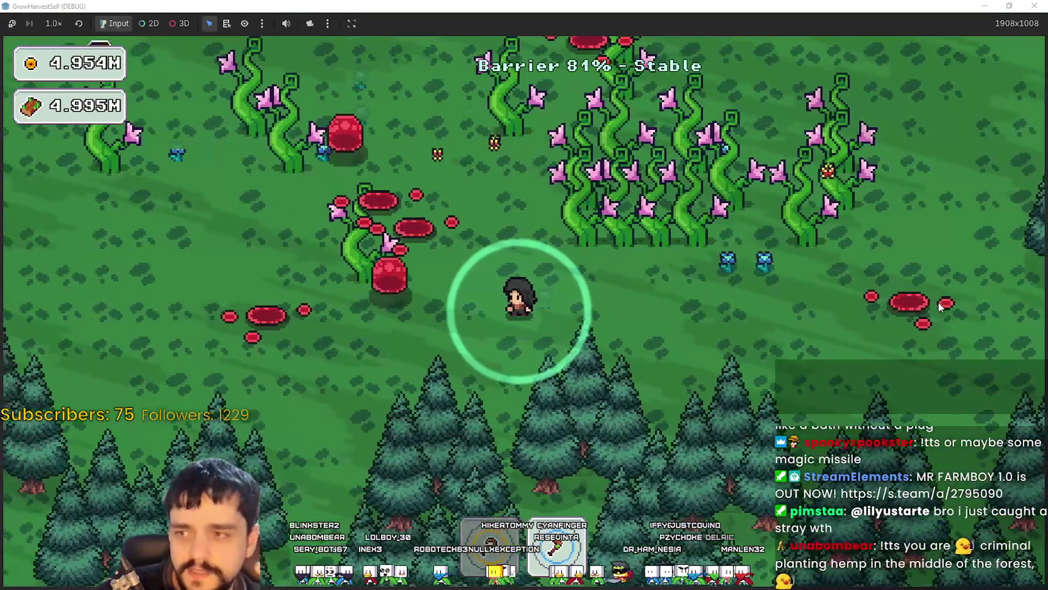
{"action": "key", "text": "w"}
{"action": "key", "text": "a"}
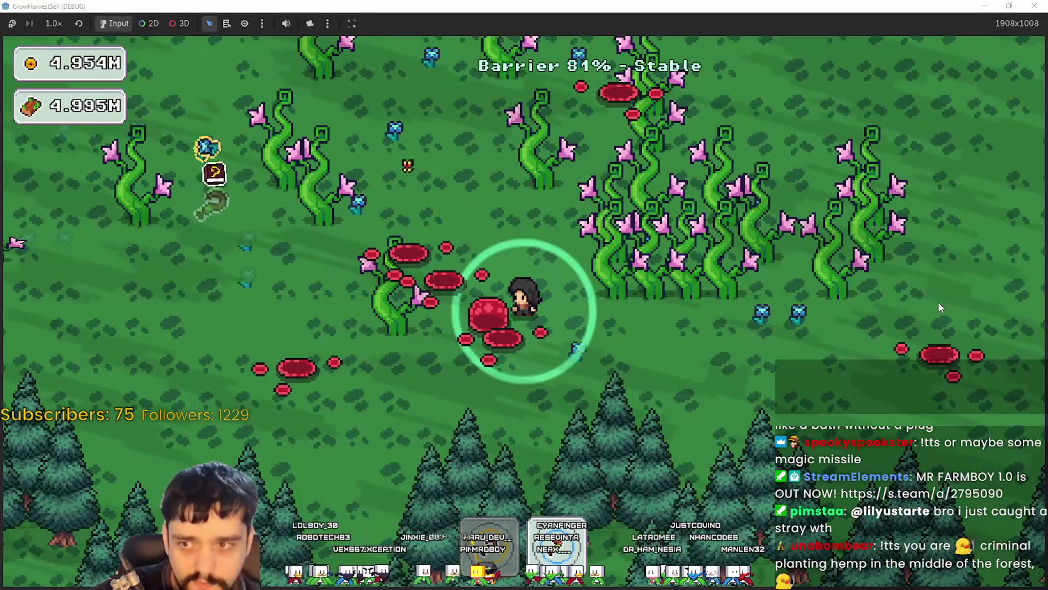
{"action": "key", "text": "d"}
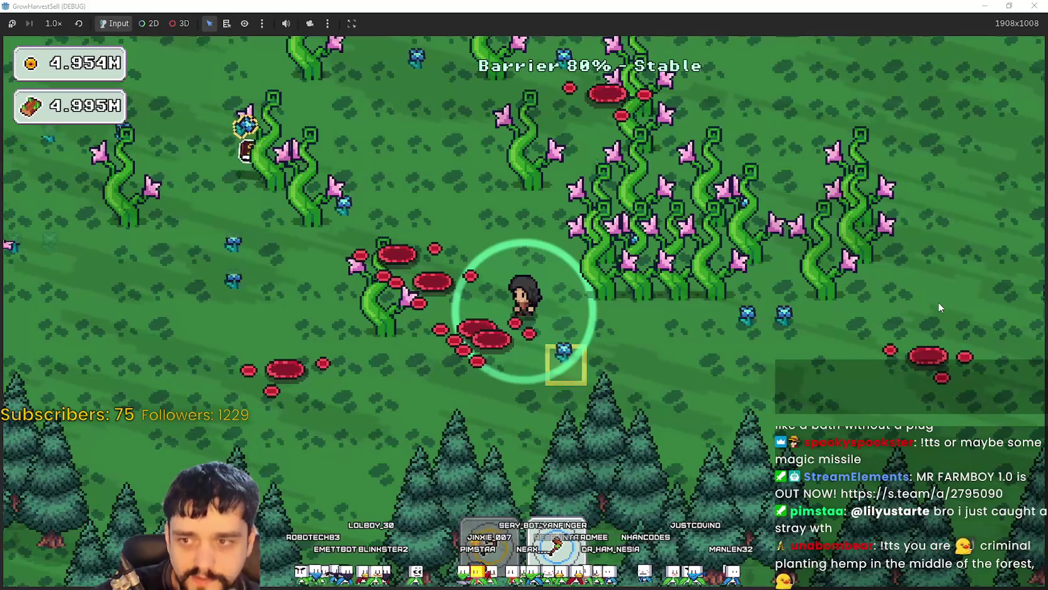
{"action": "key", "text": "w"}
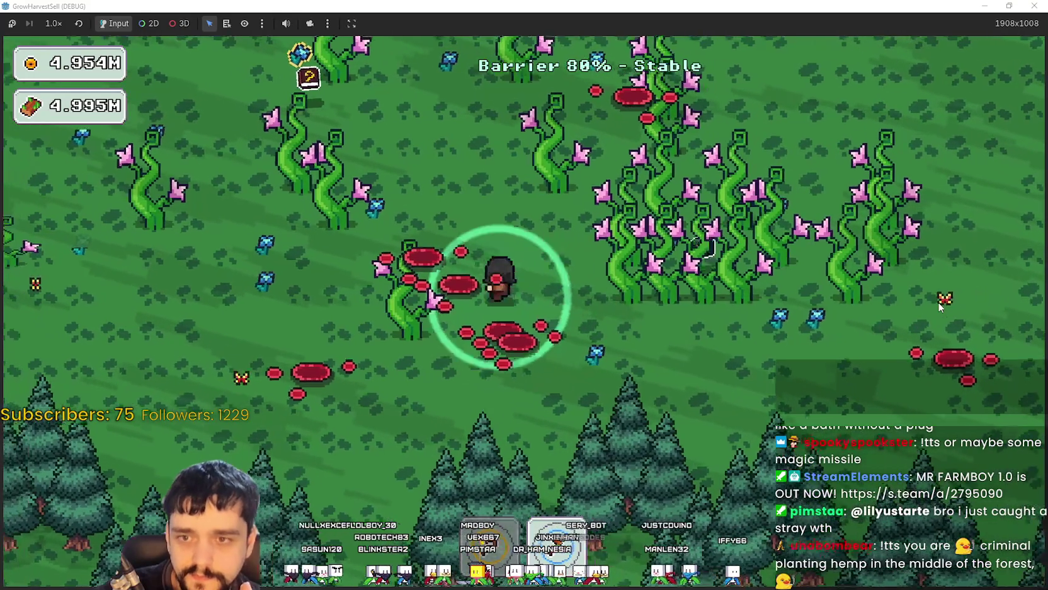
{"action": "key", "text": "d"}
{"action": "key", "text": "w"}
{"action": "key", "text": "d"}
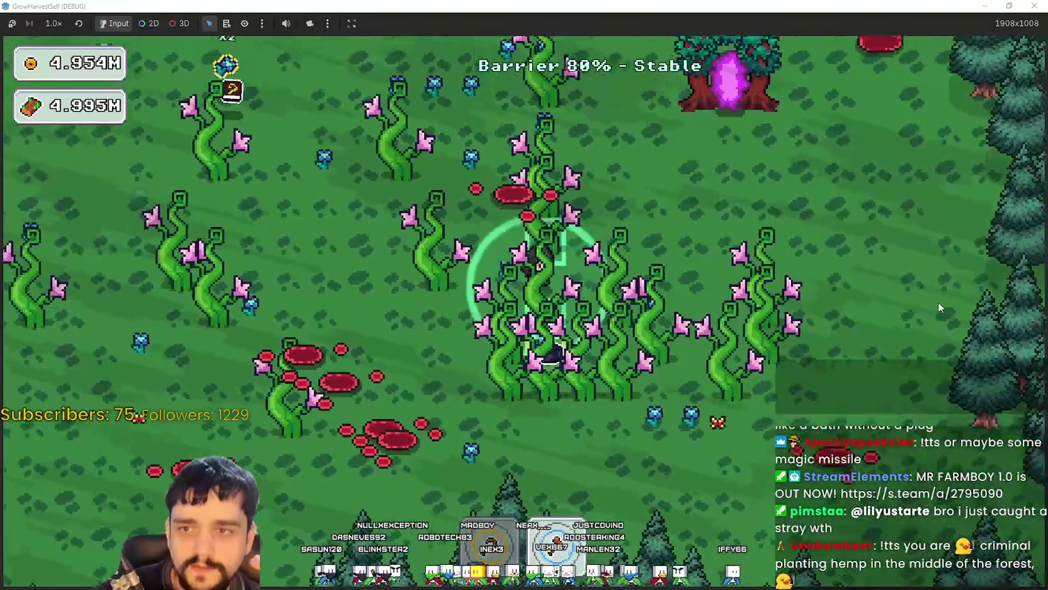
{"action": "key", "text": "d"}
{"action": "key", "text": "w"}
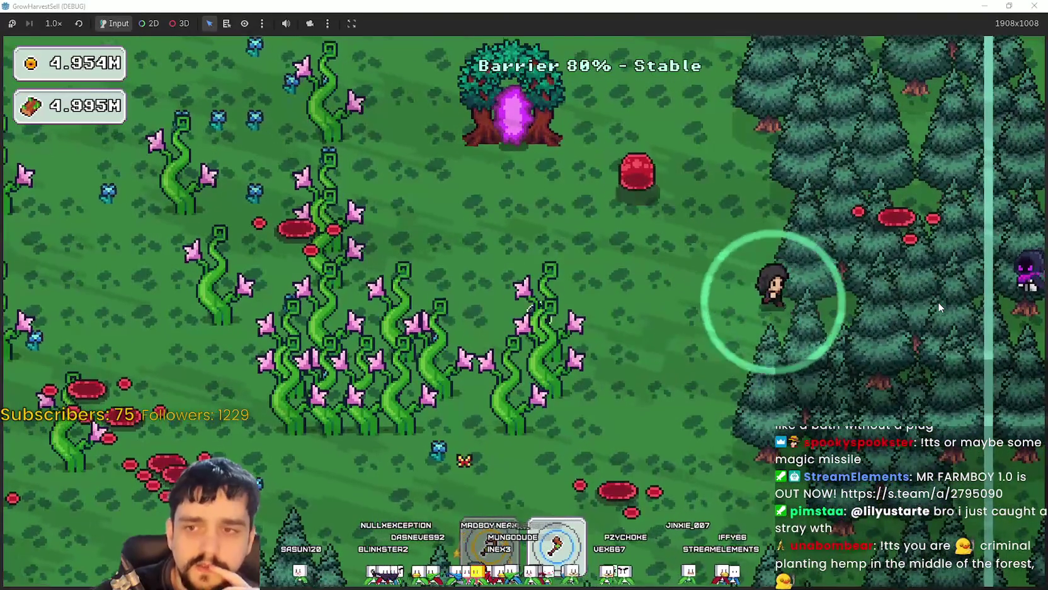
Step: Walk along the forest edge around the portal tree, then west toward open grass
{"action": "key", "text": "w"}
{"action": "key", "text": "a"}
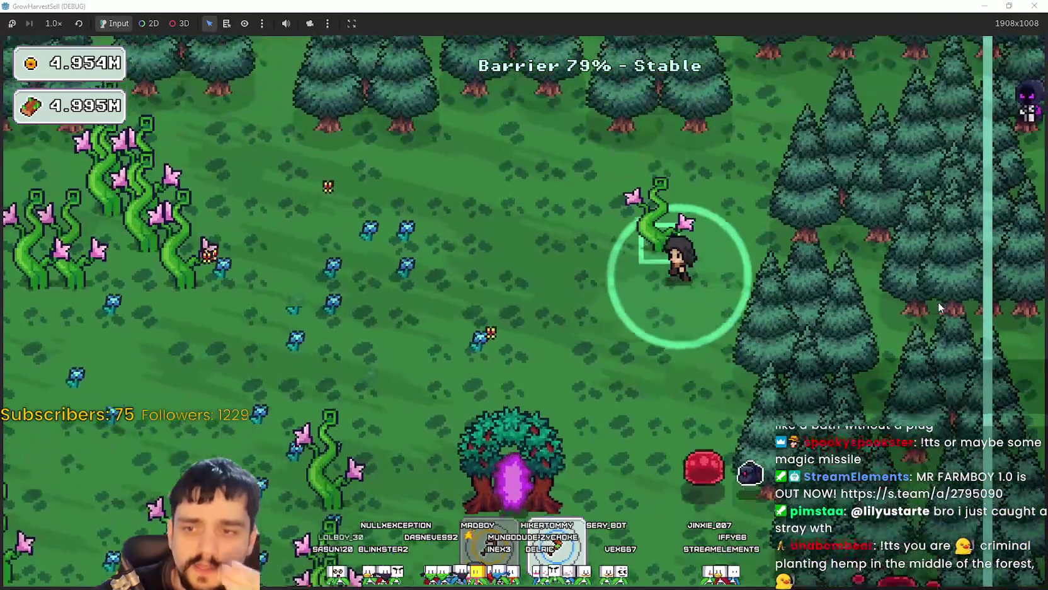
{"action": "key", "text": "w"}
{"action": "key", "text": "d"}
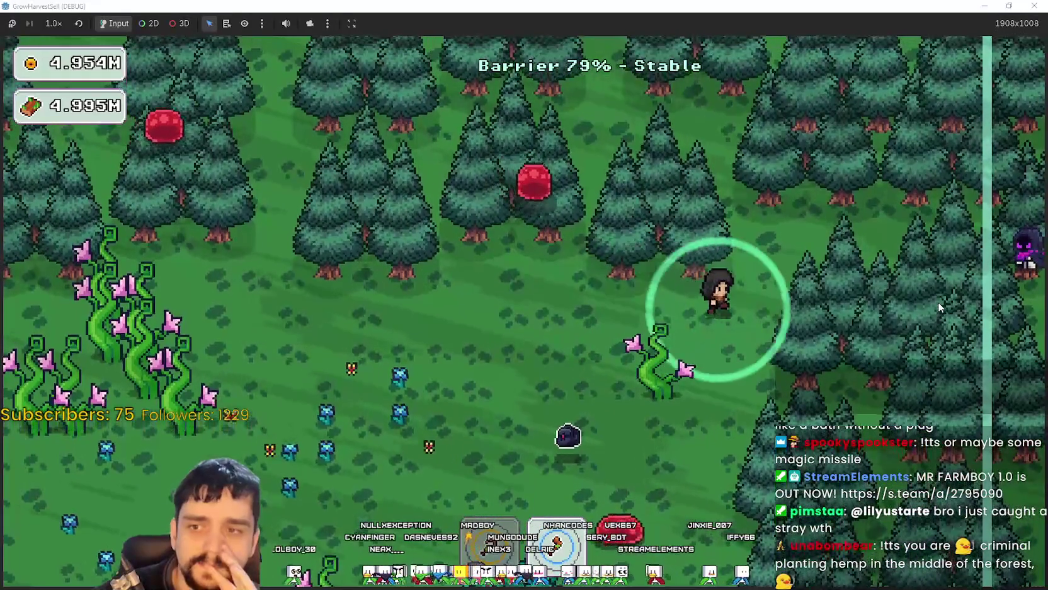
{"action": "key", "text": "s"}
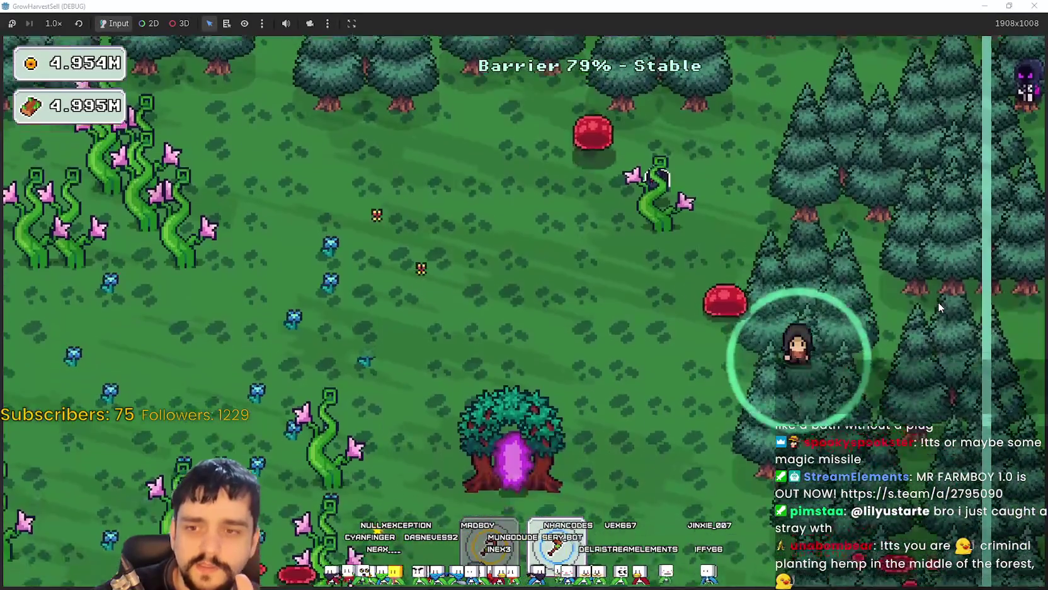
{"action": "key", "text": "a"}
{"action": "key", "text": "s"}
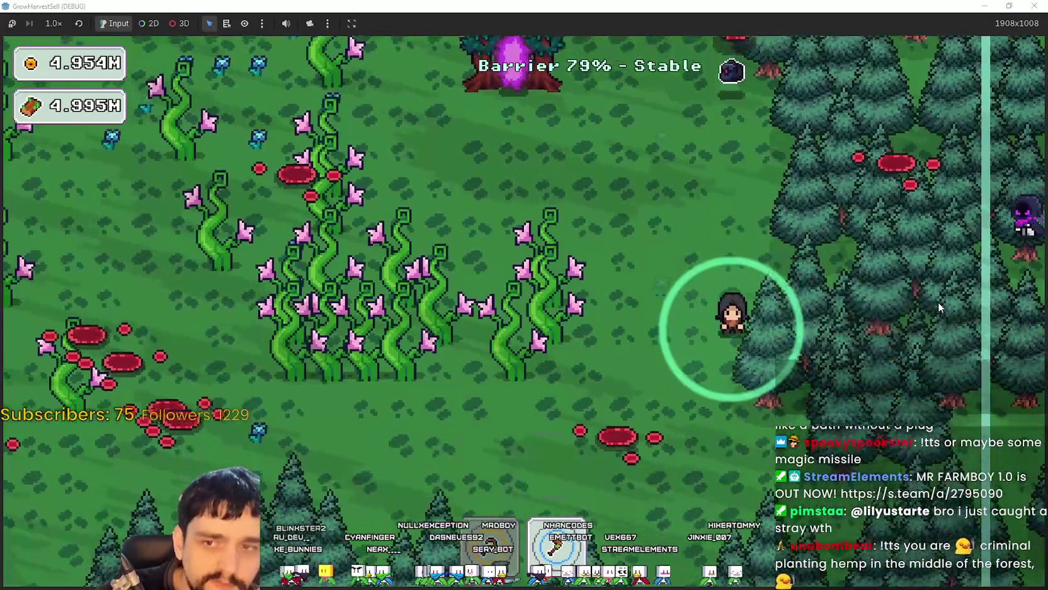
{"action": "key", "text": "a"}
{"action": "key", "text": "s"}
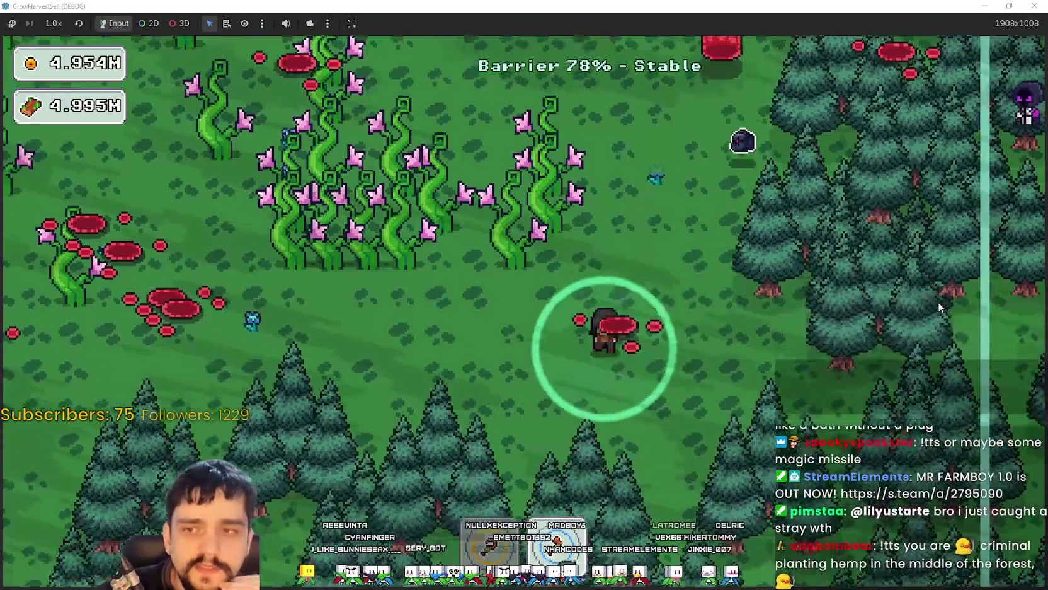
{"action": "key", "text": "w"}
{"action": "key", "text": "a"}
{"action": "key", "text": "s"}
{"action": "key", "text": "a"}
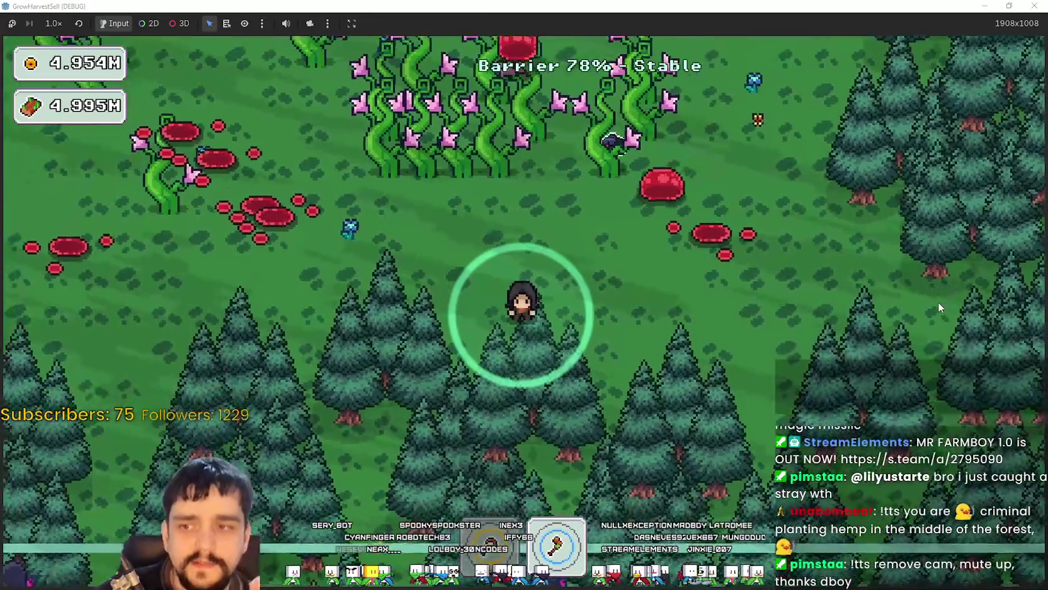
{"action": "key", "text": "d"}
{"action": "key", "text": "w"}
{"action": "key", "text": "w"}
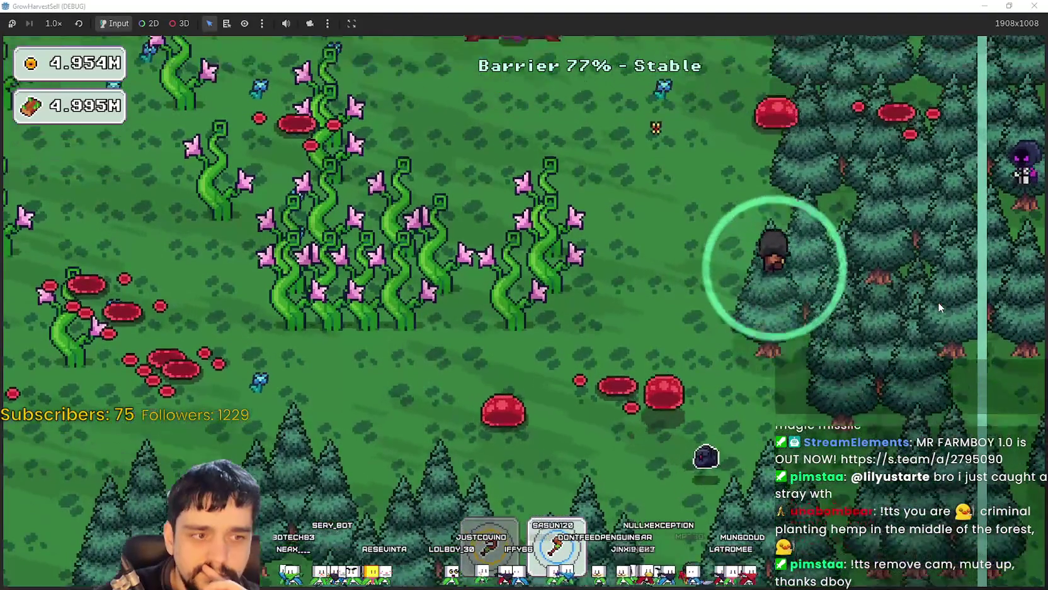
{"action": "key", "text": "w"}
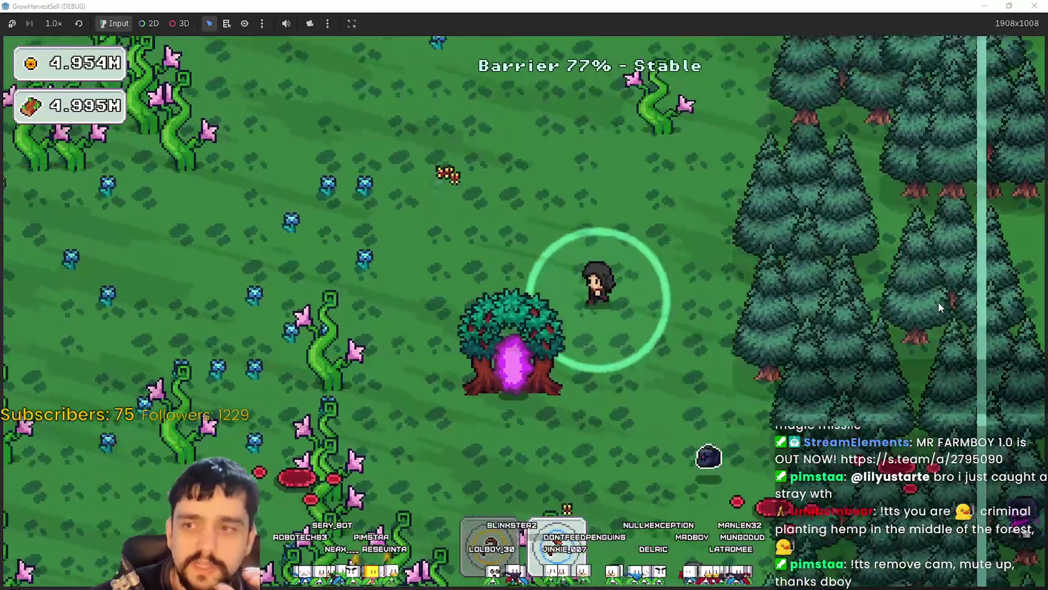
{"action": "key", "text": "a"}
{"action": "key", "text": "w"}
{"action": "key", "text": "a"}
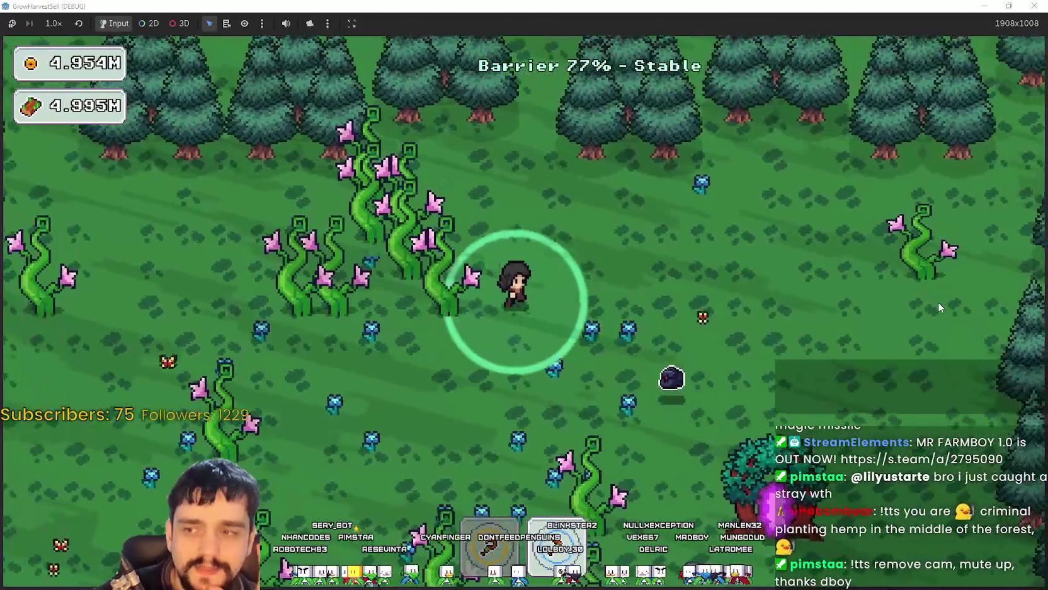
{"action": "key", "text": "s"}
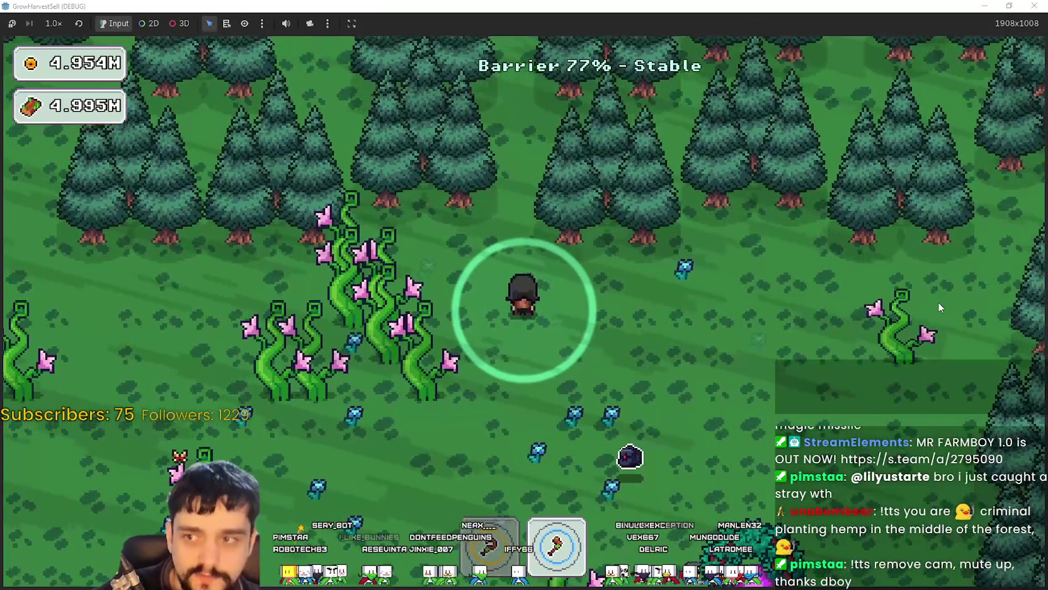
{"action": "key", "text": "d"}
{"action": "key", "text": "d"}
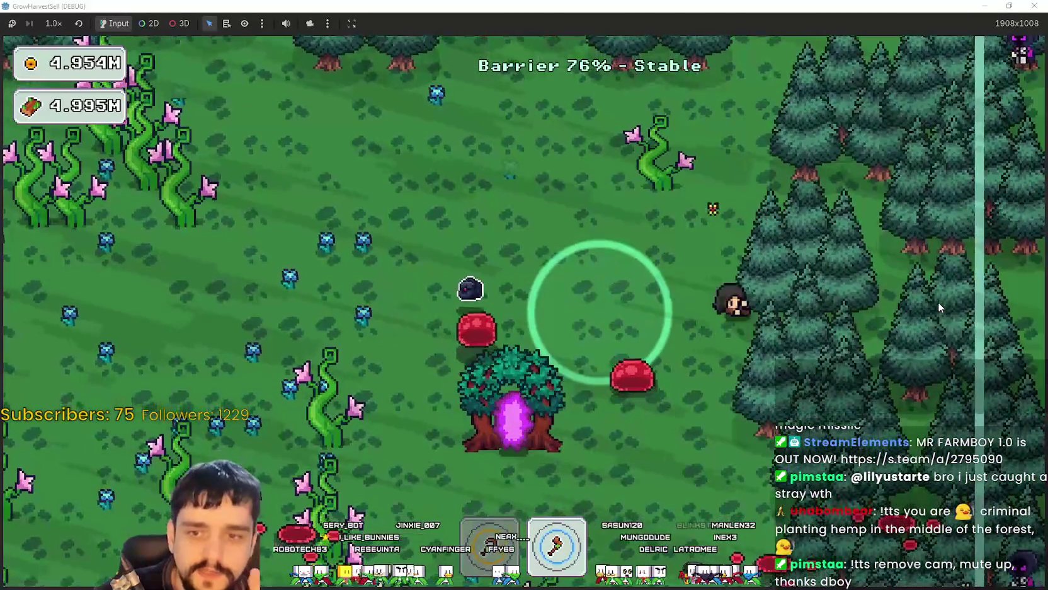
{"action": "key", "text": "s"}
{"action": "key", "text": "s"}
{"action": "key", "text": "d"}
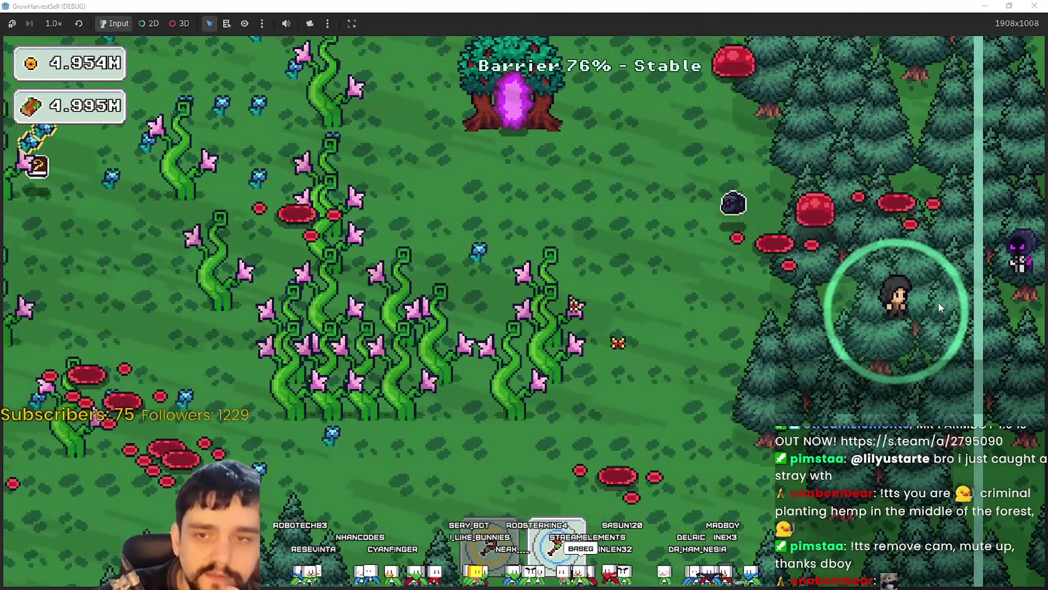
{"action": "key", "text": "s"}
{"action": "key", "text": "a"}
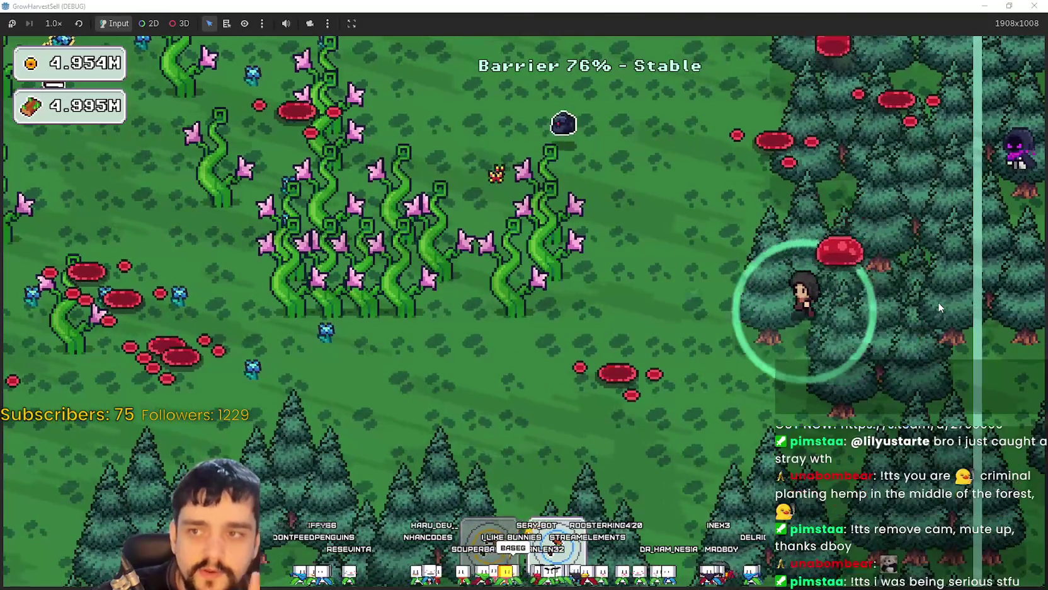
Step: Weave in and out of the southern pines, then back across the vine field
{"action": "key", "text": "w"}
{"action": "key", "text": "d"}
{"action": "key", "text": "s"}
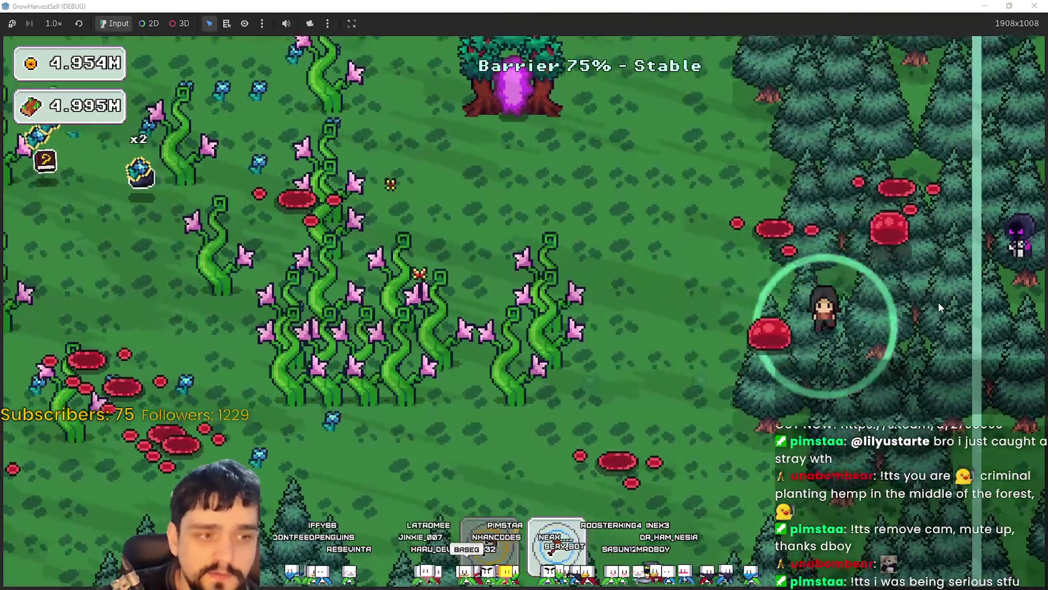
{"action": "key", "text": "a"}
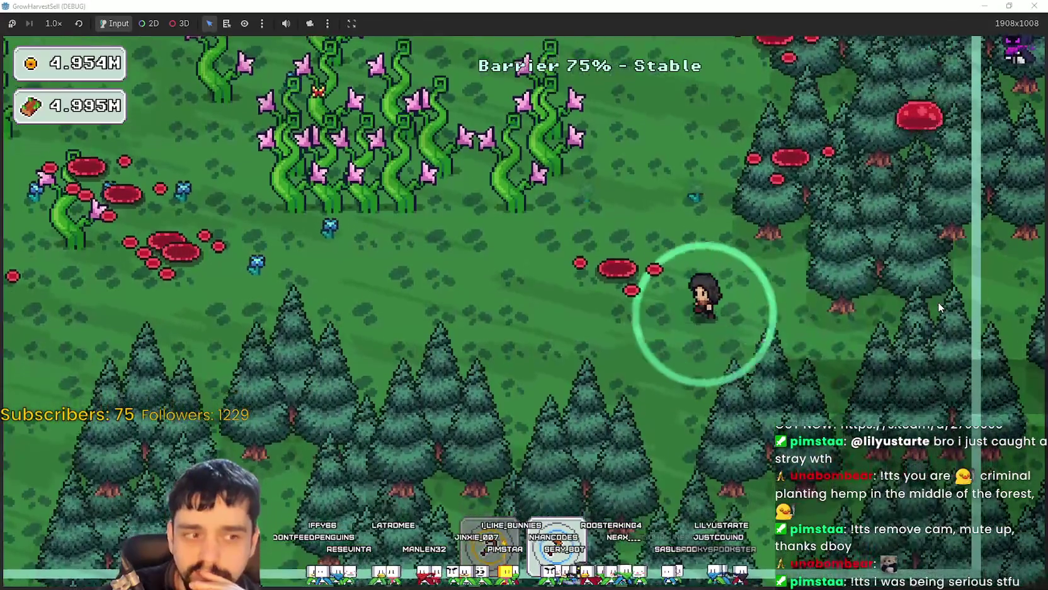
{"action": "key", "text": "d"}
{"action": "key", "text": "w"}
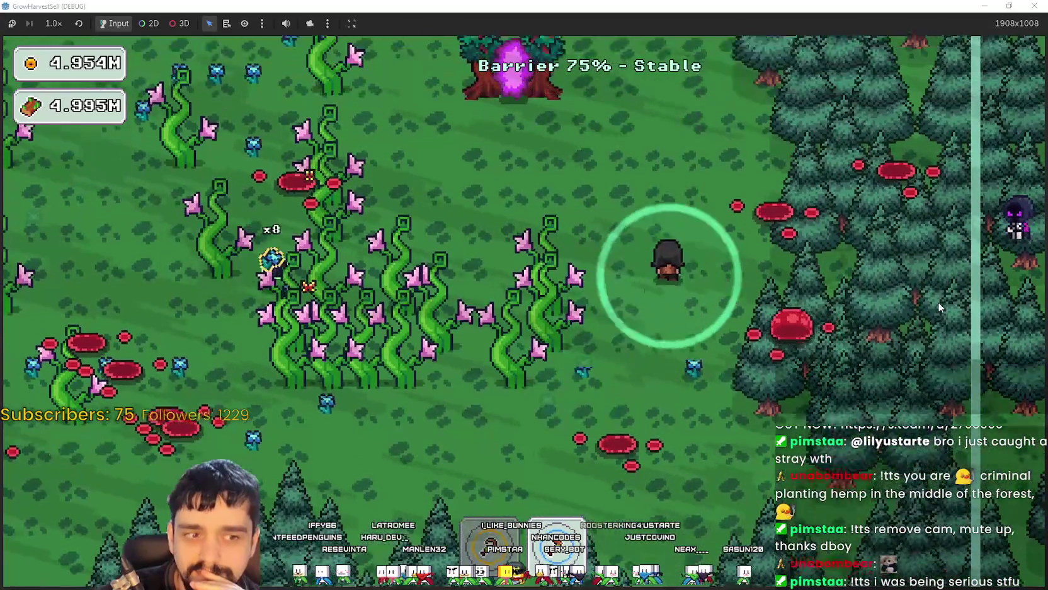
{"action": "key", "text": "s"}
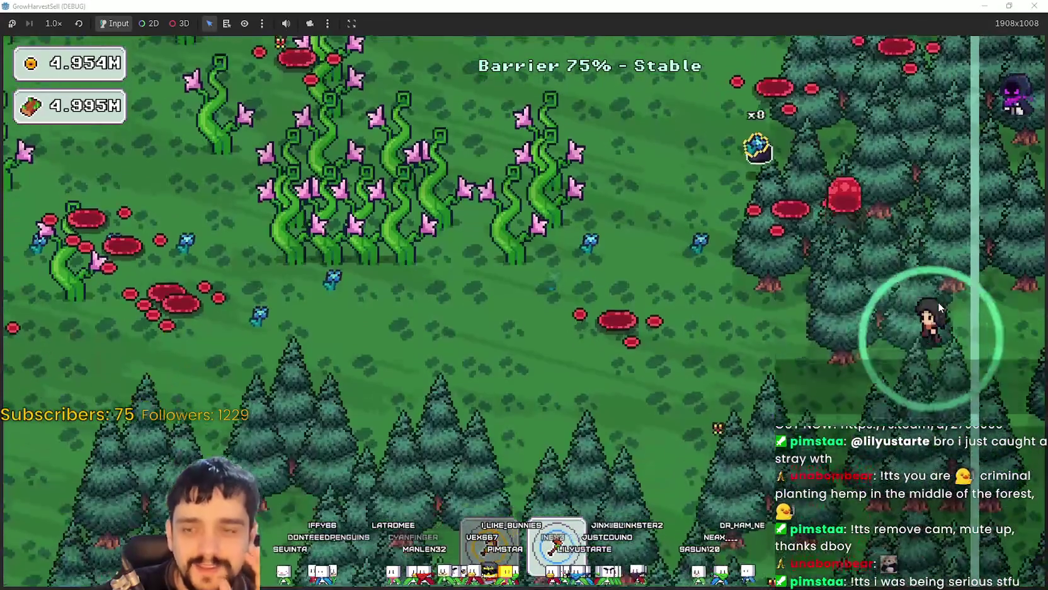
{"action": "key", "text": "a"}
{"action": "key", "text": "w"}
{"action": "key", "text": "d"}
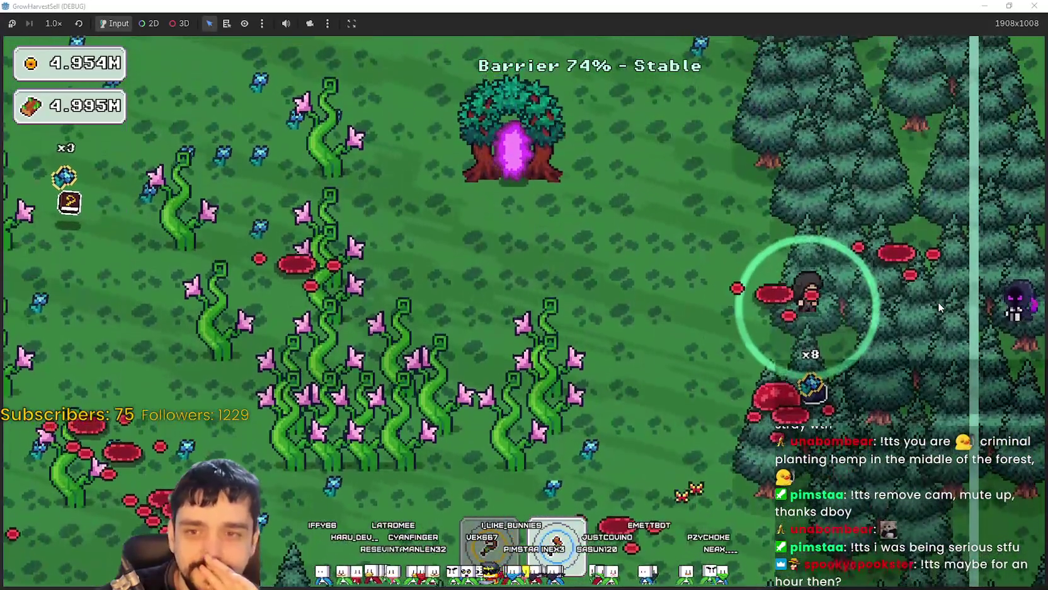
{"action": "key", "text": "s"}
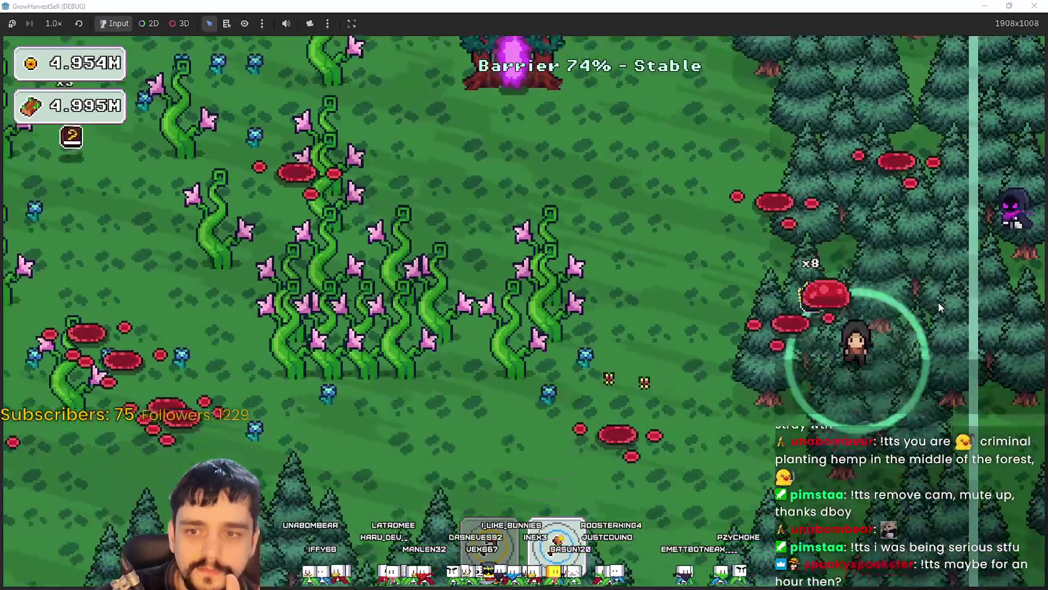
{"action": "key", "text": "a"}
{"action": "key", "text": "a"}
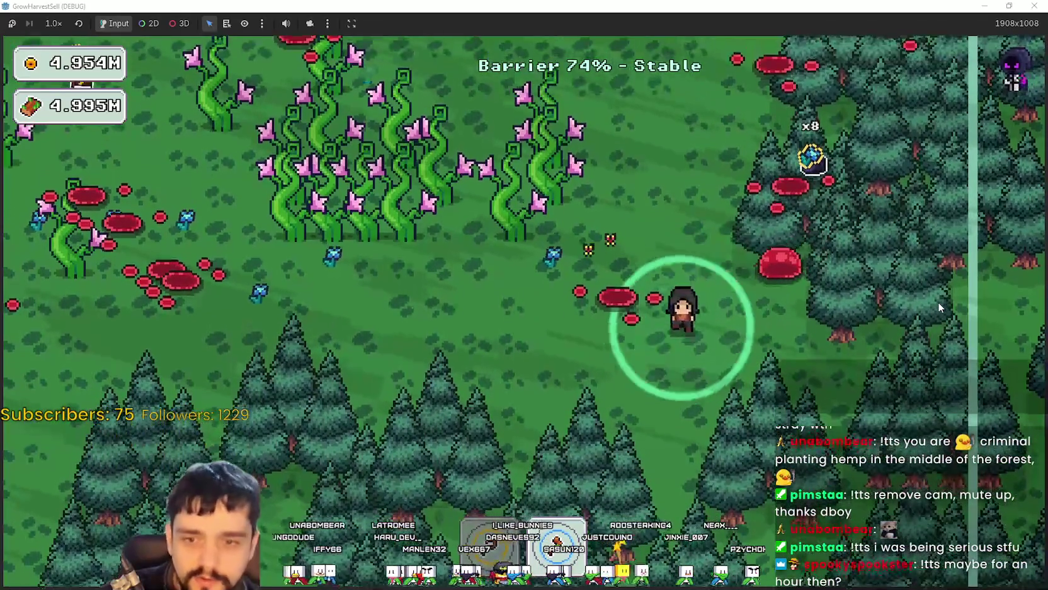
{"action": "key", "text": "s"}
{"action": "key", "text": "d"}
{"action": "key", "text": "s"}
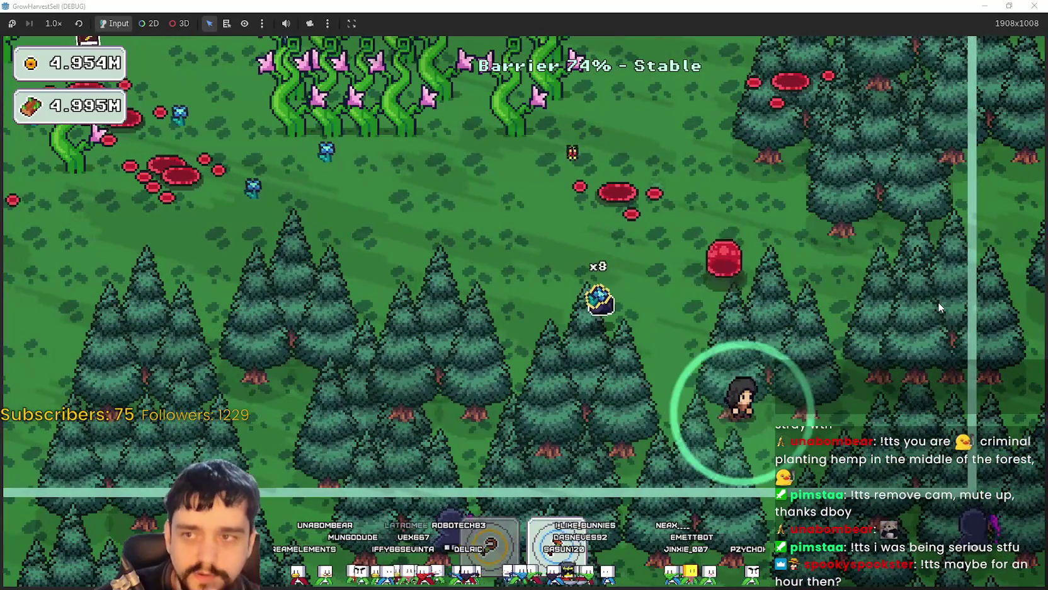
{"action": "key", "text": "d"}
{"action": "key", "text": "w"}
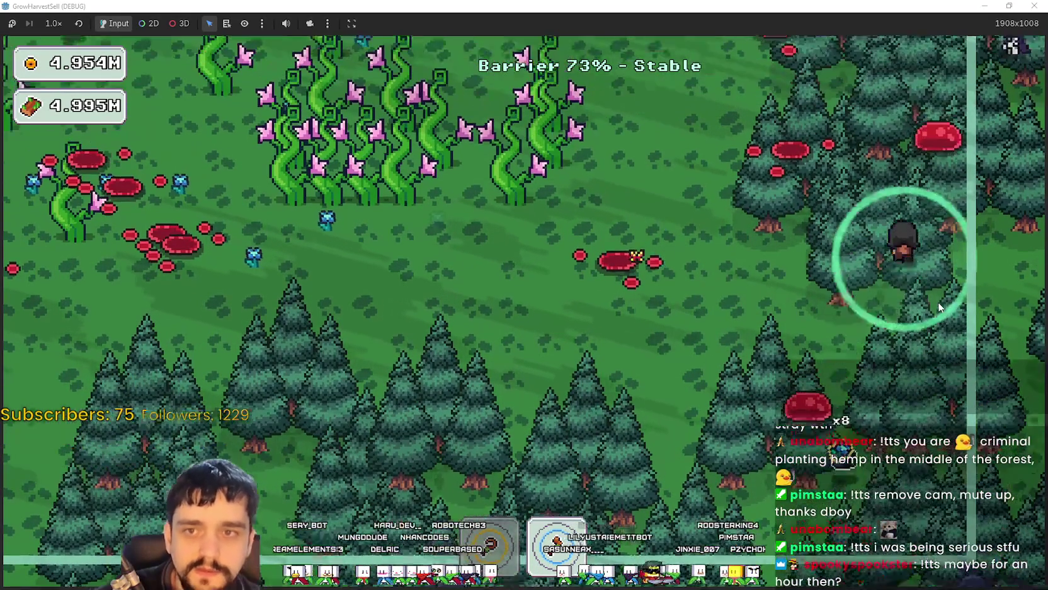
{"action": "key", "text": "a"}
{"action": "key", "text": "w"}
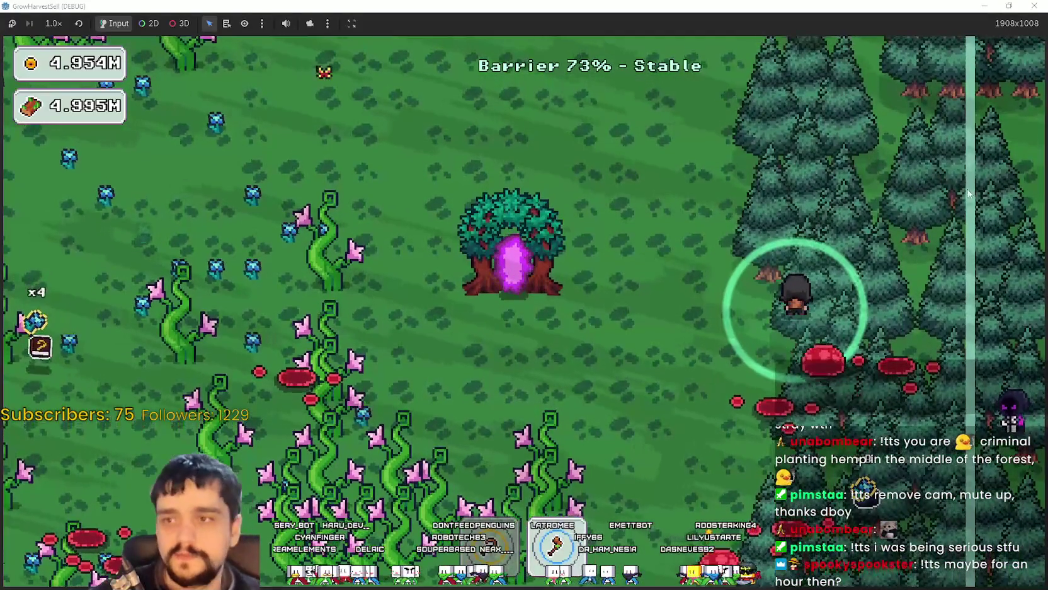
{"action": "key", "text": "a"}
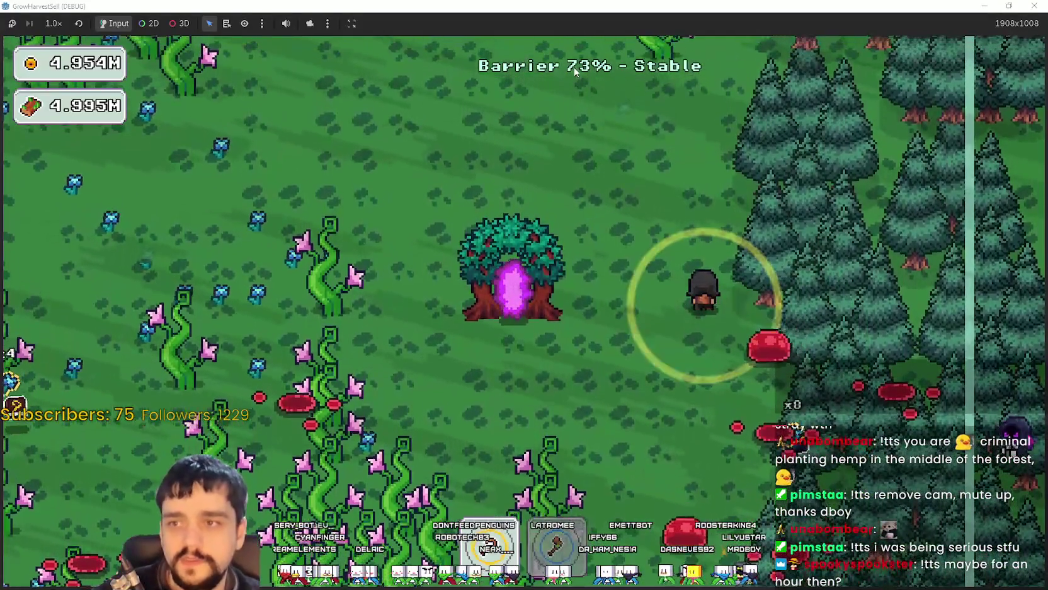
{"action": "key", "text": "s"}
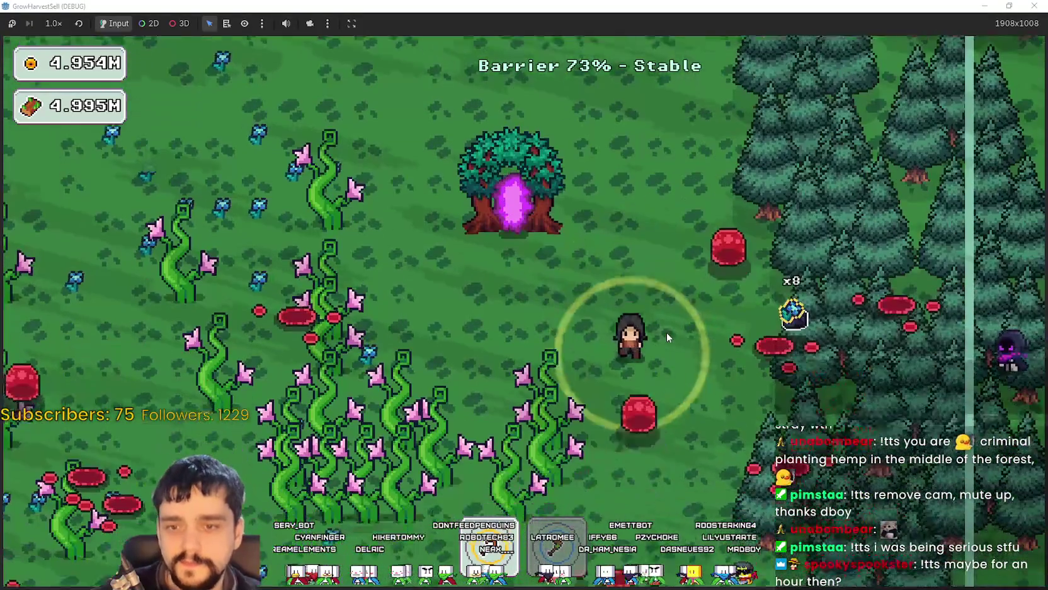
{"action": "key", "text": "d"}
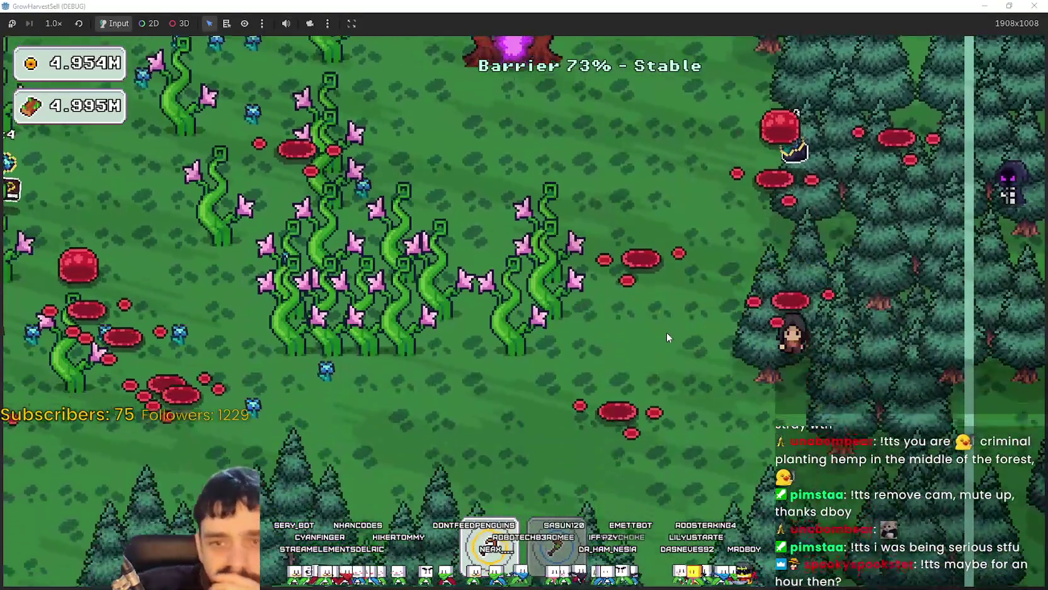
{"action": "key", "text": "s"}
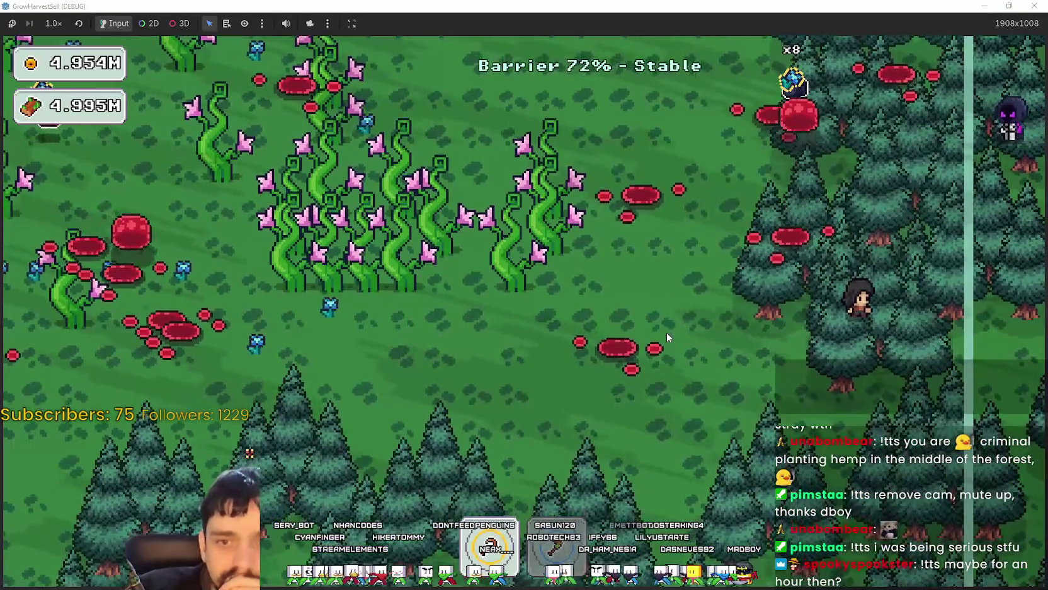
{"action": "key", "text": "a"}
{"action": "key", "text": "a"}
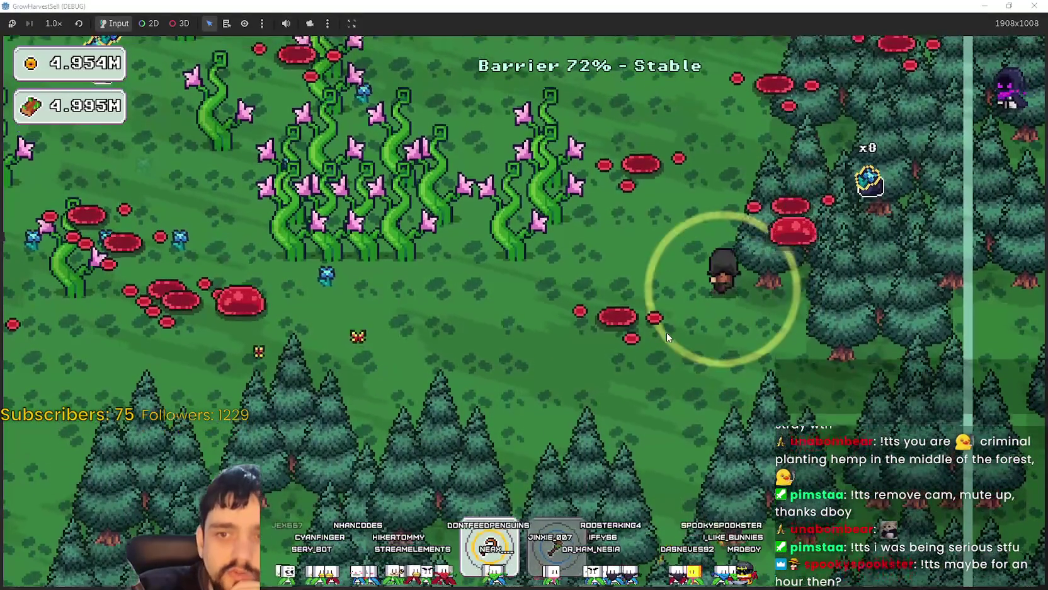
{"action": "key", "text": "s"}
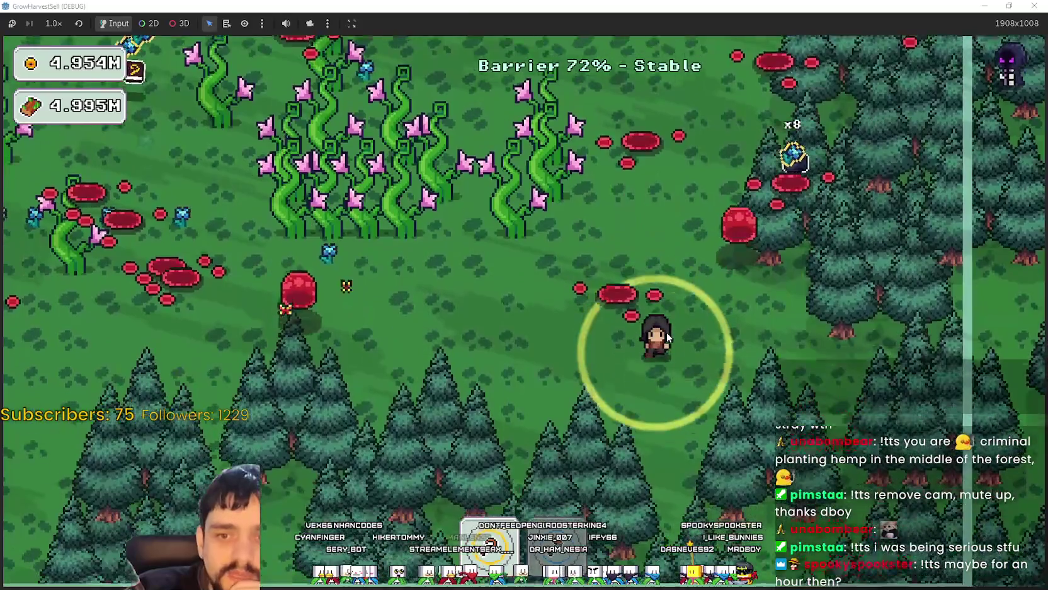
{"action": "key", "text": "s"}
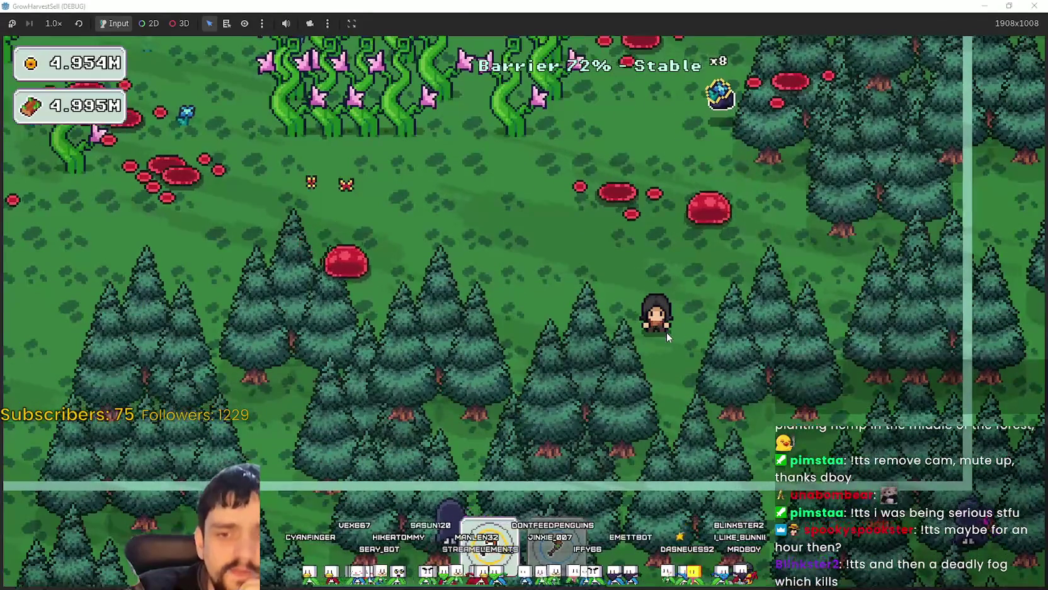
{"action": "key", "text": "a"}
{"action": "key", "text": "a"}
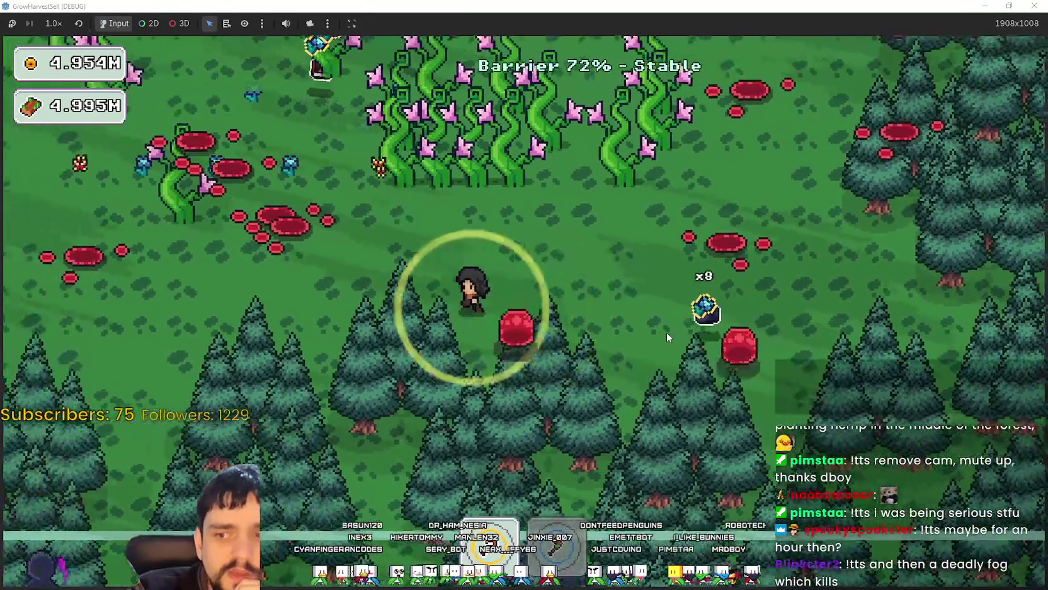
{"action": "key", "text": "w"}
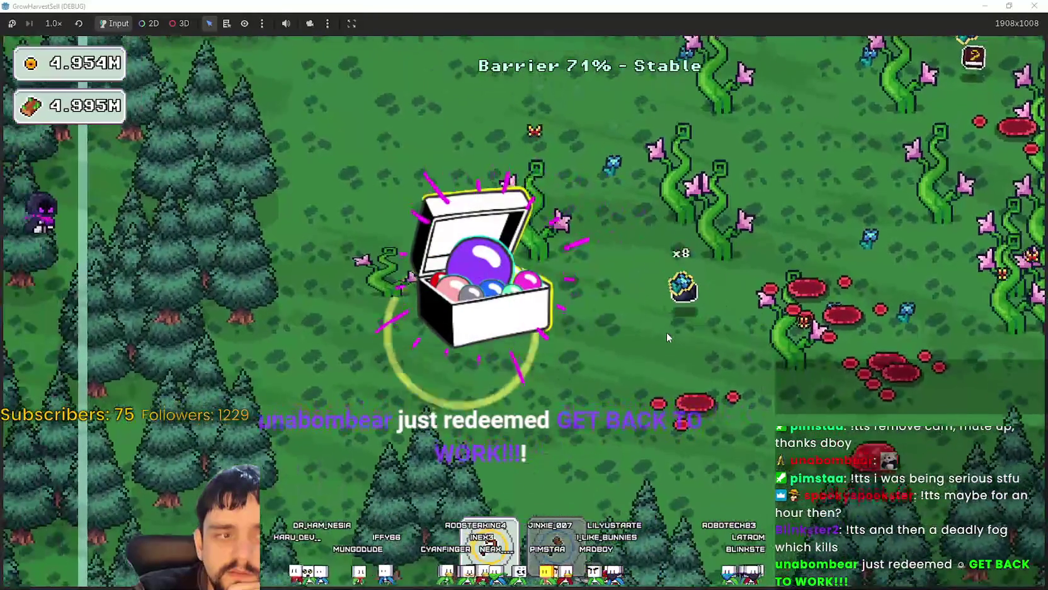
Step: Walk the farmer north-west, then south past the chest and east through the pines
{"action": "key", "text": "a"}
{"action": "key", "text": "w"}
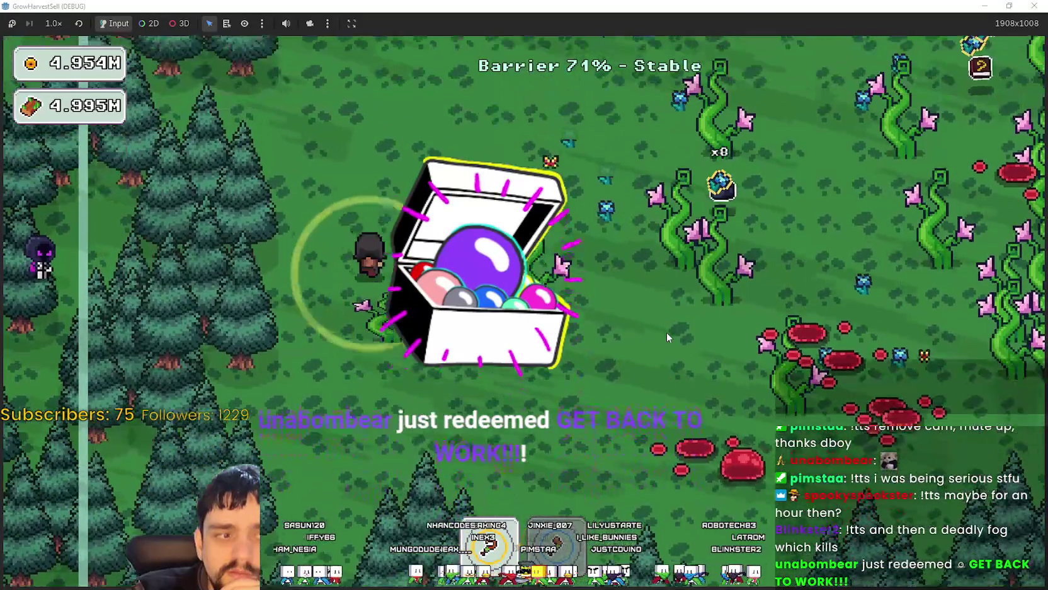
{"action": "key", "text": "s"}
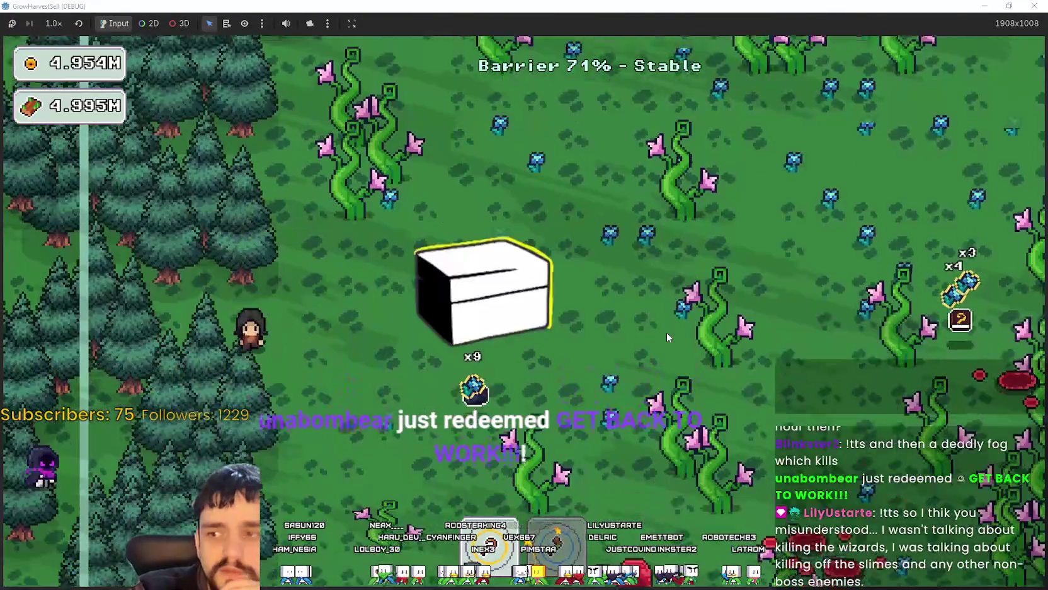
{"action": "key", "text": "s"}
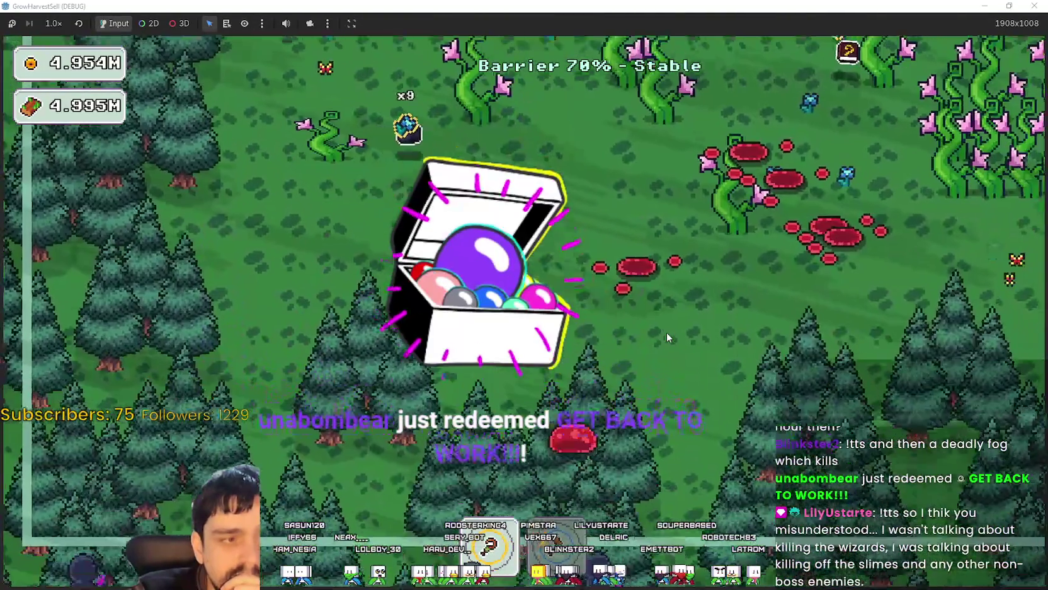
{"action": "key", "text": "s"}
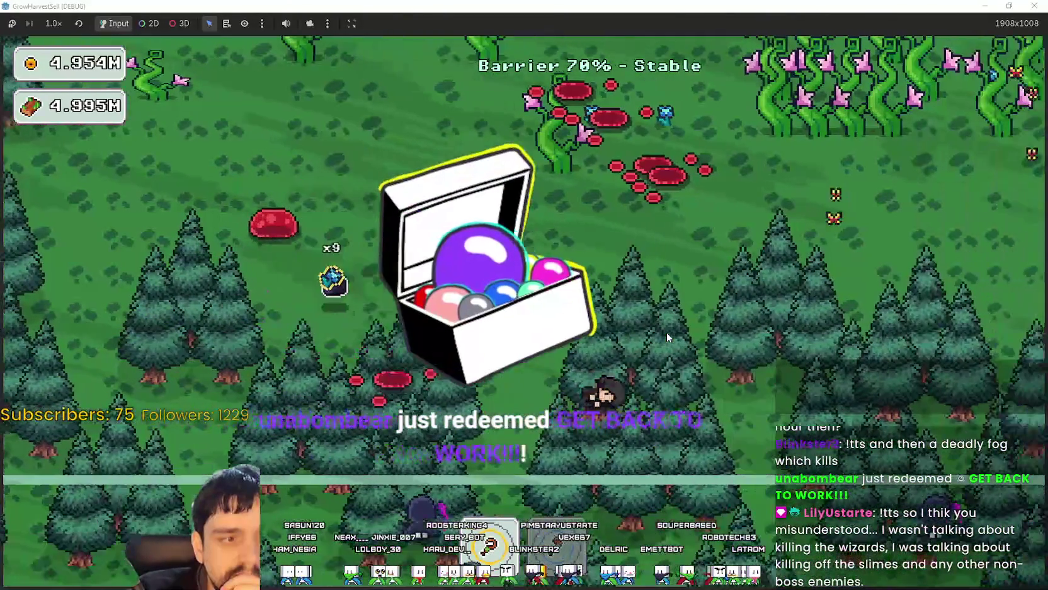
{"action": "key", "text": "d"}
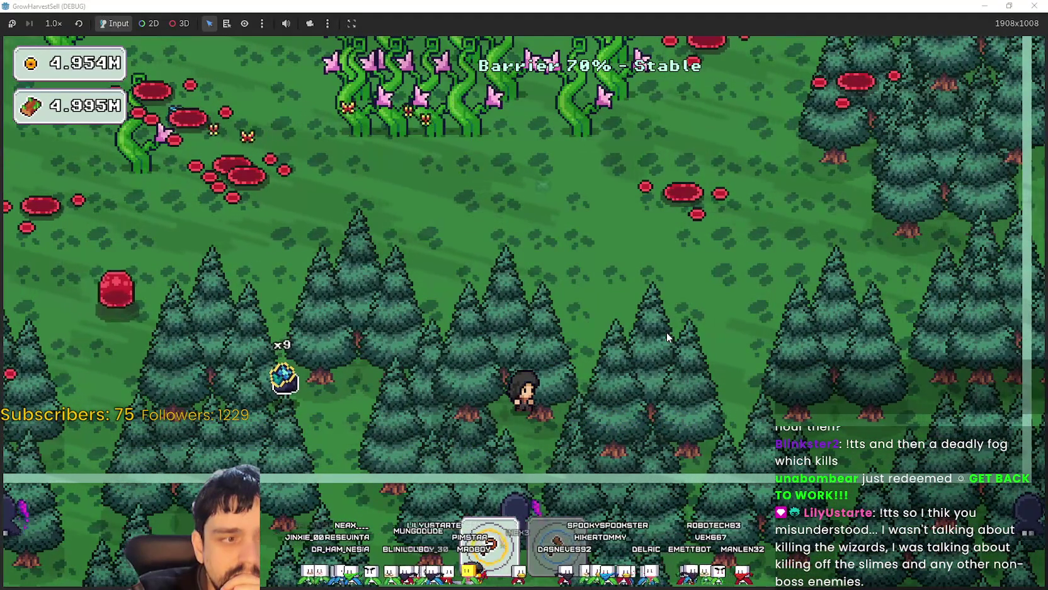
{"action": "key", "text": "d"}
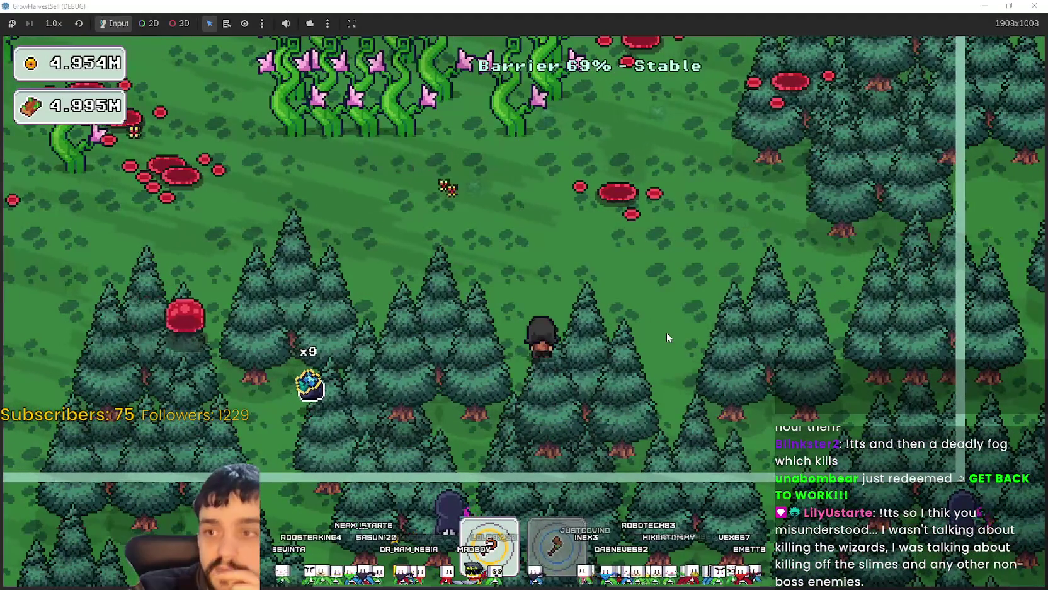
Step: Head north-west out of the forest into the vine field
{"action": "key", "text": "a"}
{"action": "key", "text": "w"}
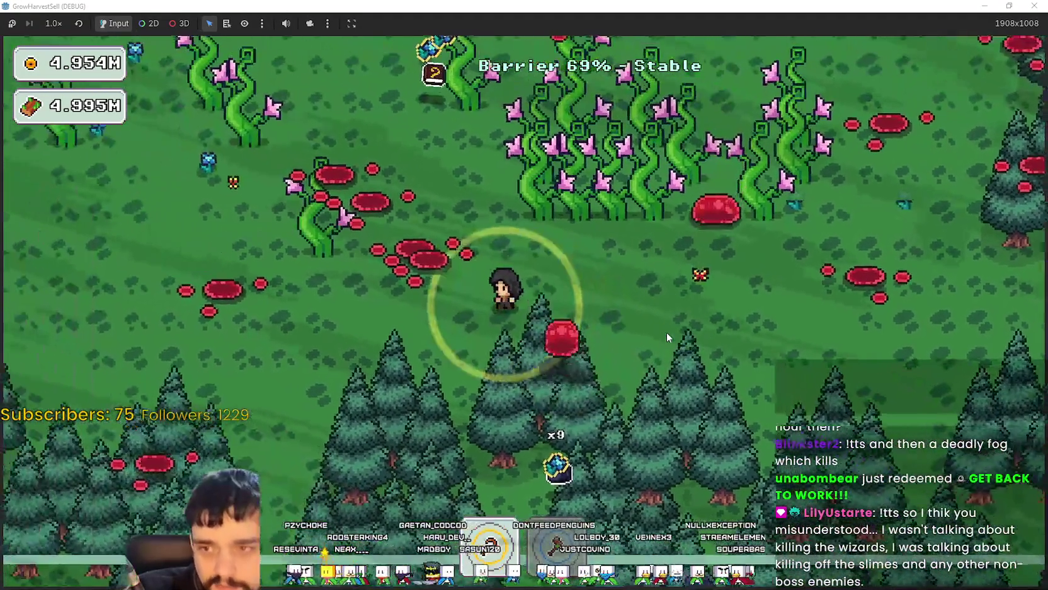
{"action": "key", "text": "a"}
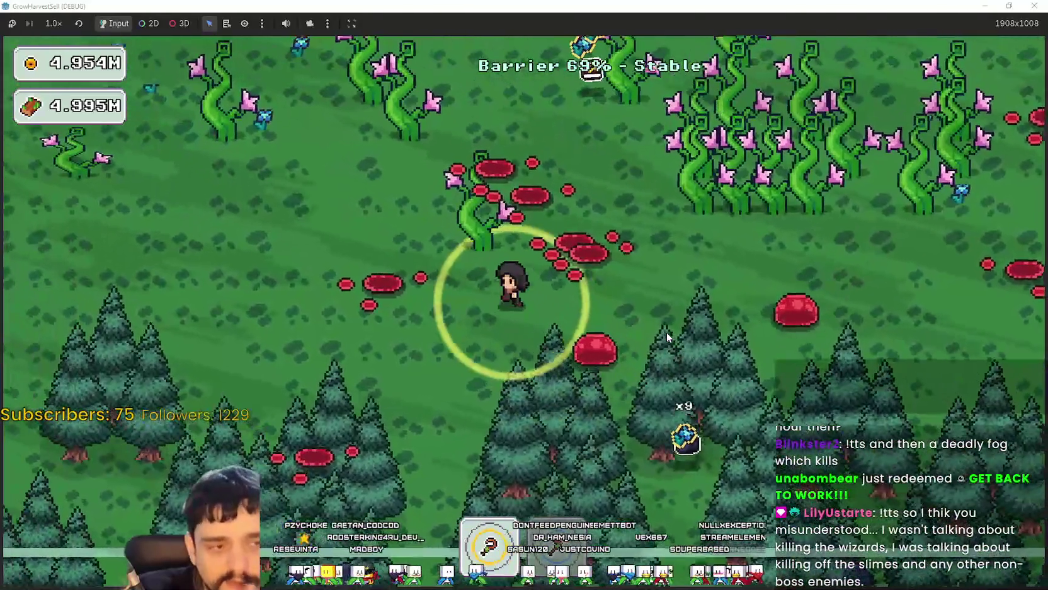
{"action": "key", "text": "w"}
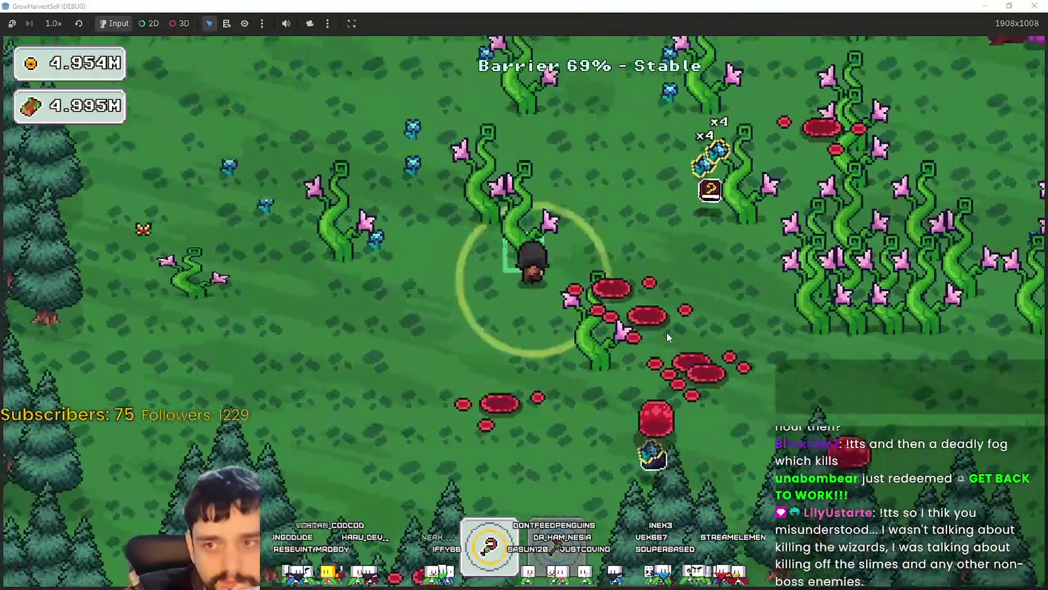
{"action": "key", "text": "w"}
{"action": "key", "text": "a"}
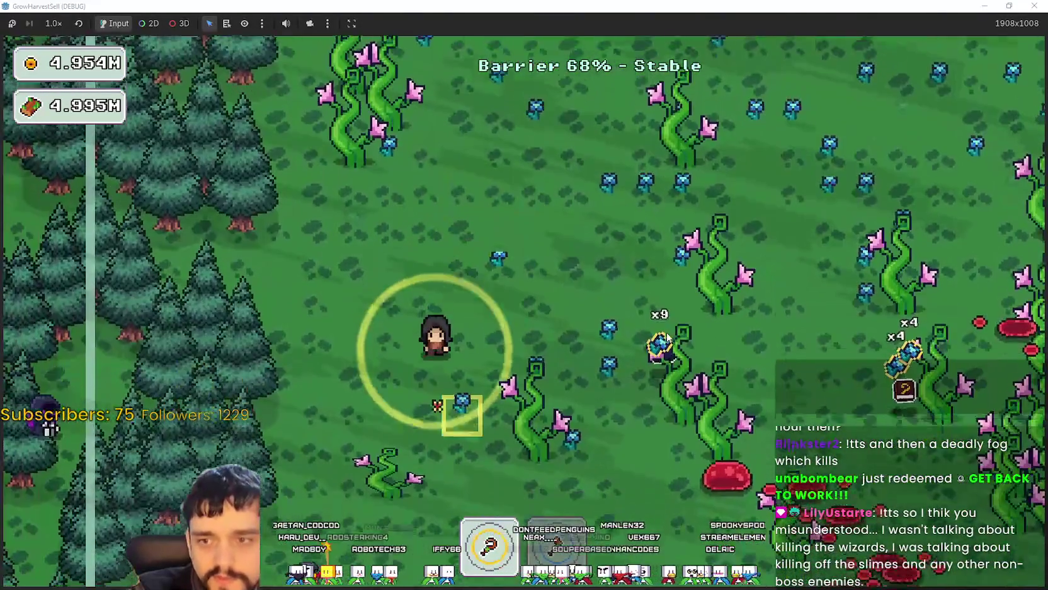
{"action": "key", "text": "s"}
{"action": "key", "text": "d"}
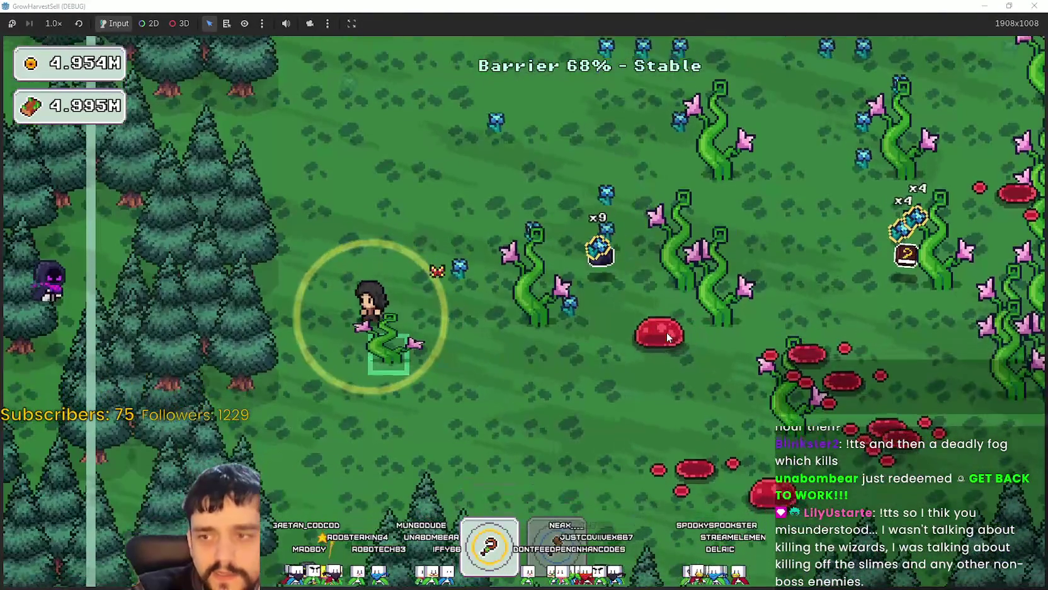
Step: Cross the meadow north-east toward the portal tree, picking up blue flowers
{"action": "key", "text": "w"}
{"action": "key", "text": "d"}
{"action": "key", "text": "w"}
{"action": "key", "text": "d"}
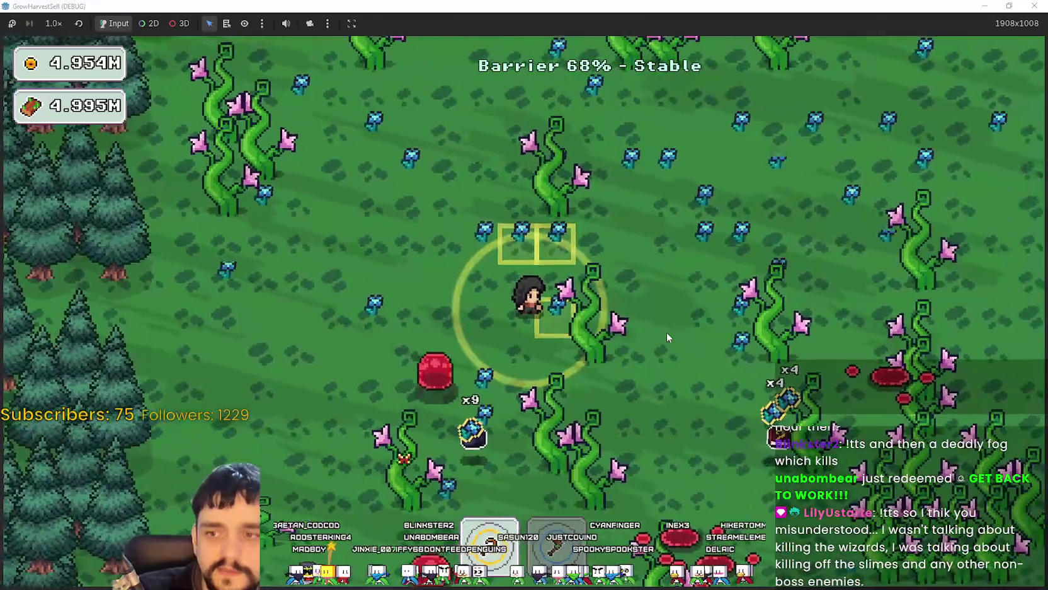
{"action": "key", "text": "w"}
{"action": "key", "text": "d"}
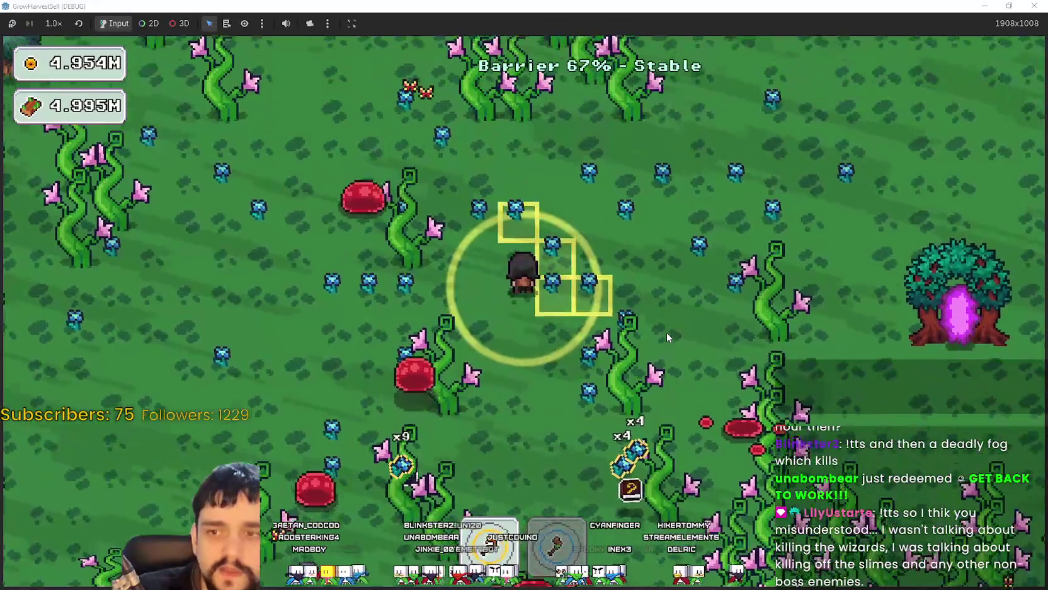
{"action": "key", "text": "w"}
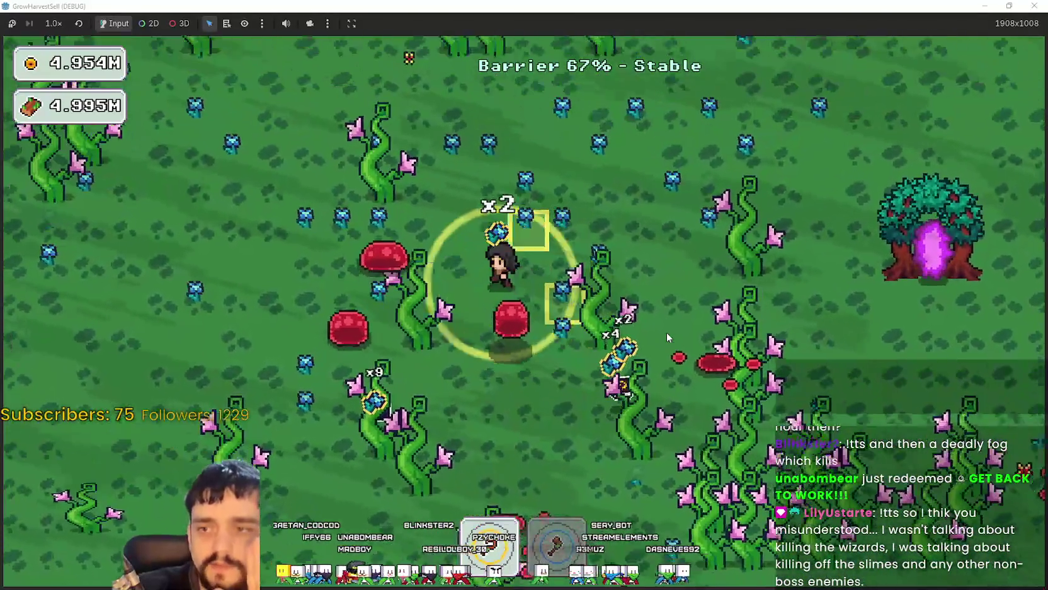
{"action": "key", "text": "a"}
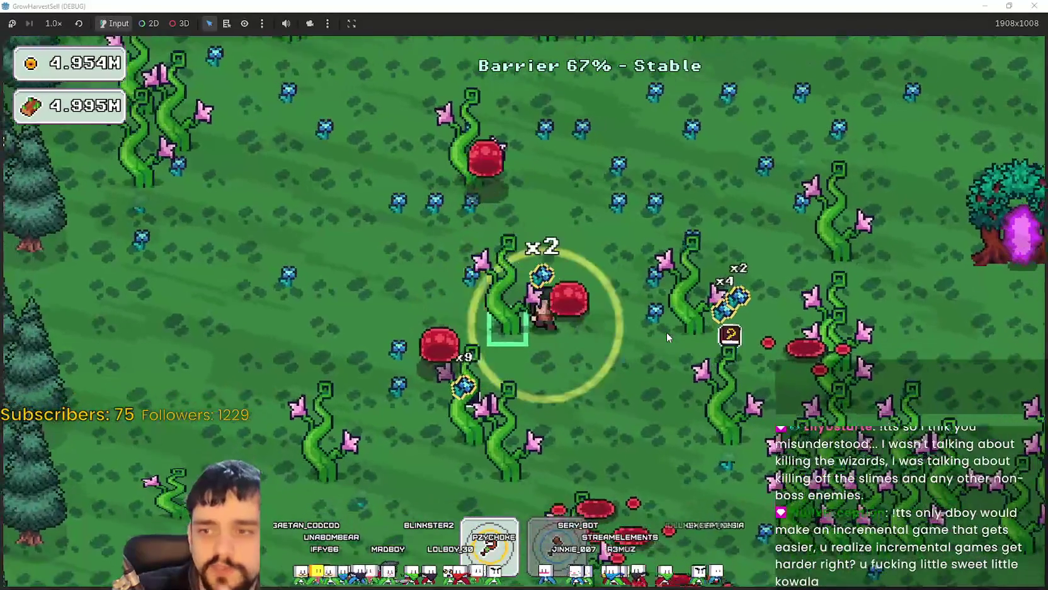
{"action": "key", "text": "s"}
{"action": "key", "text": "d"}
{"action": "key", "text": "d"}
{"action": "key", "text": "w"}
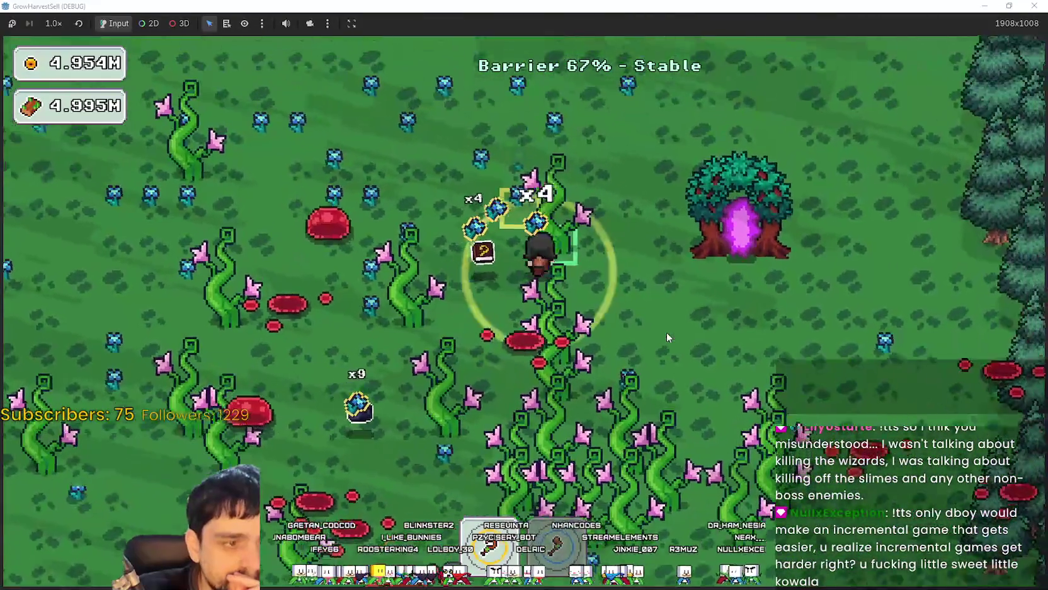
{"action": "key", "text": "d"}
Step: Circle around the portal tree collecting more blue flowers
{"action": "key", "text": "s"}
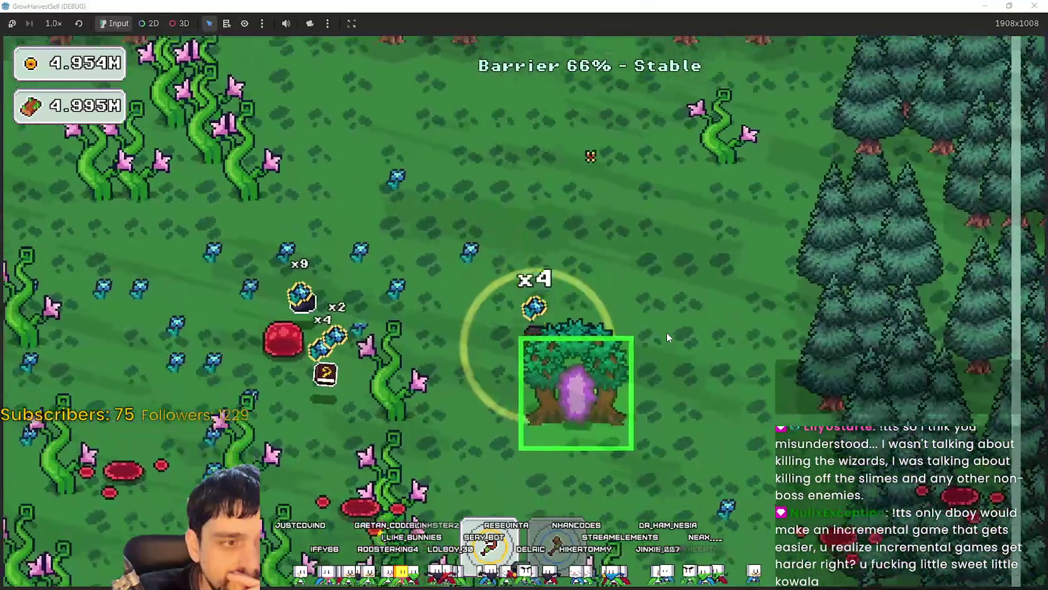
{"action": "key", "text": "a"}
{"action": "key", "text": "w"}
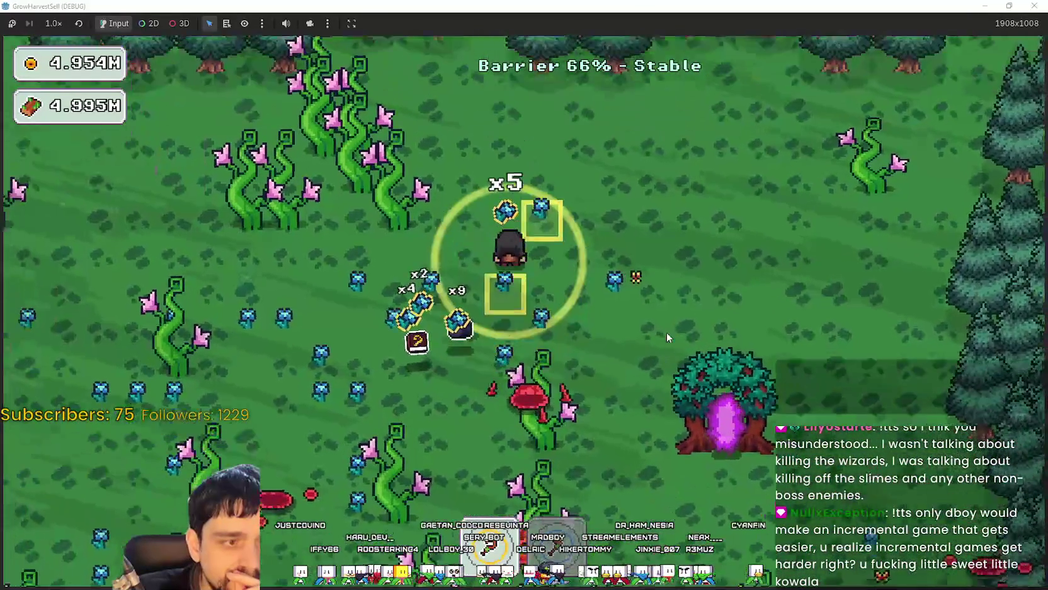
{"action": "key", "text": "d"}
{"action": "key", "text": "s"}
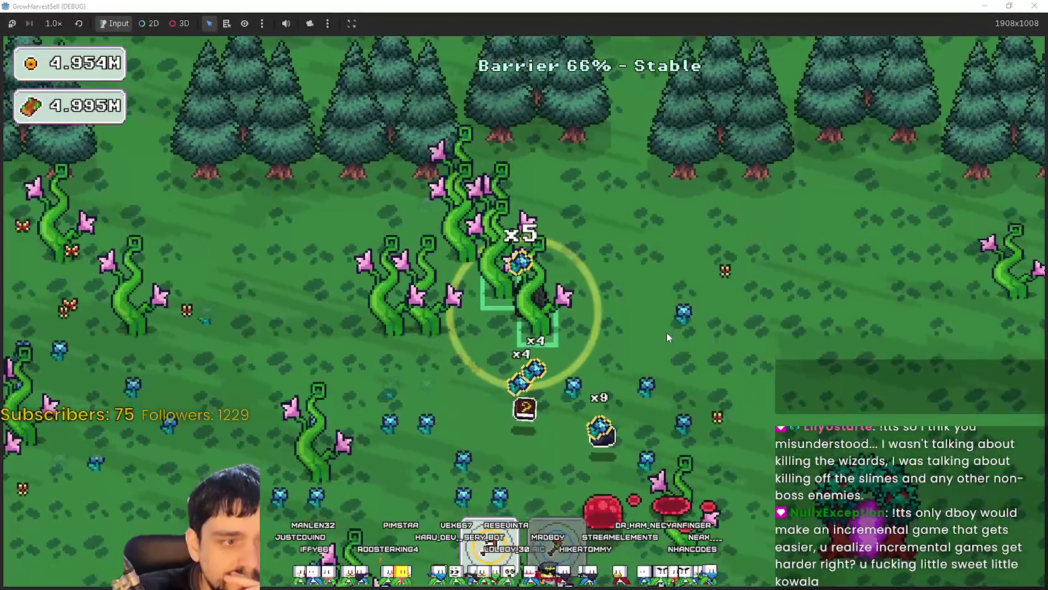
{"action": "key", "text": "a"}
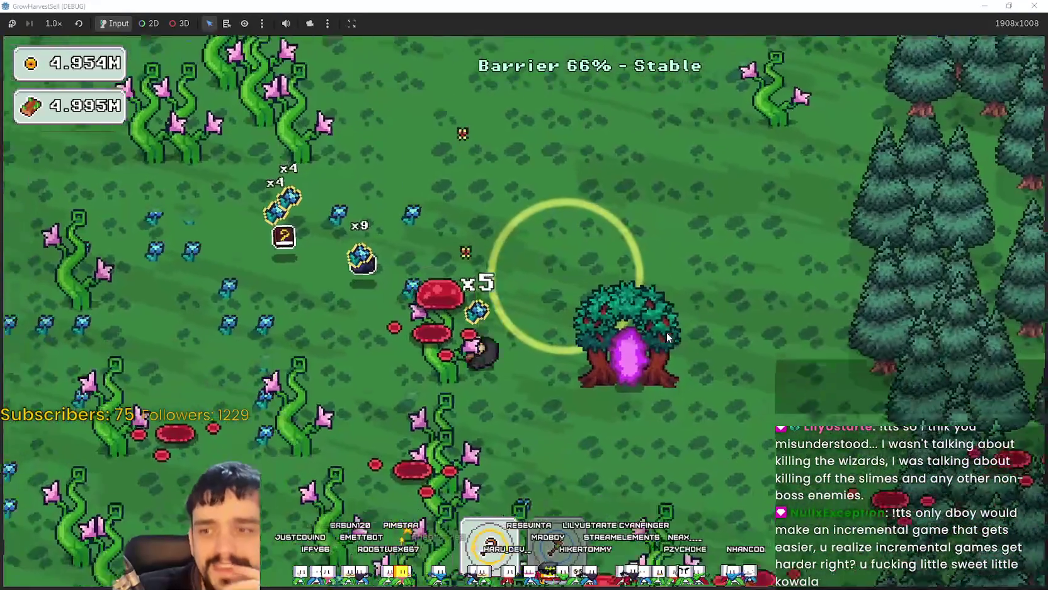
{"action": "key", "text": "w"}
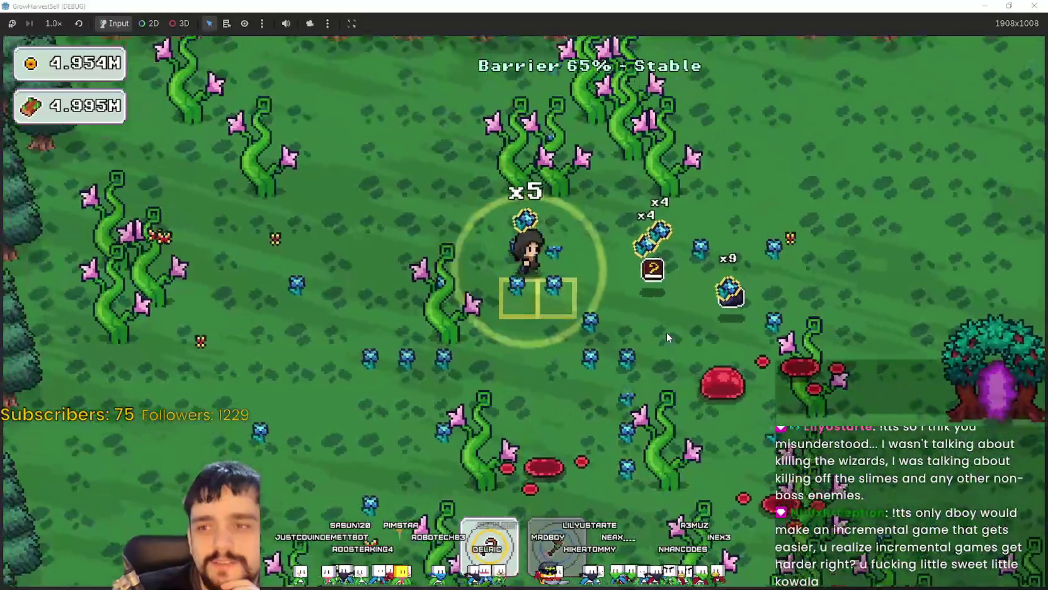
{"action": "key", "text": "d"}
{"action": "key", "text": "s"}
{"action": "key", "text": "a"}
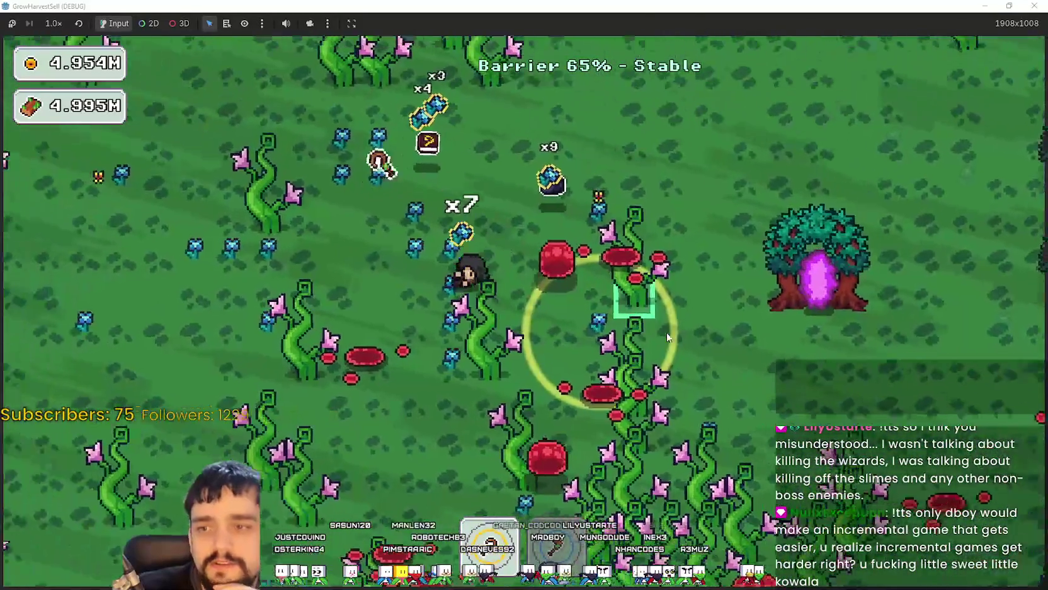
{"action": "key", "text": "w"}
{"action": "key", "text": "d"}
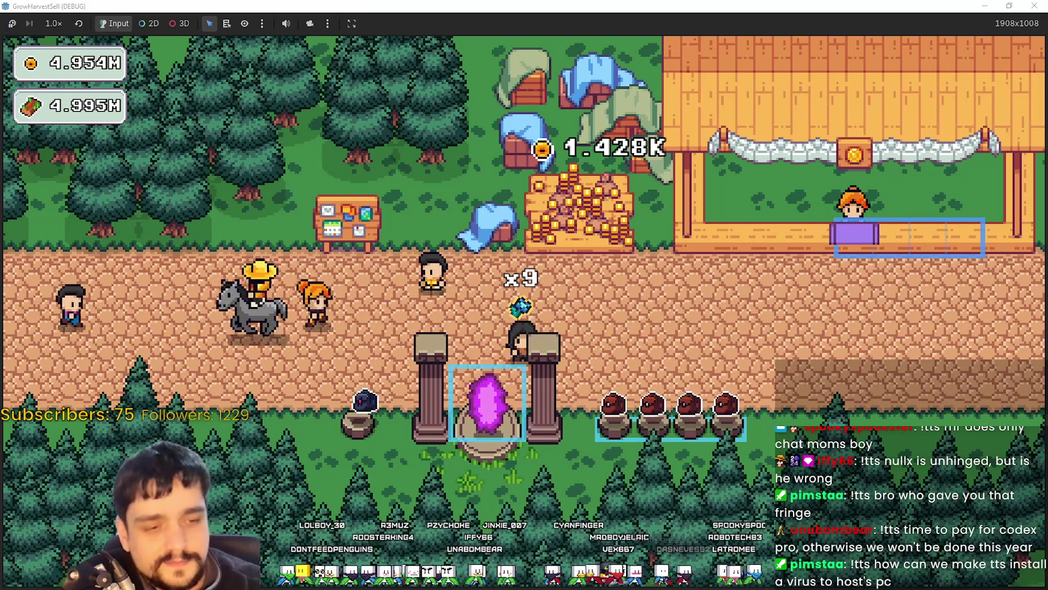
Step: Alt+Tab to bring the TO DOLIST TODAY Notepad note to the front
{"action": "key", "text": "alt+Tab"}
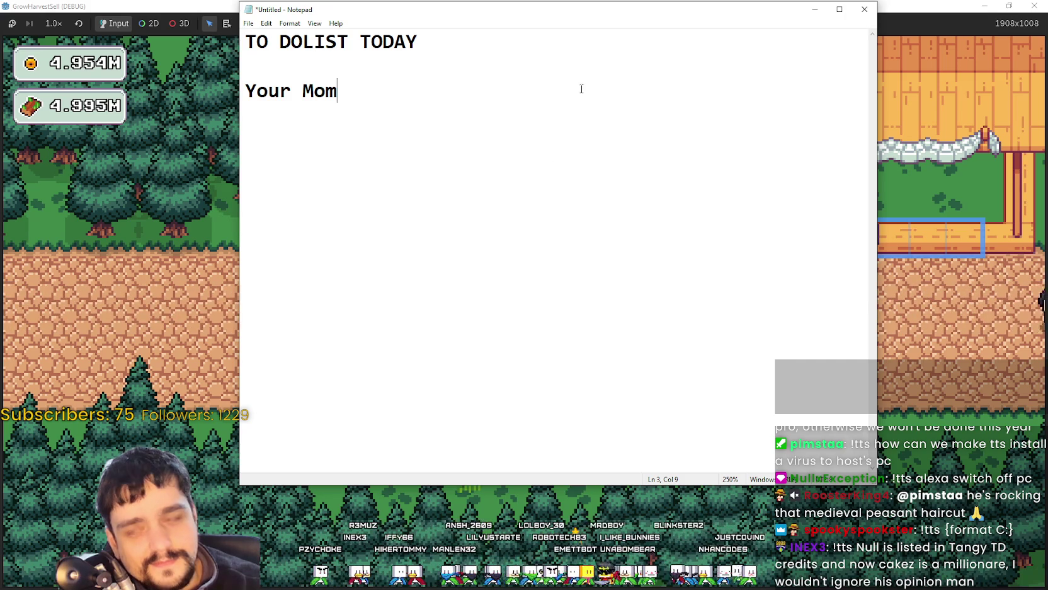
Step: Minimize the Notepad to-do window to reveal the GrowHarvestSell village
{"action": "left_click", "coordinate": [813, 9]}
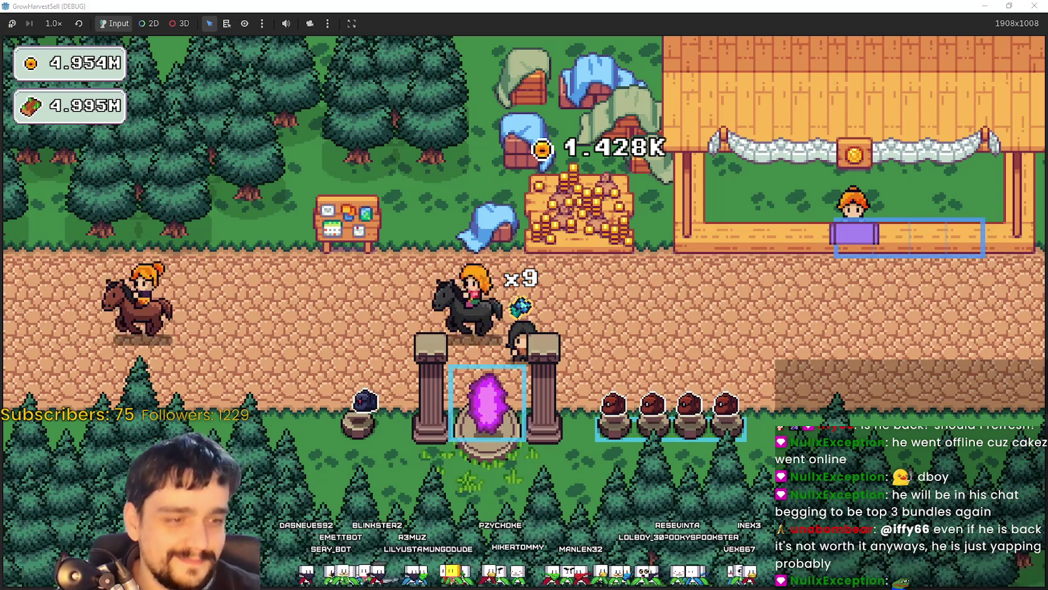
Step: Return to the Godot editor and play the IncrementalKingdom project, saving the world scene
{"action": "key", "text": "alt+Tab"}
{"action": "left_click", "coordinate": [879, 23]}
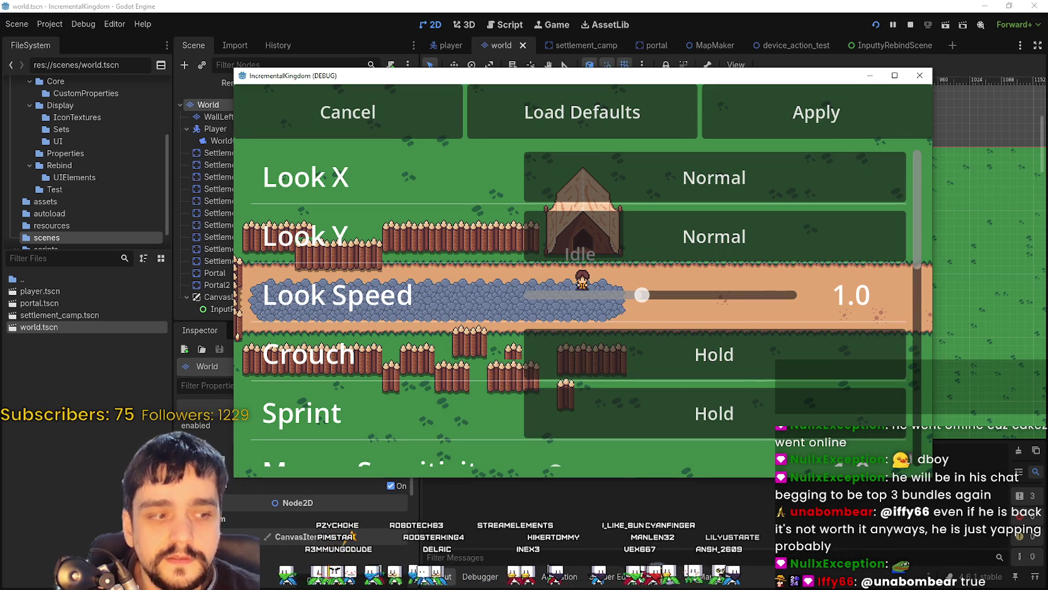
Step: Scroll the rebind list to walk_up, add an empty slot with its +, then stop the debug run
{"action": "scroll", "coordinate": [729, 334], "scroll_direction": "down", "scroll_amount": 6}
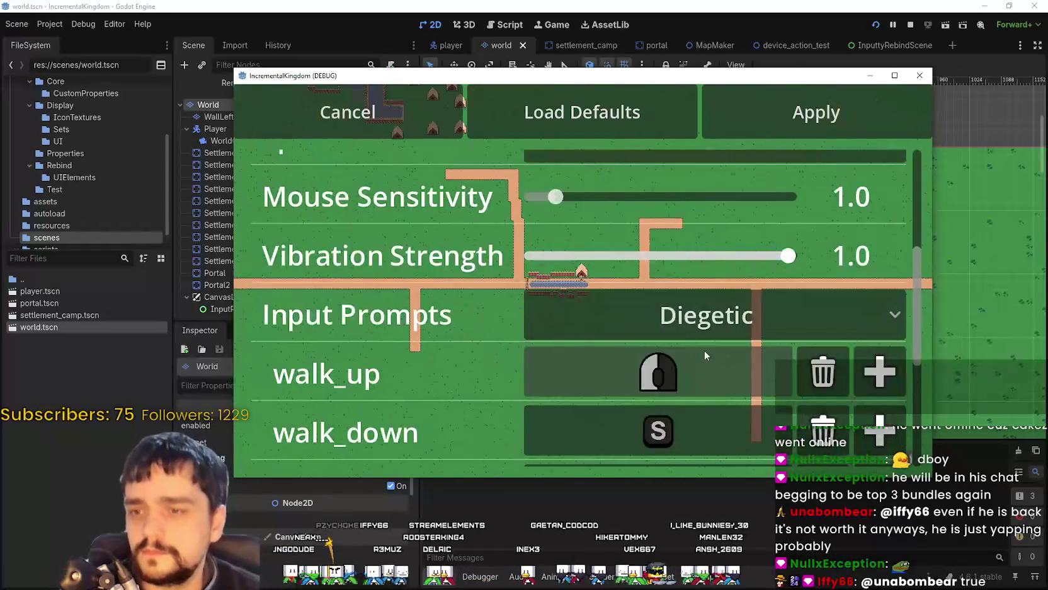
{"action": "scroll", "coordinate": [715, 349], "scroll_direction": "down", "scroll_amount": 3}
{"action": "scroll", "coordinate": [715, 349], "scroll_direction": "down", "scroll_amount": 1}
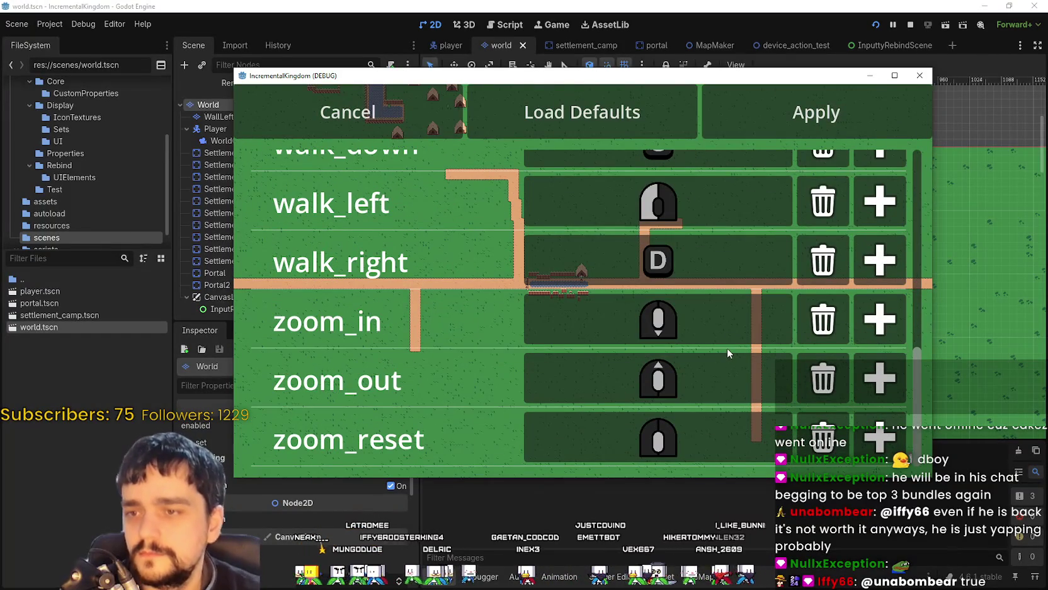
{"action": "scroll", "coordinate": [724, 348], "scroll_direction": "up", "scroll_amount": 4}
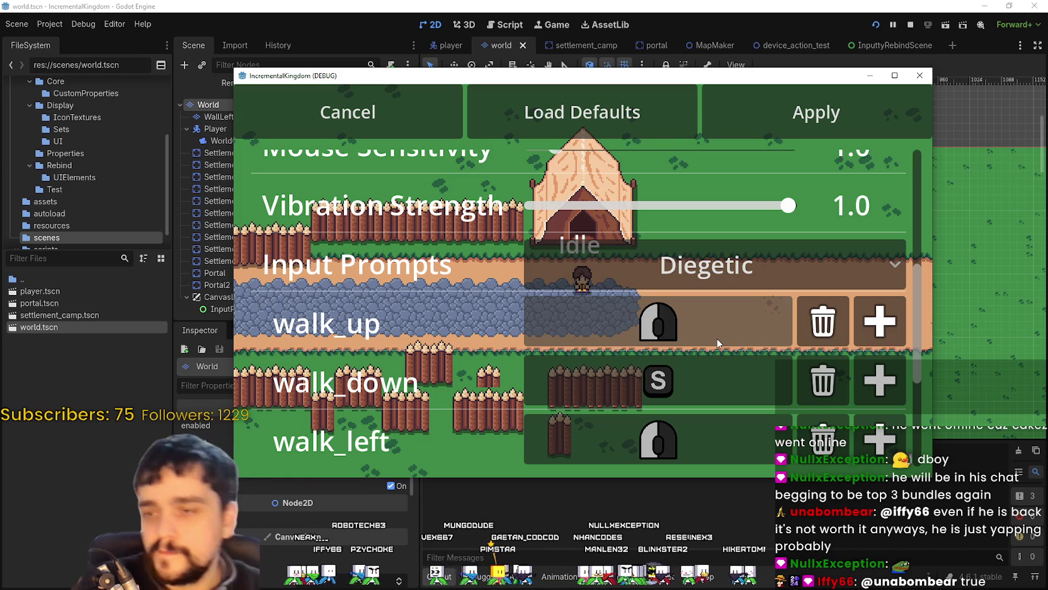
{"action": "scroll", "coordinate": [722, 368], "scroll_direction": "down", "scroll_amount": 4}
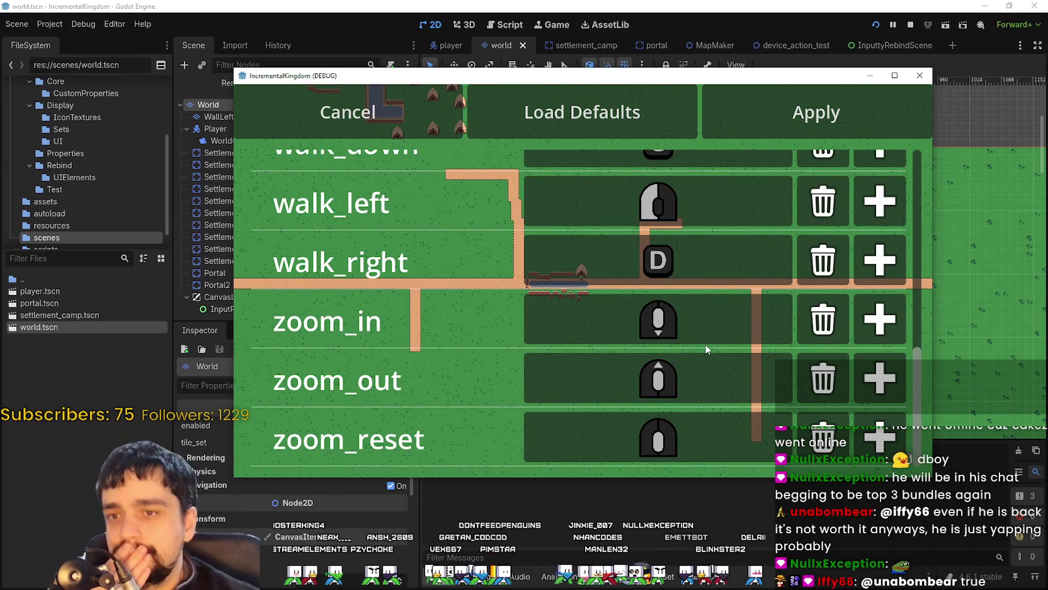
{"action": "scroll", "coordinate": [706, 349], "scroll_direction": "up", "scroll_amount": 2}
{"action": "scroll", "coordinate": [705, 348], "scroll_direction": "up", "scroll_amount": 2}
{"action": "scroll", "coordinate": [693, 337], "scroll_direction": "down", "scroll_amount": 2}
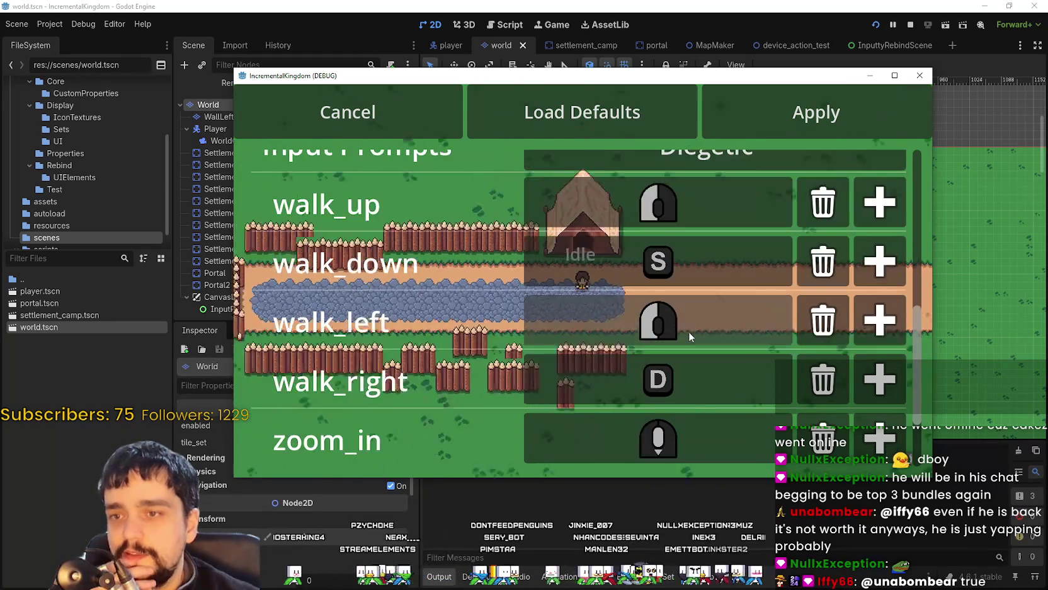
{"action": "scroll", "coordinate": [689, 332], "scroll_direction": "up", "scroll_amount": 1}
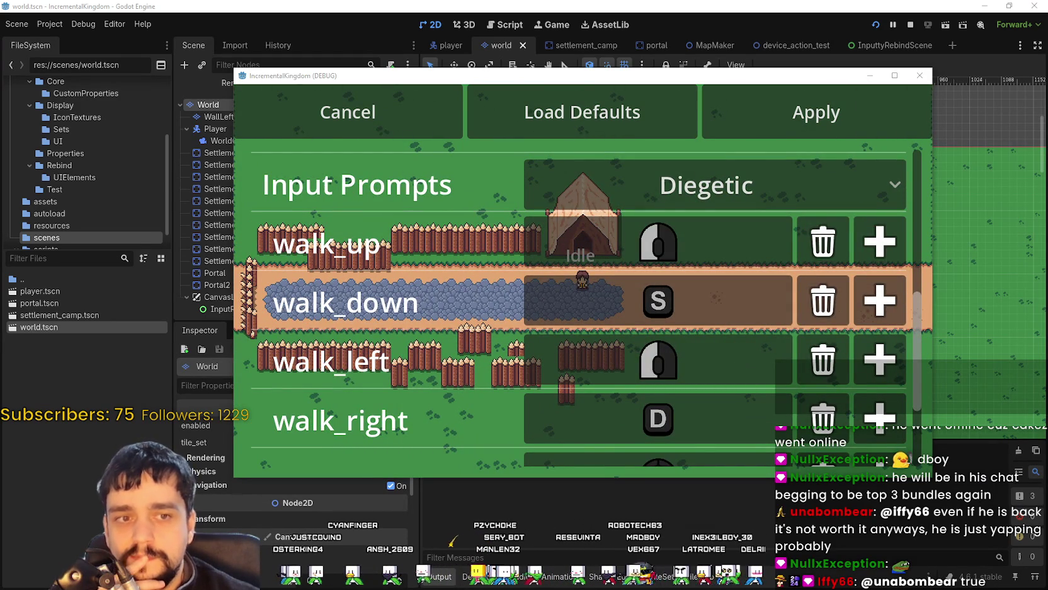
{"action": "mouse_move", "coordinate": [917, 317]}
{"action": "left_mouse_down"}
{"action": "mouse_move", "coordinate": [931, 387]}
{"action": "mouse_move", "coordinate": [929, 182]}
{"action": "mouse_move", "coordinate": [945, 458]}
{"action": "mouse_move", "coordinate": [928, 120]}
{"action": "mouse_move", "coordinate": [938, 441]}
{"action": "mouse_move", "coordinate": [901, 131]}
{"action": "mouse_move", "coordinate": [895, 441]}
{"action": "mouse_move", "coordinate": [844, 270]}
{"action": "mouse_move", "coordinate": [882, 441]}
{"action": "mouse_move", "coordinate": [867, 170]}
{"action": "mouse_move", "coordinate": [869, 395]}
{"action": "left_mouse_up"}
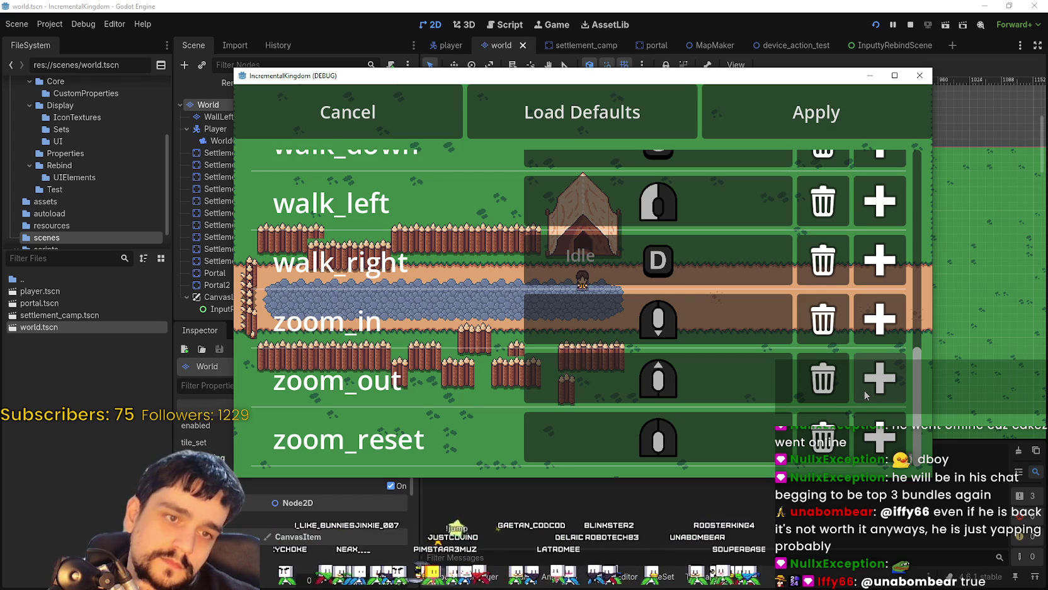
{"action": "scroll", "coordinate": [873, 205], "scroll_direction": "up", "scroll_amount": 10}
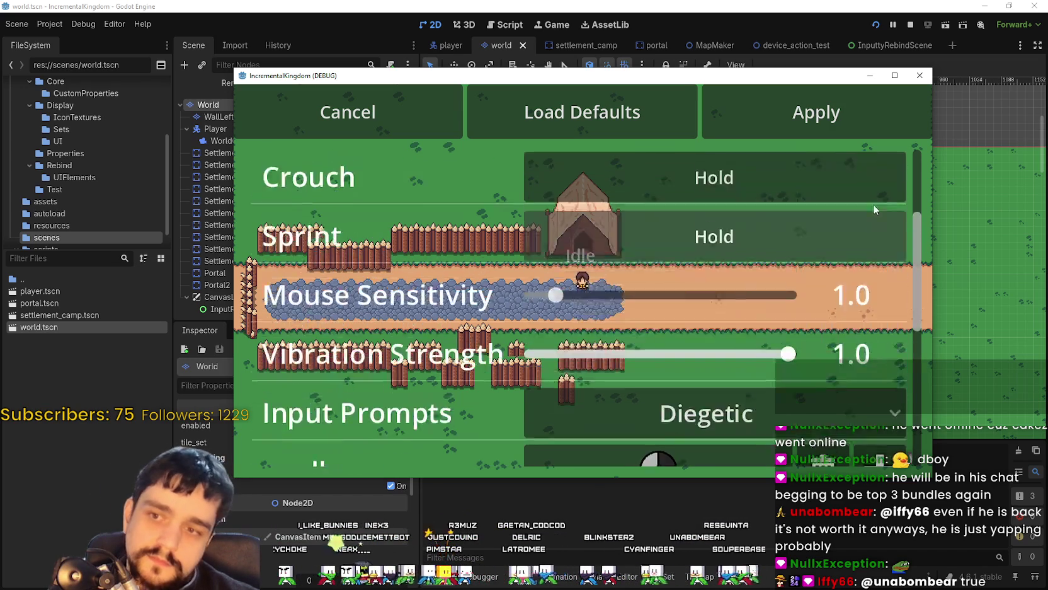
{"action": "scroll", "coordinate": [886, 321], "scroll_direction": "down", "scroll_amount": 8}
{"action": "scroll", "coordinate": [886, 321], "scroll_direction": "down", "scroll_amount": 2}
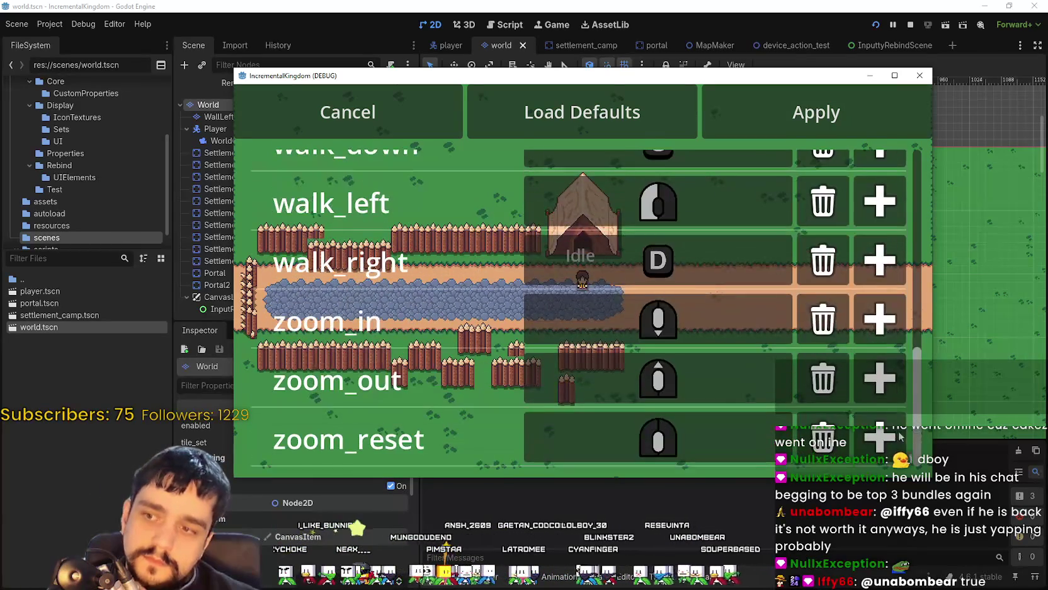
{"action": "scroll", "coordinate": [902, 443], "scroll_direction": "up", "scroll_amount": 5}
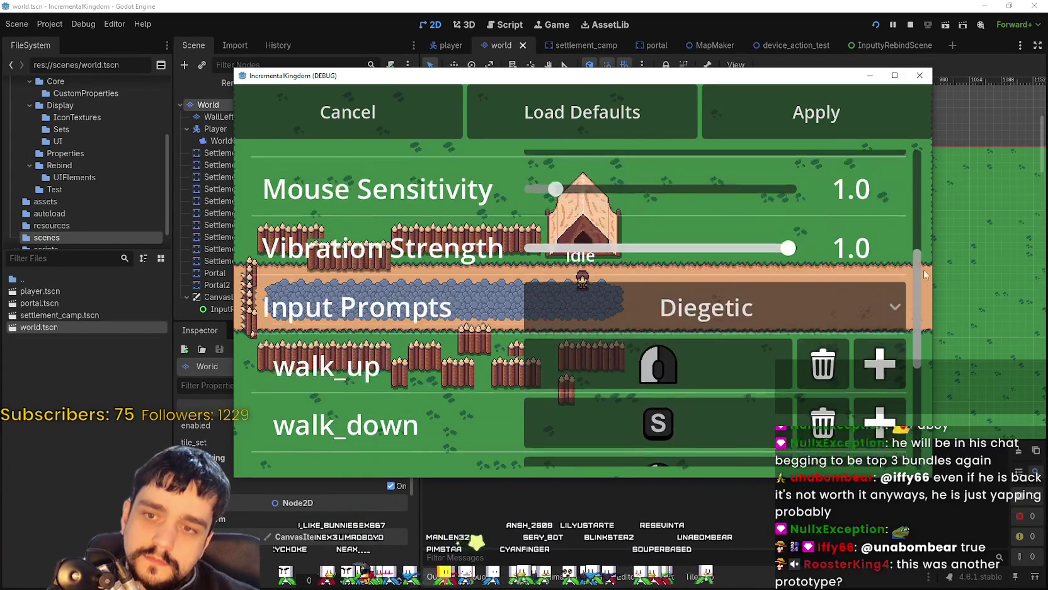
{"action": "scroll", "coordinate": [889, 270], "scroll_direction": "down", "scroll_amount": 2}
{"action": "left_click", "coordinate": [887, 255]}
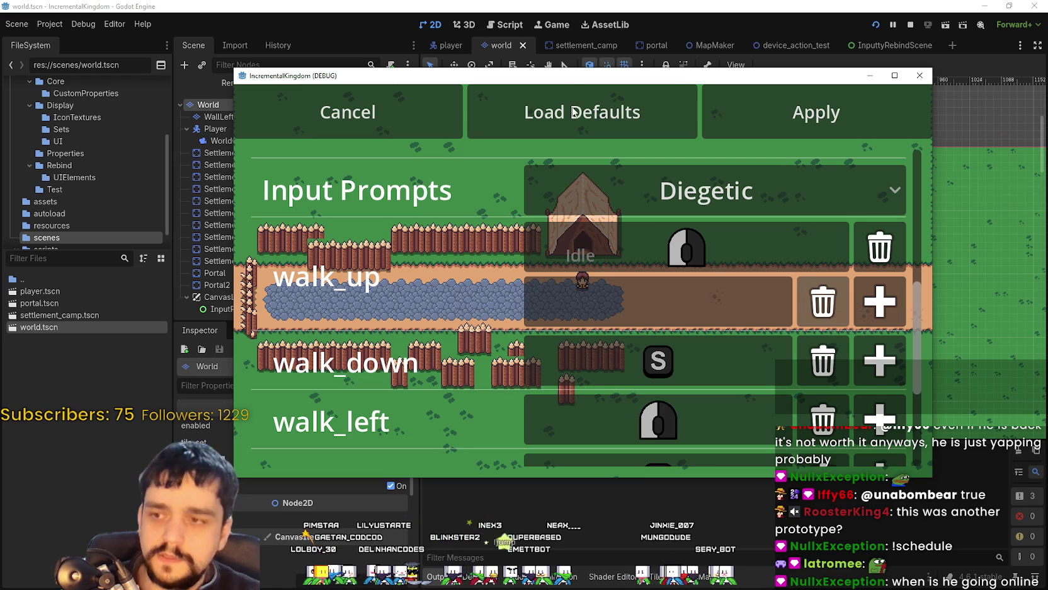
{"action": "left_click", "coordinate": [911, 24]}
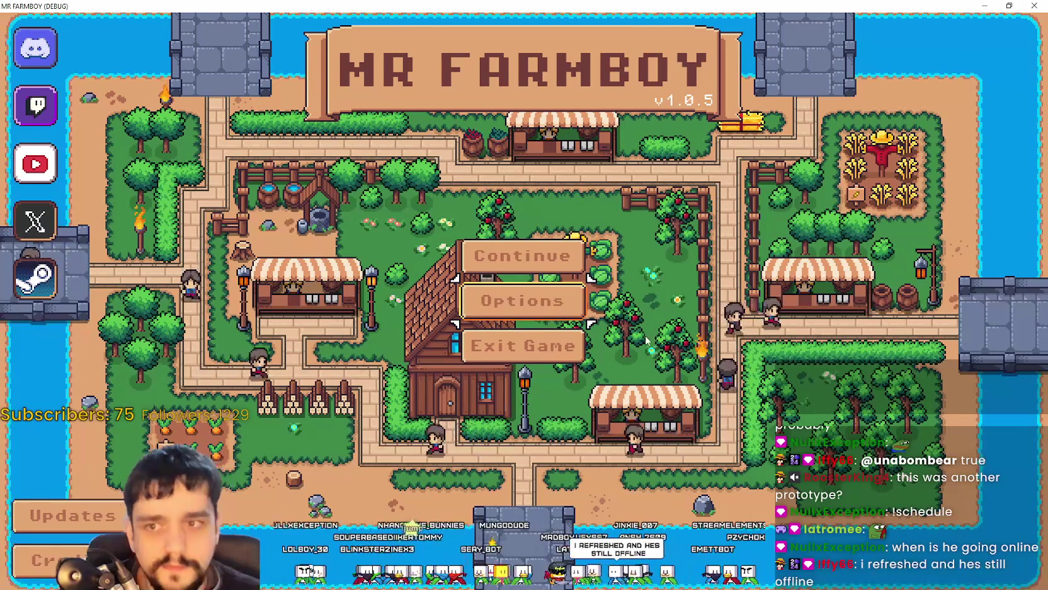
Step: Close MR FARMBOY with Alt+F4 and run the IncrementalKingdom project again
{"action": "key", "text": "alt+F4"}
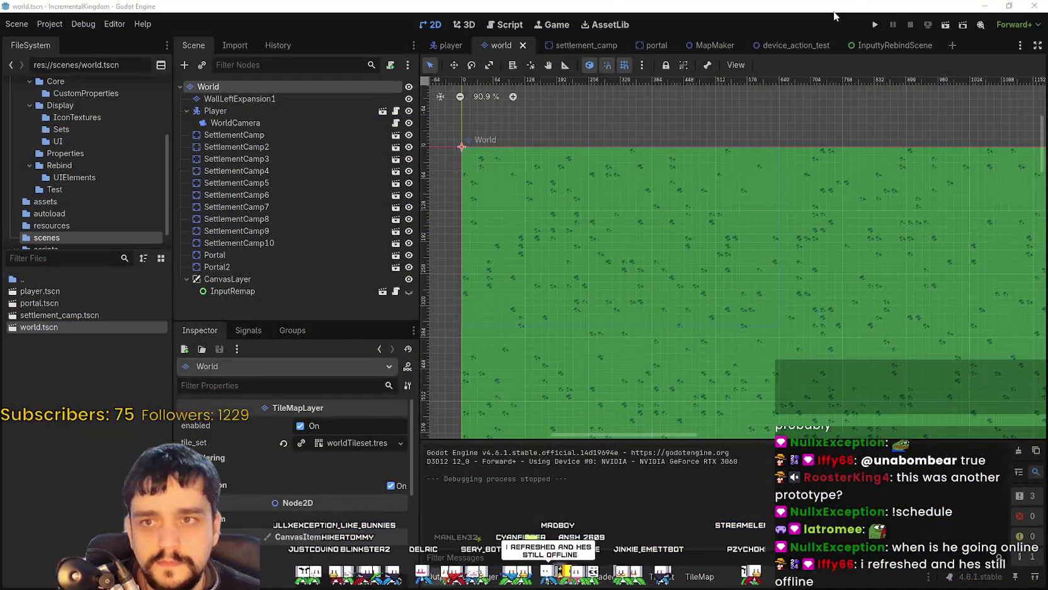
{"action": "left_click", "coordinate": [874, 26]}
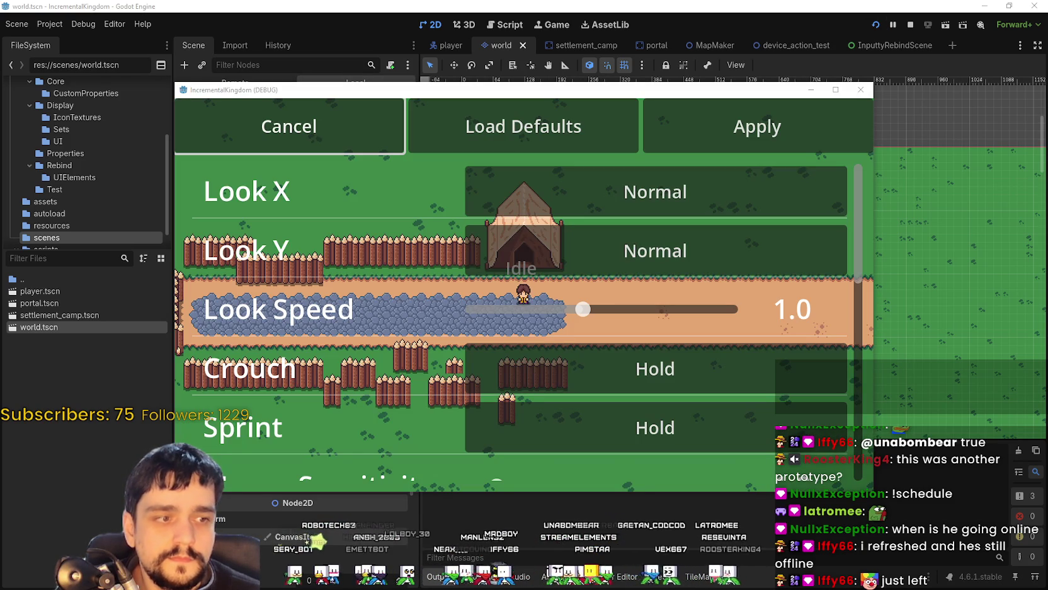
Step: Using arrow keys, reach walk_up's + button, add a second slot and bind it to D-pad up
{"action": "key", "text": "Down"}
{"action": "key", "text": "Down"}
{"action": "key", "text": "Down"}
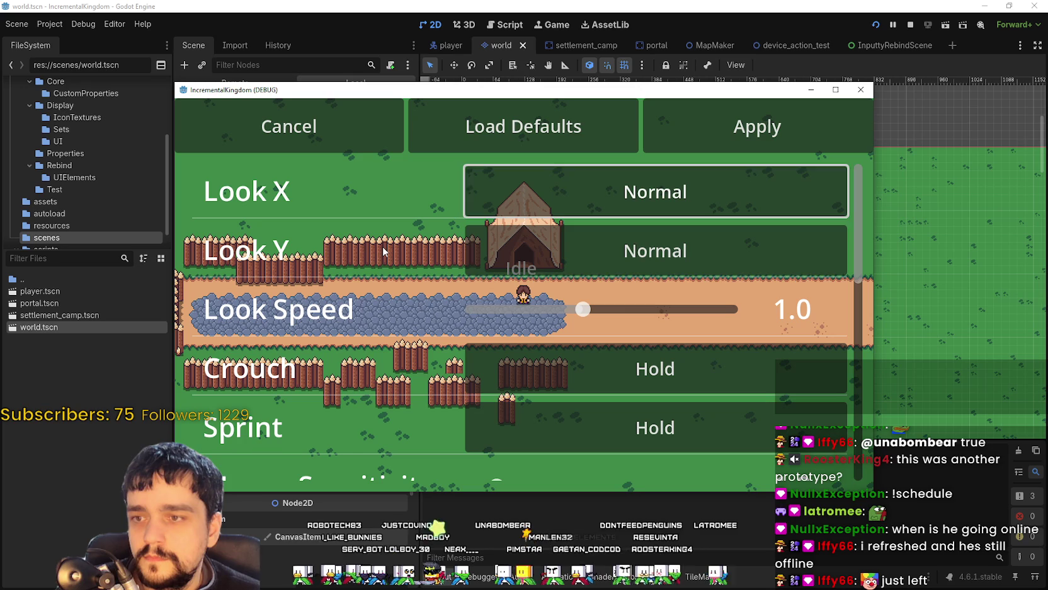
{"action": "key", "text": "Down"}
{"action": "key", "text": "Down"}
{"action": "key", "text": "Down"}
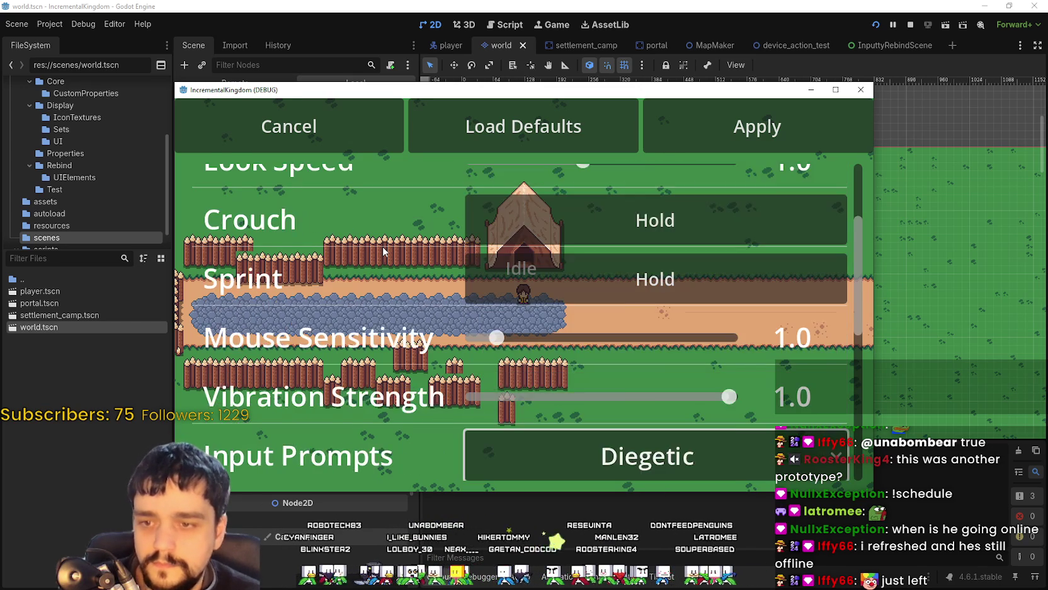
{"action": "key", "text": "Up"}
{"action": "key", "text": "Up"}
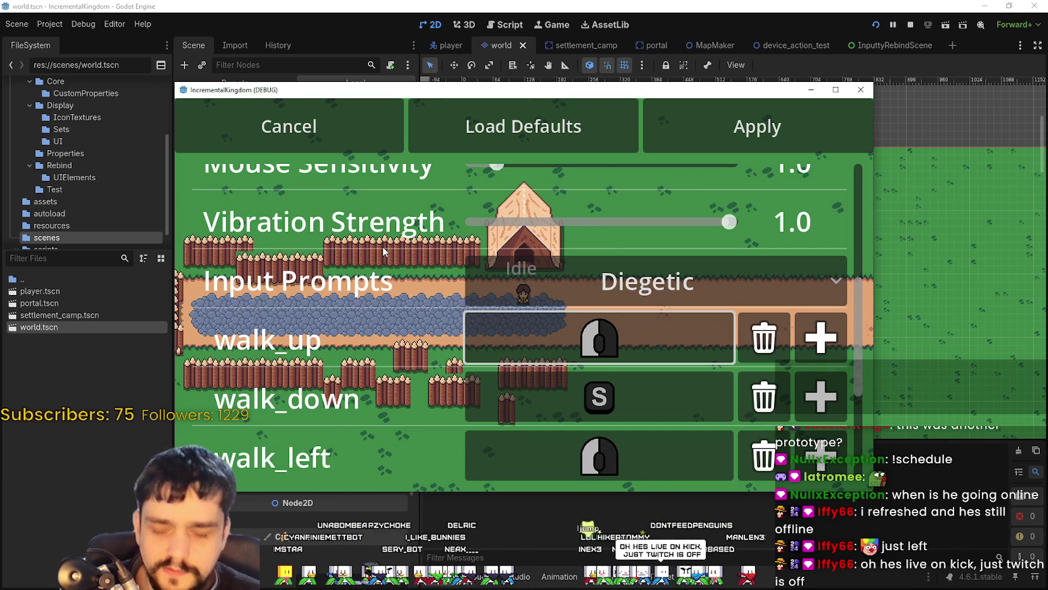
{"action": "key", "text": "Down"}
{"action": "key", "text": "Down"}
{"action": "key", "text": "Down"}
{"action": "key", "text": "Up"}
{"action": "key", "text": "Up"}
{"action": "key", "text": "Up"}
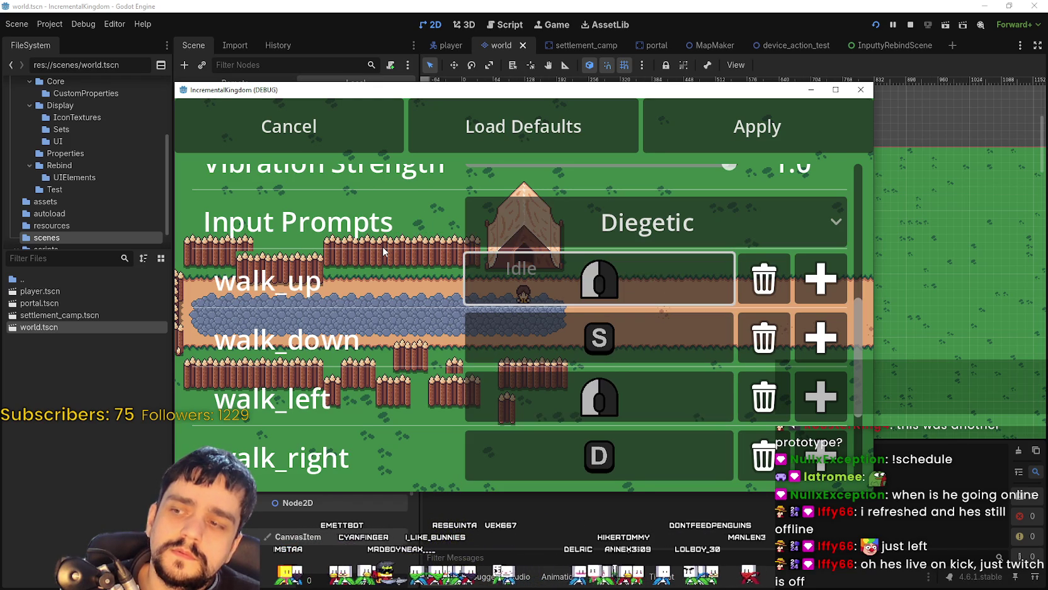
{"action": "key", "text": "Right"}
{"action": "key", "text": "Right"}
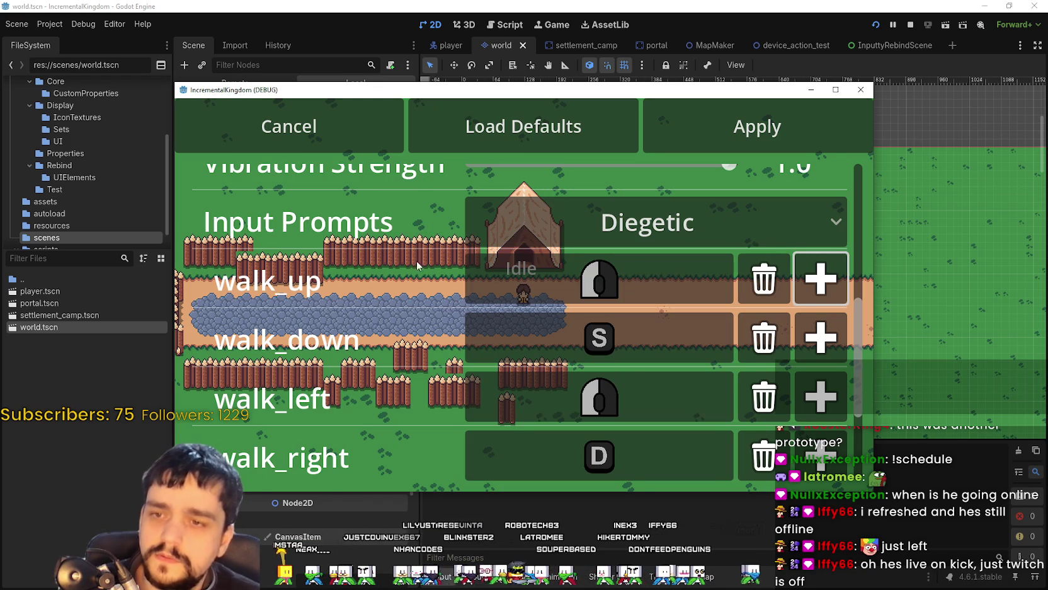
{"action": "key", "text": "Return"}
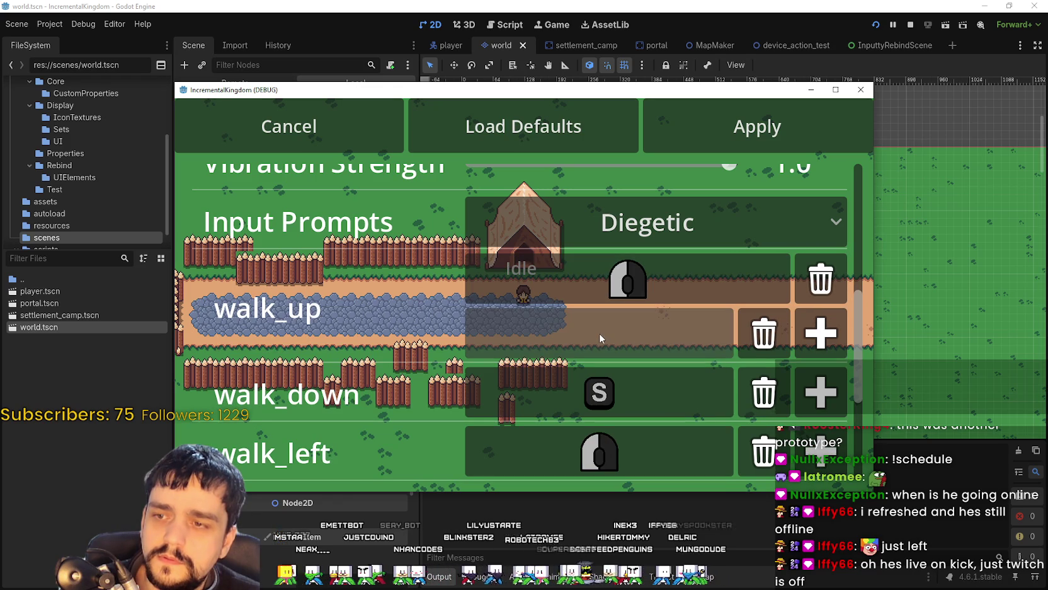
{"action": "key", "text": "Up"}
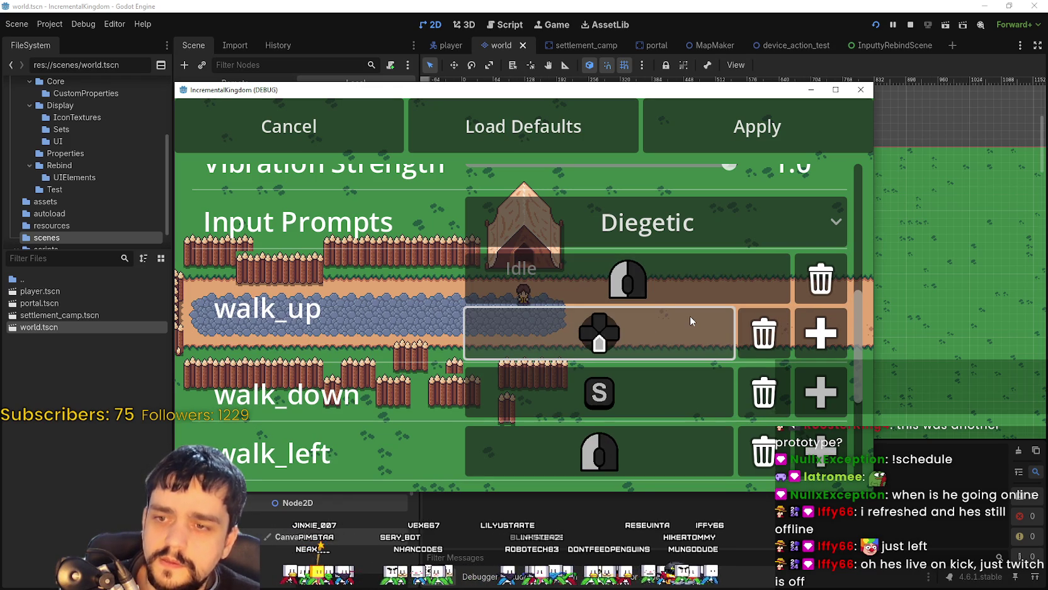
{"action": "key", "text": "Down"}
{"action": "key", "text": "Down"}
{"action": "key", "text": "Down"}
{"action": "key", "text": "Down"}
{"action": "key", "text": "Down"}
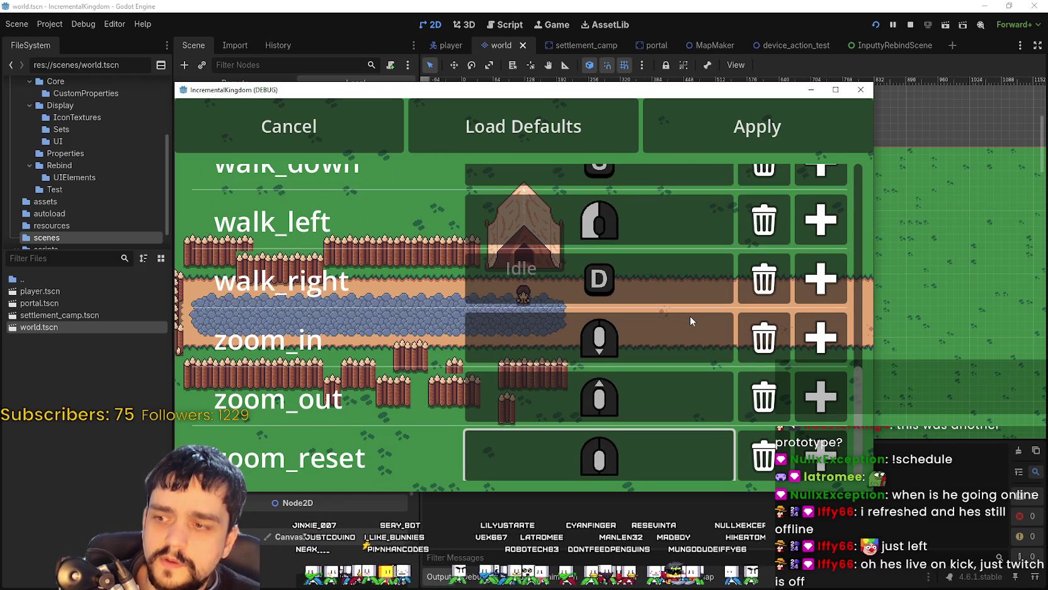
Step: Rebind walk_up's gamepad slot through D-pad left, A and D-pad up, ending on left-stick up
{"action": "key", "text": "Up"}
{"action": "key", "text": "Up"}
{"action": "key", "text": "Up"}
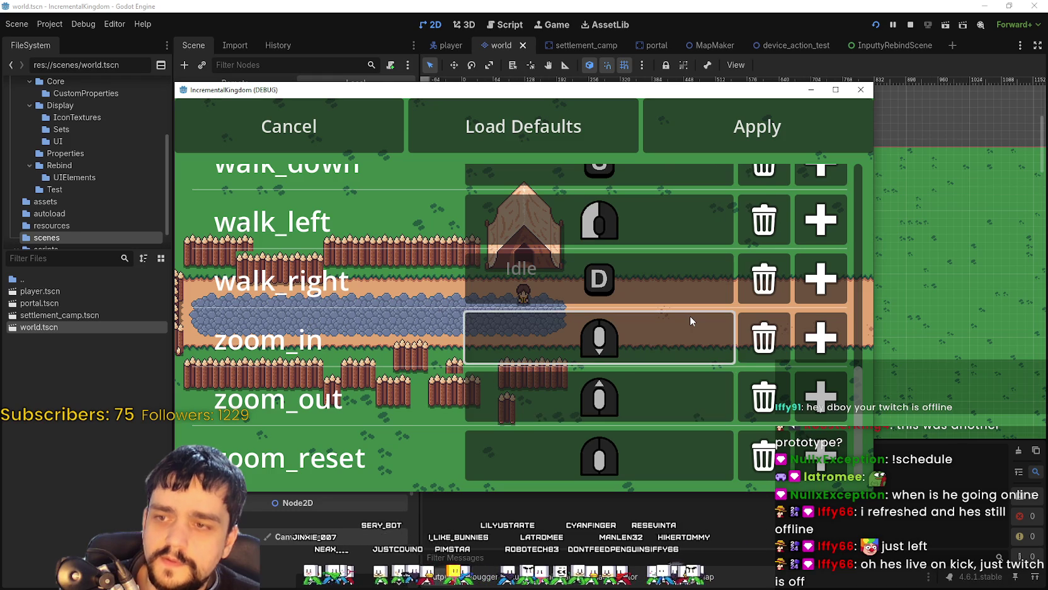
{"action": "key", "text": "Up"}
{"action": "key", "text": "Up"}
{"action": "key", "text": "Up"}
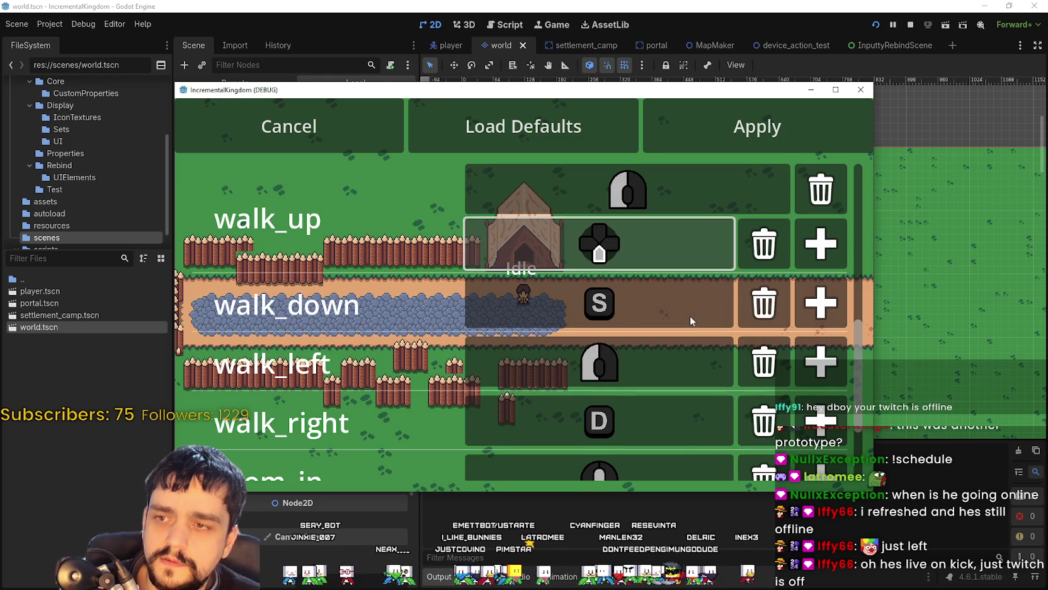
{"action": "key", "text": "Up"}
{"action": "key", "text": "Down"}
{"action": "key", "text": "Down"}
{"action": "key", "text": "Down"}
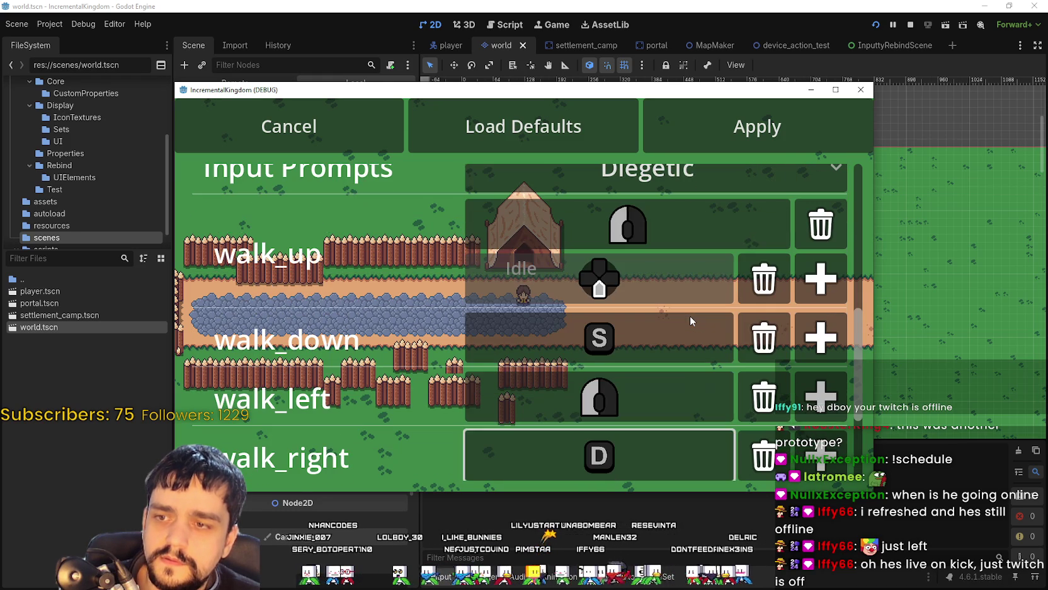
{"action": "key", "text": "Up"}
{"action": "key", "text": "Up"}
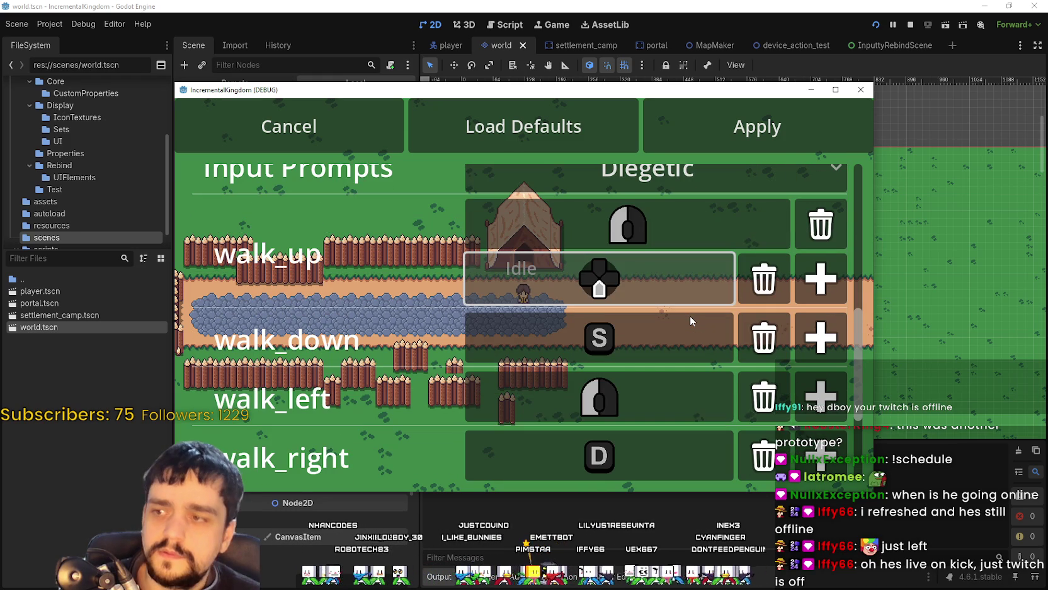
{"action": "left_click", "coordinate": [682, 292]}
{"action": "key", "text": "Left"}
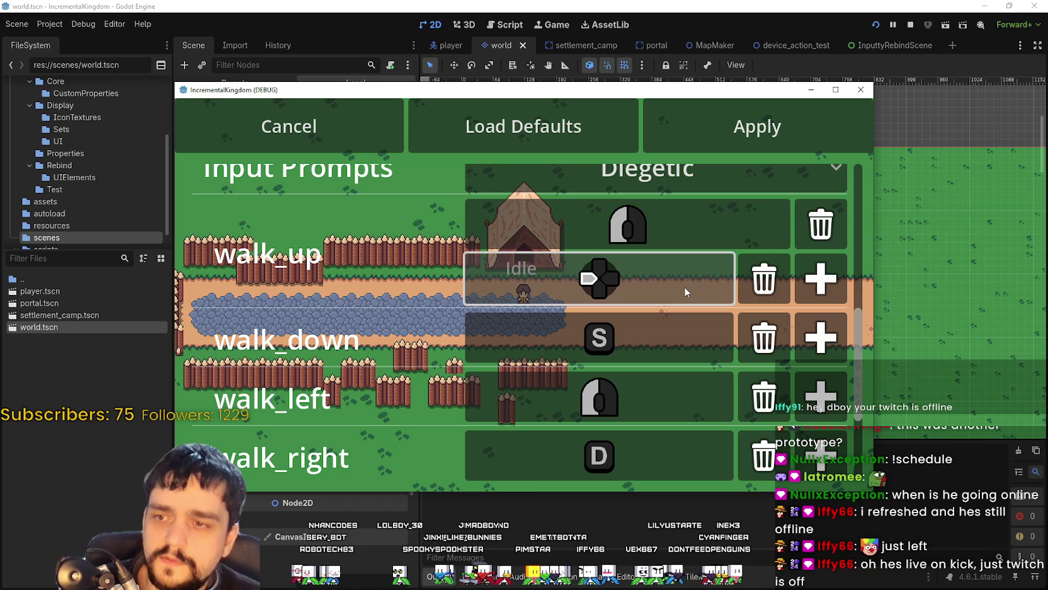
{"action": "left_click", "coordinate": [685, 292]}
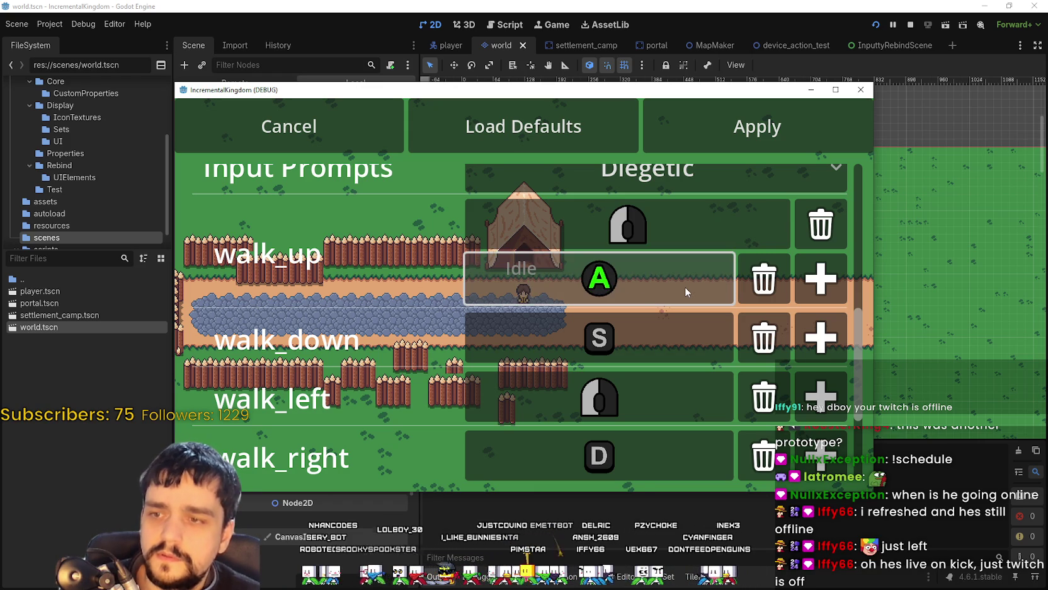
{"action": "left_click", "coordinate": [684, 287]}
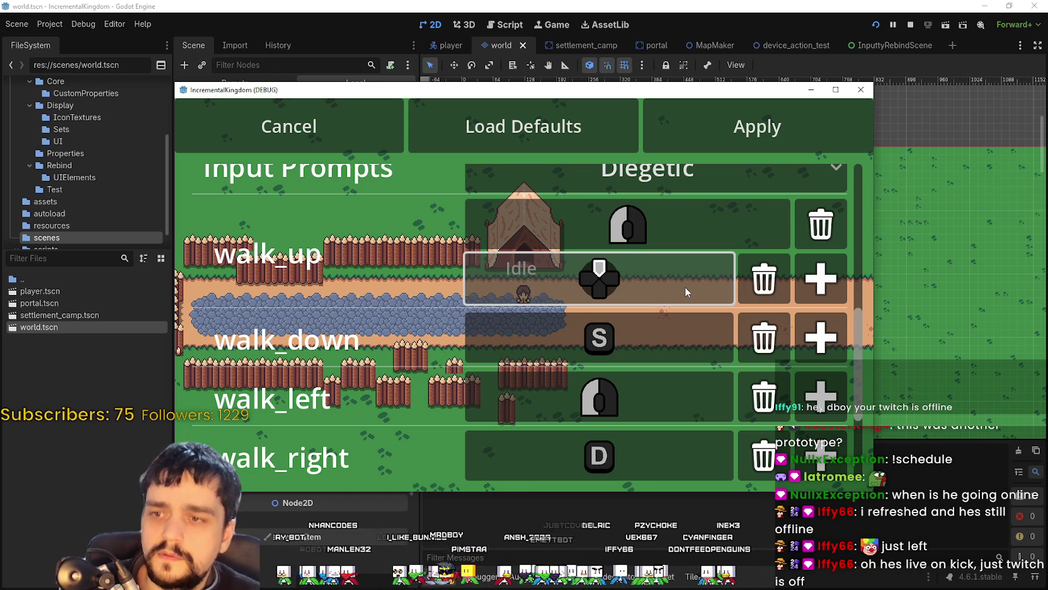
{"action": "left_click", "coordinate": [684, 286]}
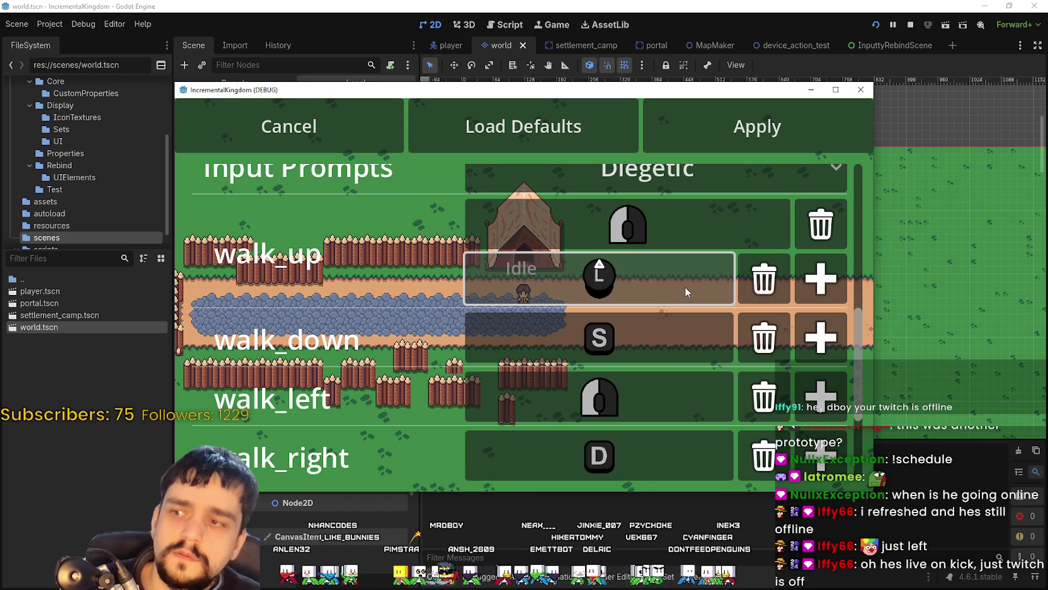
Step: Step through the walk and zoom rows to check walk_up's left-stick and mouse bindings
{"action": "key", "text": "Down"}
{"action": "key", "text": "Up"}
{"action": "key", "text": "Up"}
{"action": "key", "text": "Down"}
{"action": "key", "text": "Down"}
{"action": "key", "text": "Down"}
{"action": "key", "text": "Down"}
{"action": "key", "text": "Down"}
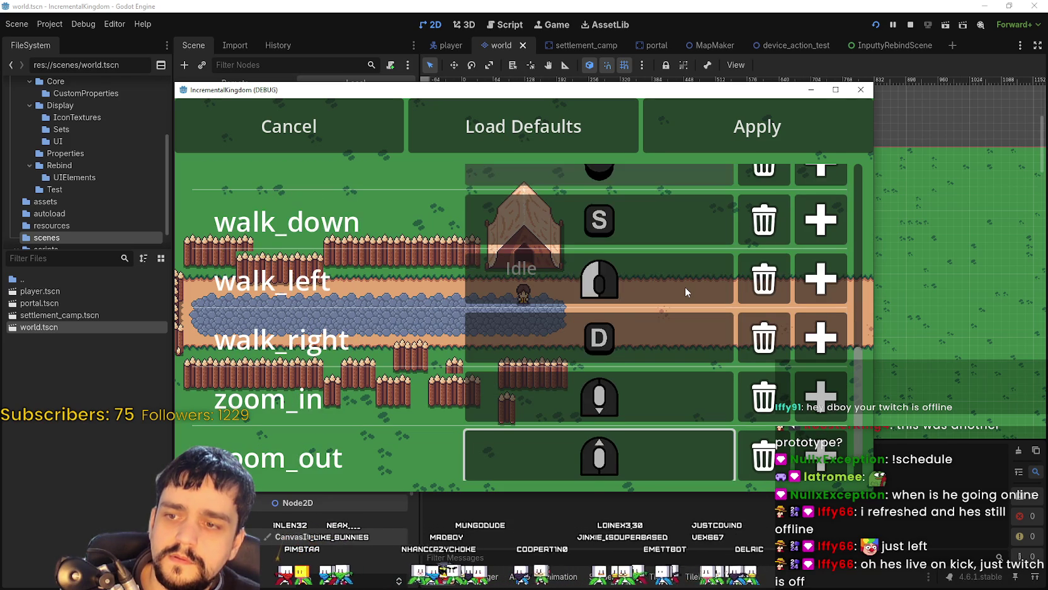
{"action": "key", "text": "Down"}
{"action": "key", "text": "Up"}
{"action": "key", "text": "Up"}
{"action": "key", "text": "Up"}
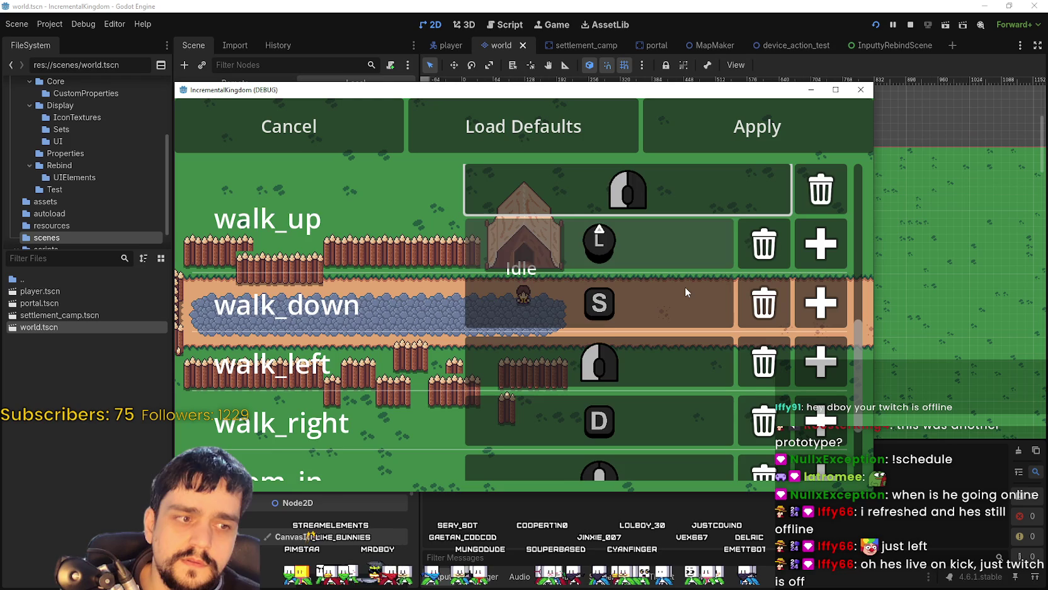
{"action": "scroll", "coordinate": [684, 287], "scroll_direction": "up", "scroll_amount": 1}
{"action": "key", "text": "Down"}
{"action": "key", "text": "Up"}
{"action": "key", "text": "Down"}
{"action": "key", "text": "Up"}
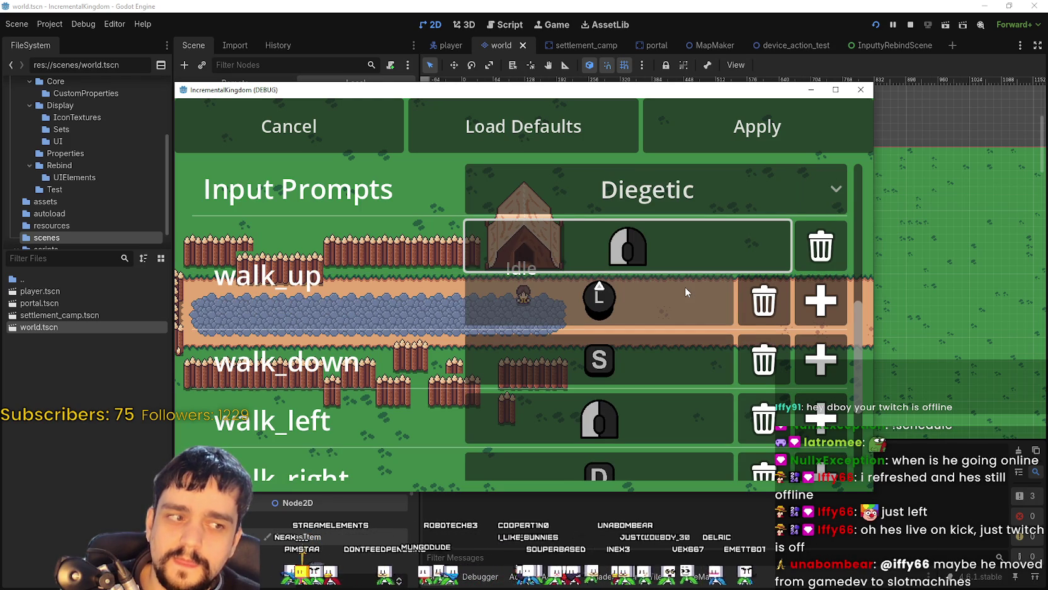
{"action": "key", "text": "Down"}
{"action": "key", "text": "Down"}
{"action": "key", "text": "Down"}
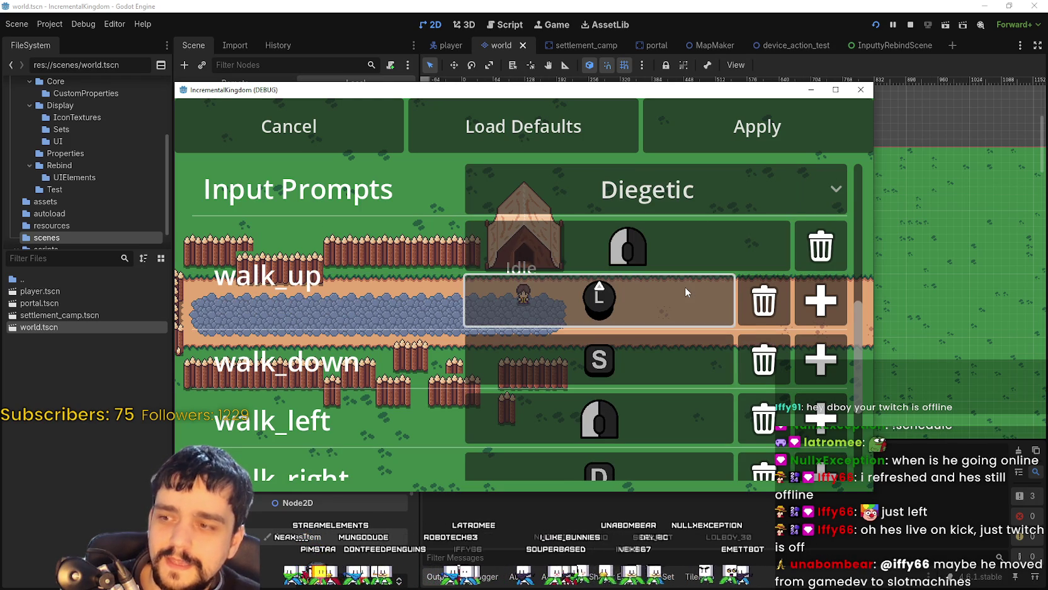
{"action": "key", "text": "Up"}
{"action": "key", "text": "Up"}
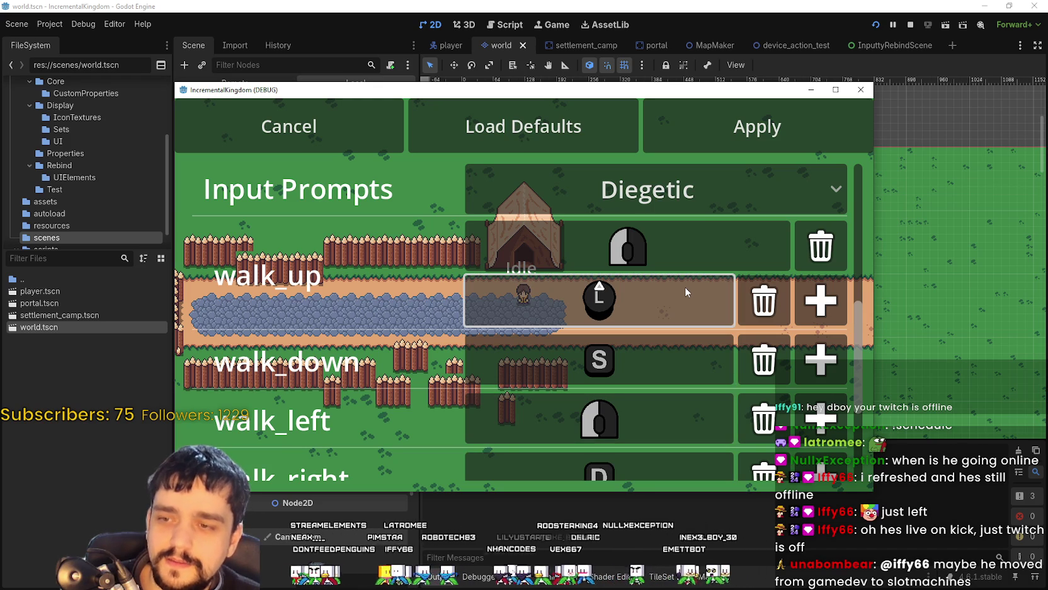
Step: Rebind zoom_in's input and zoom_out to RT, then zoom the world with the mouse wheel
{"action": "key", "text": "Down"}
{"action": "key", "text": "Down"}
{"action": "key", "text": "Down"}
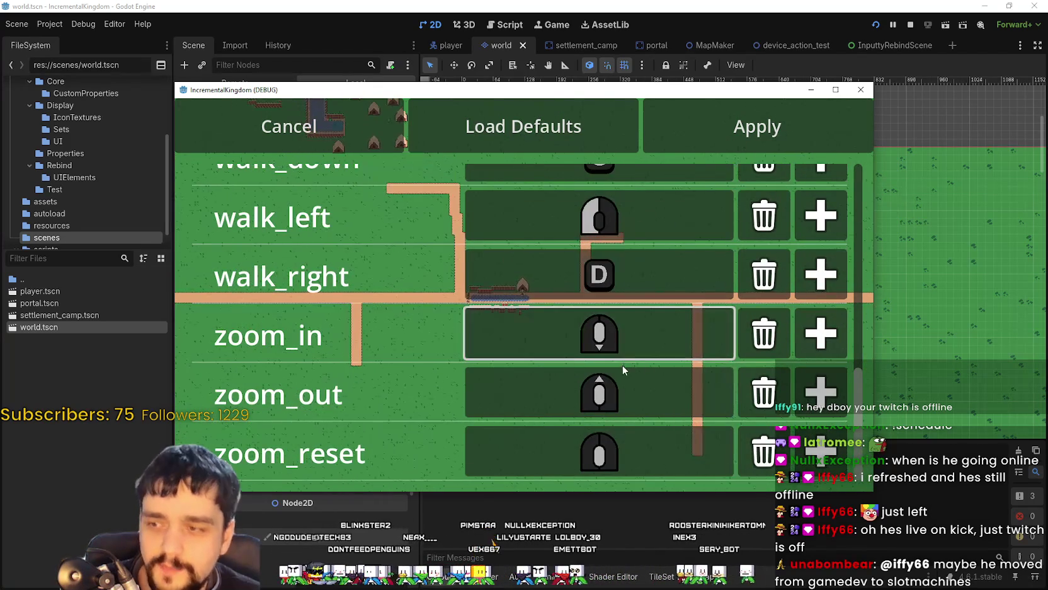
{"action": "left_click", "coordinate": [663, 324]}
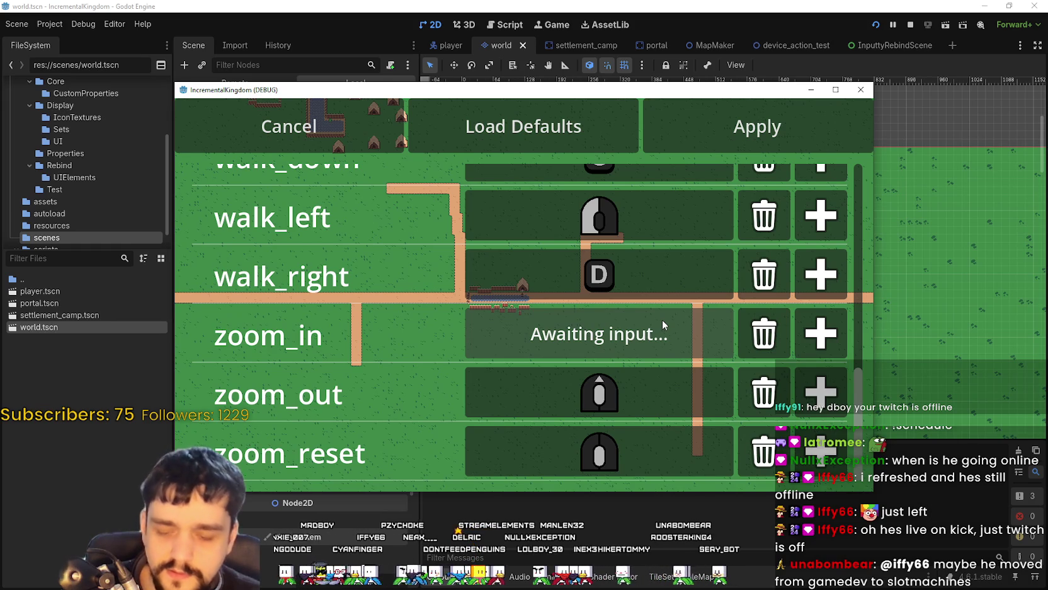
{"action": "left_click", "coordinate": [668, 405]}
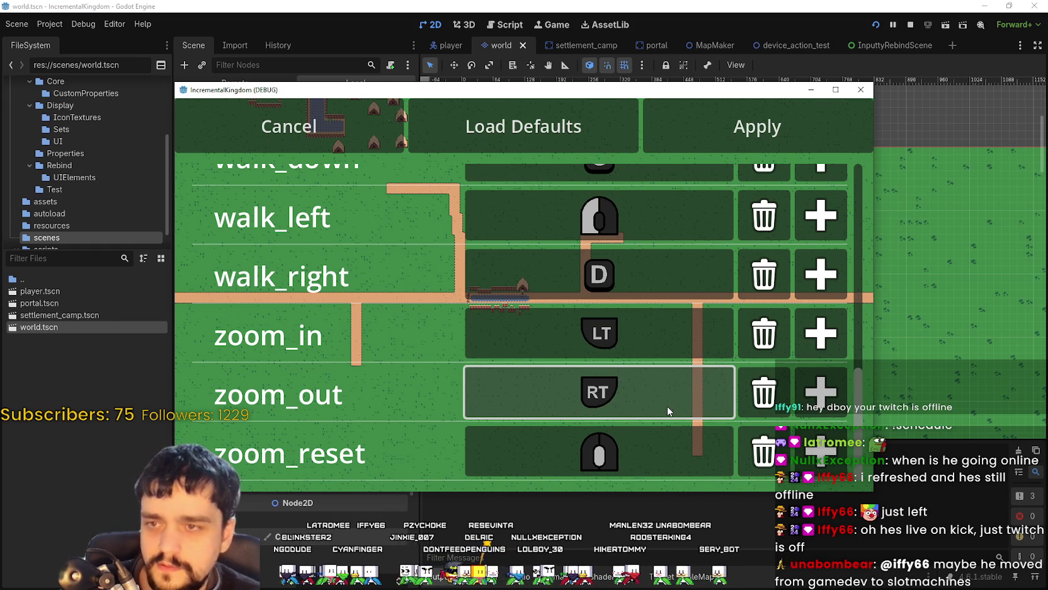
{"action": "scroll", "coordinate": [744, 129], "scroll_direction": "up", "scroll_amount": 3}
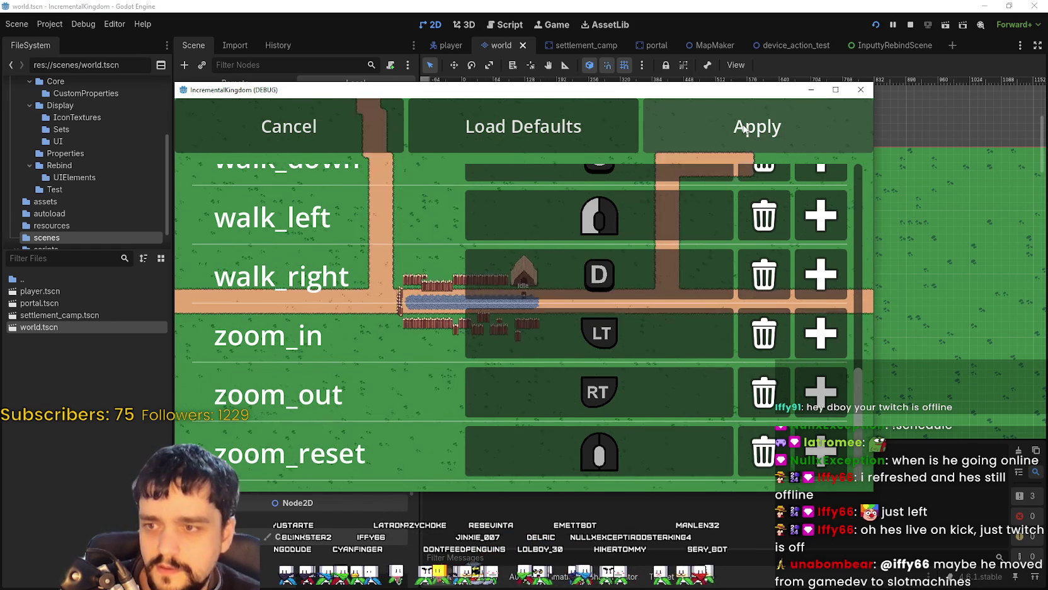
{"action": "scroll", "coordinate": [744, 129], "scroll_direction": "up", "scroll_amount": 2}
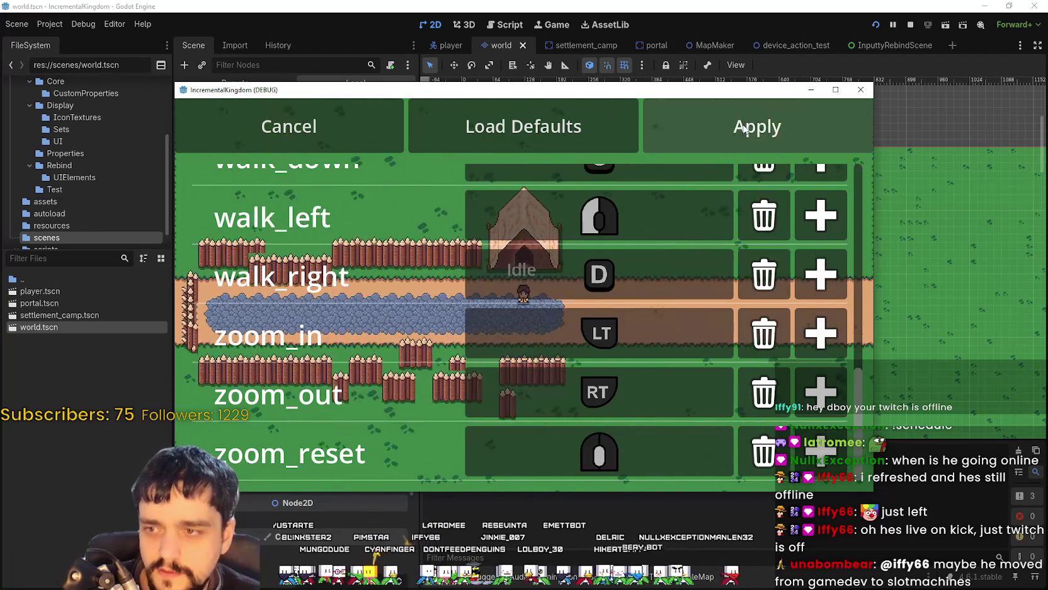
{"action": "scroll", "coordinate": [744, 129], "scroll_direction": "up", "scroll_amount": 4}
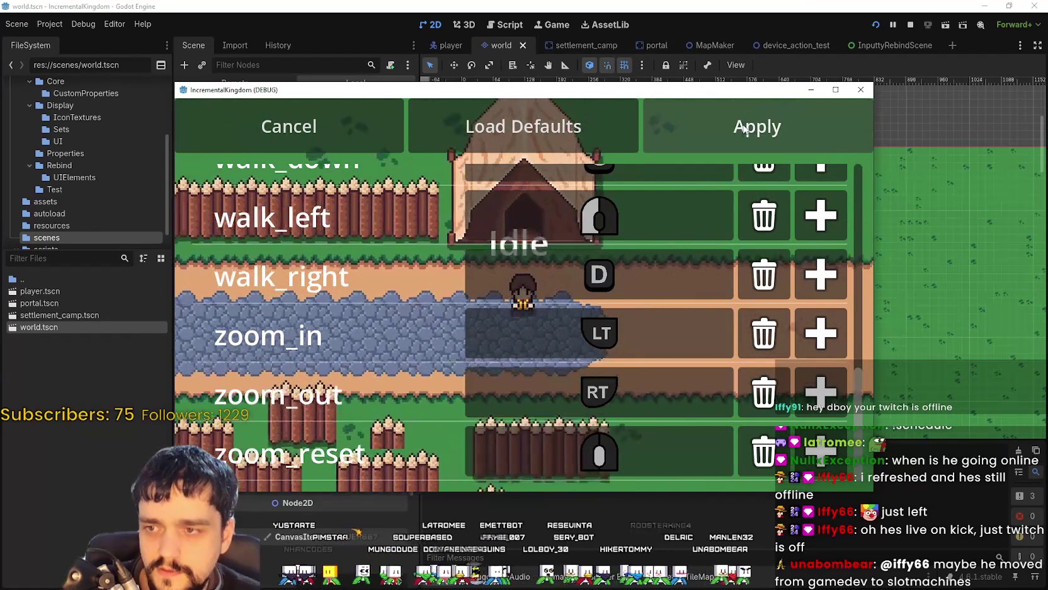
{"action": "scroll", "coordinate": [745, 129], "scroll_direction": "up", "scroll_amount": 3}
{"action": "scroll", "coordinate": [745, 130], "scroll_direction": "up", "scroll_amount": 3}
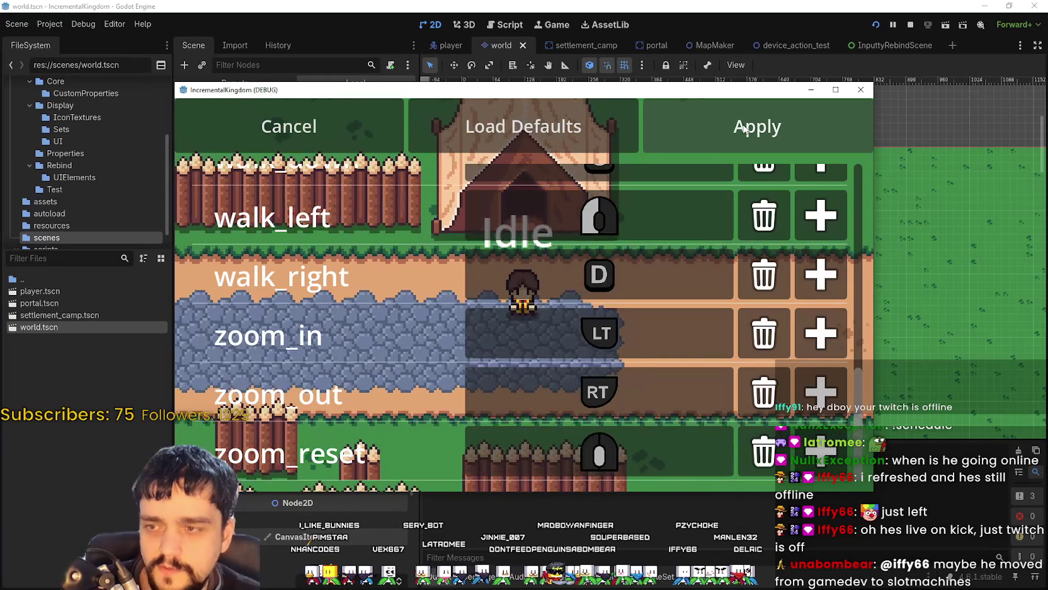
Step: Bind zoom_reset to R, then press R to reset the world zoom
{"action": "left_click", "coordinate": [657, 465]}
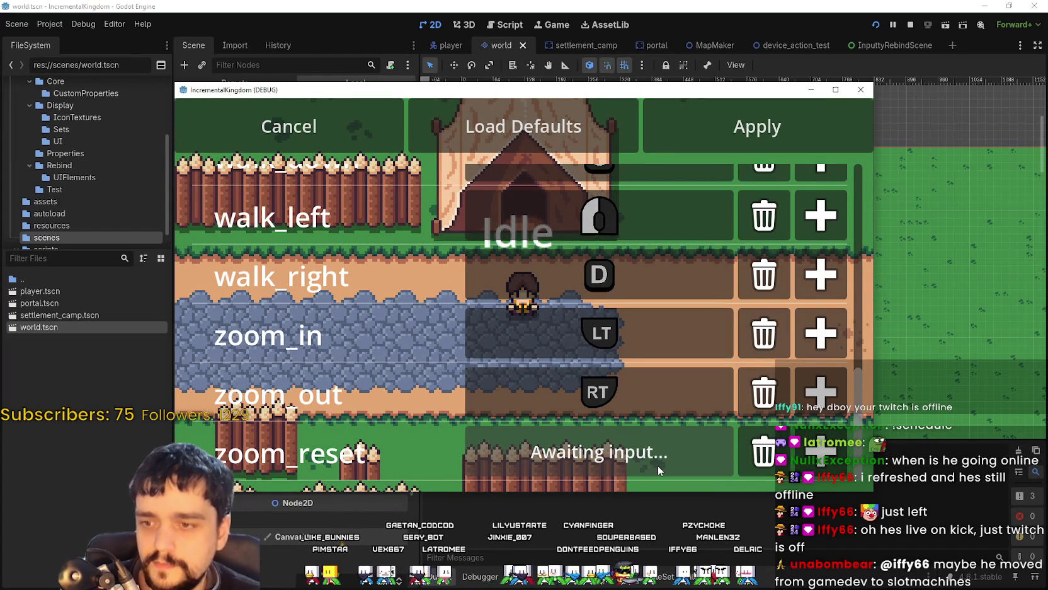
{"action": "key", "text": "r"}
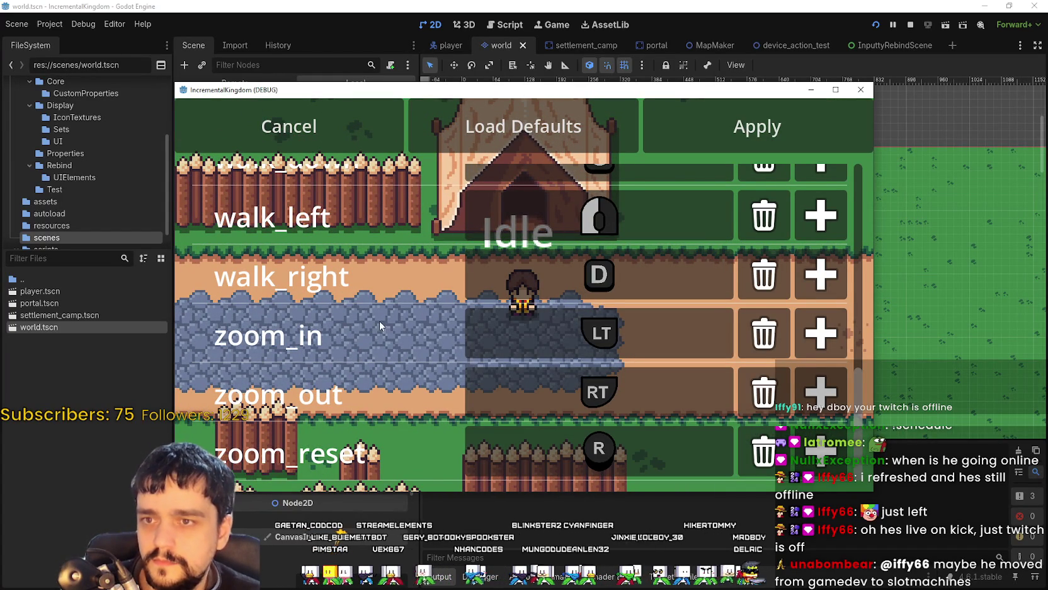
{"action": "key", "text": "r"}
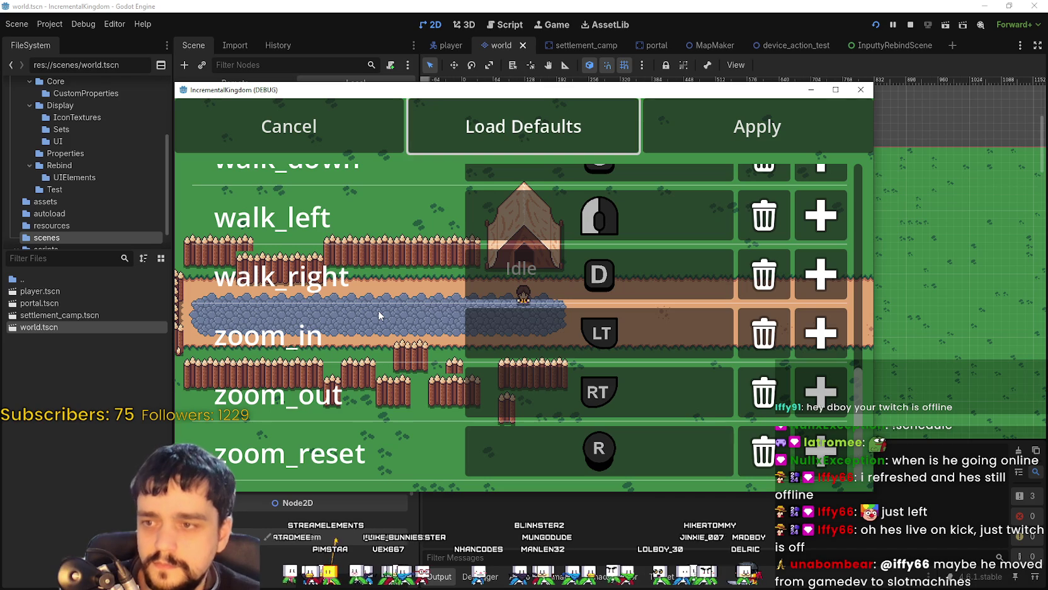
{"action": "key", "text": "Down"}
{"action": "key", "text": "Down"}
{"action": "key", "text": "Down"}
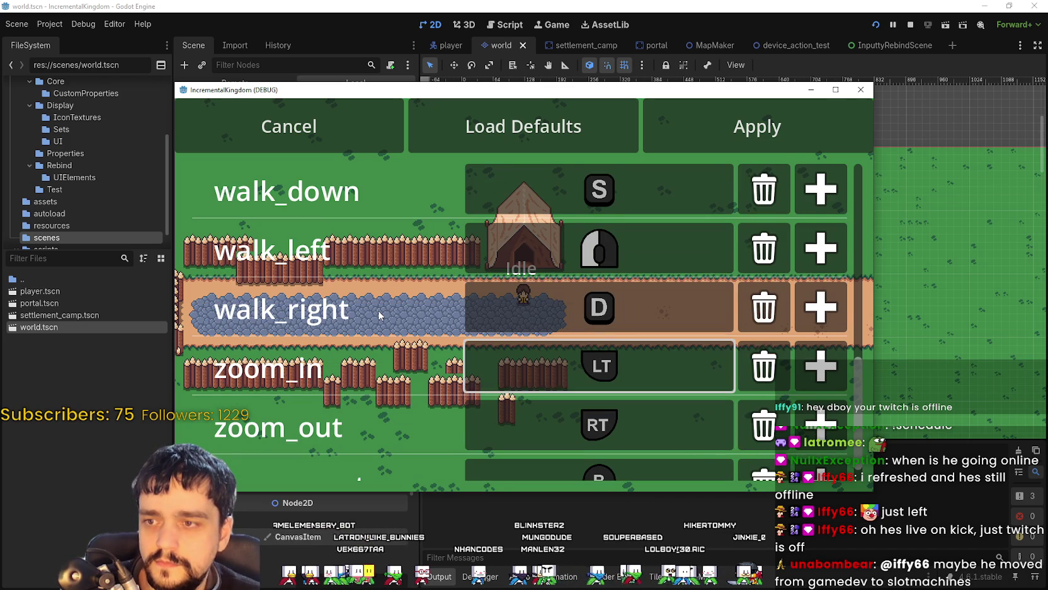
{"action": "key", "text": "Up"}
{"action": "key", "text": "Up"}
{"action": "key", "text": "Up"}
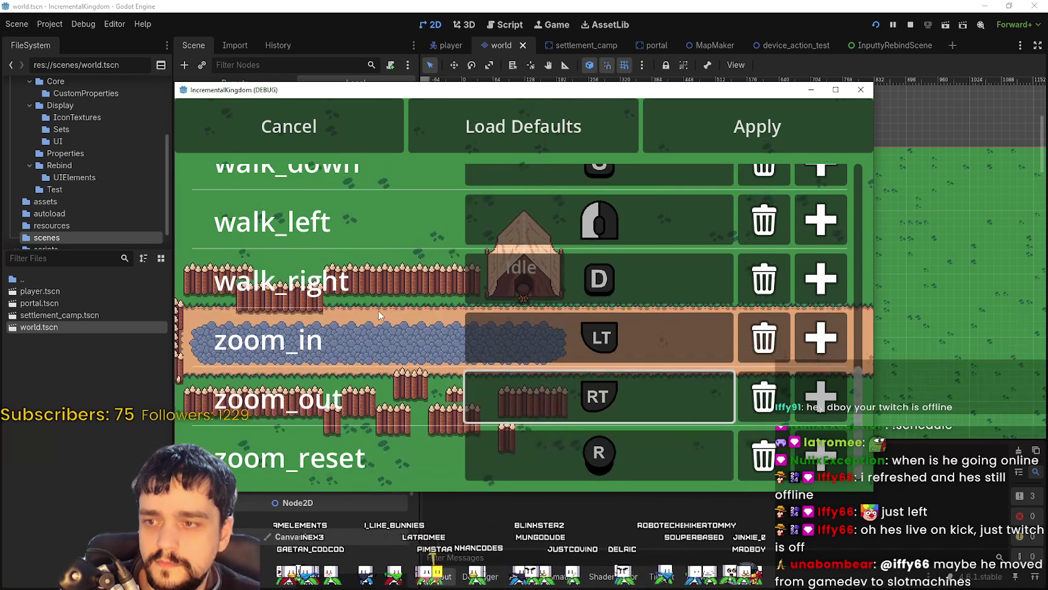
{"action": "key", "text": "Up"}
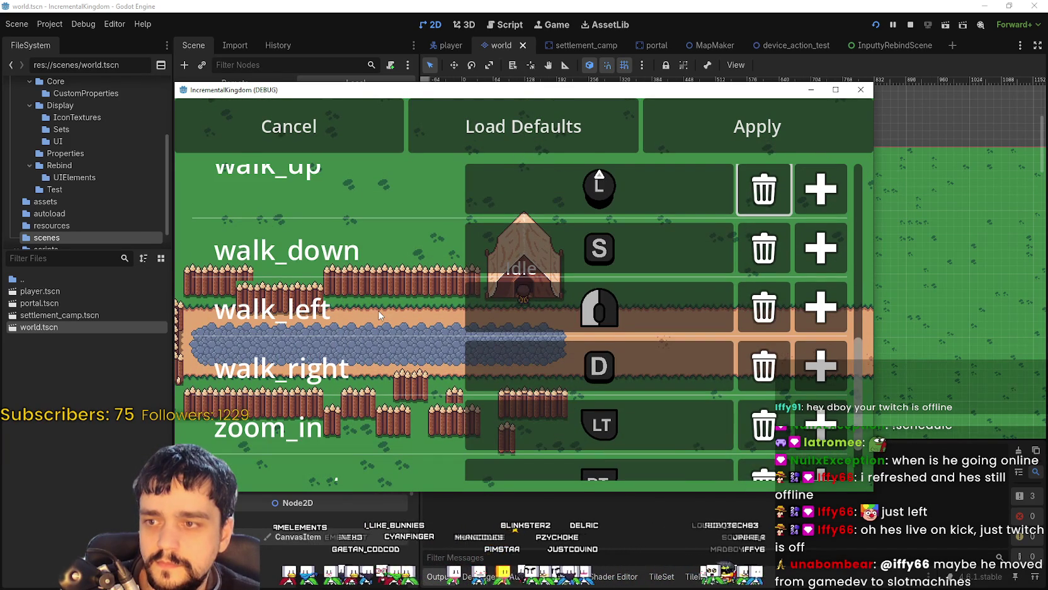
{"action": "key", "text": "Down"}
{"action": "key", "text": "Down"}
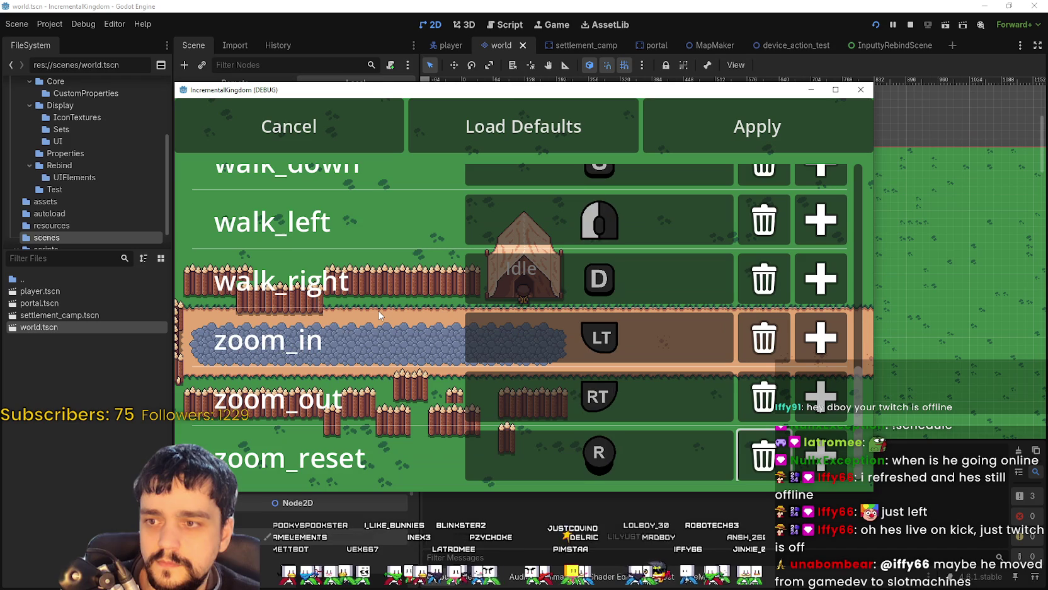
{"action": "key", "text": "Up"}
{"action": "key", "text": "Up"}
{"action": "key", "text": "Up"}
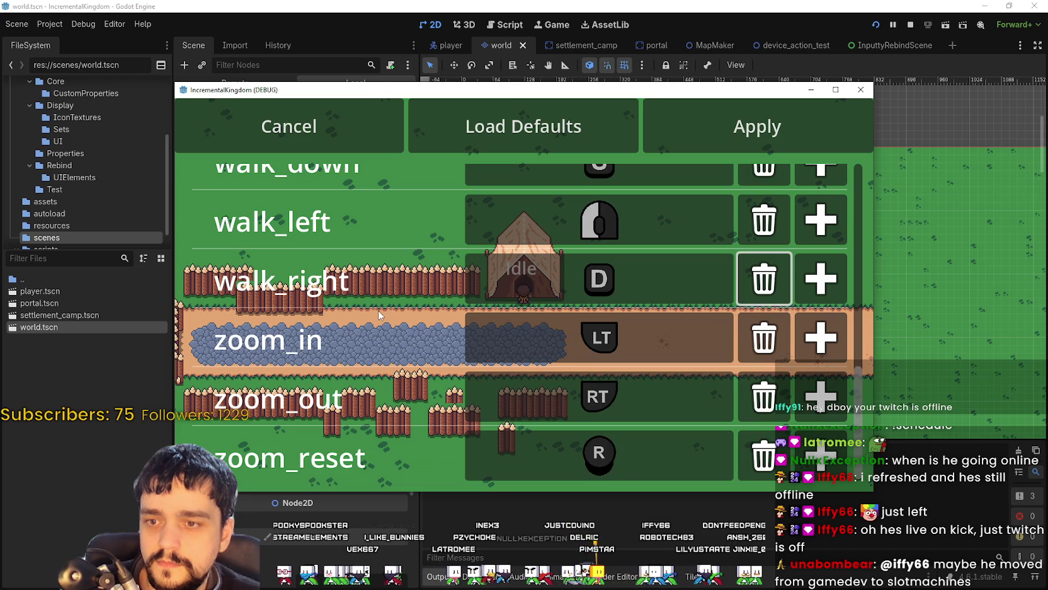
{"action": "key", "text": "Up"}
{"action": "key", "text": "Up"}
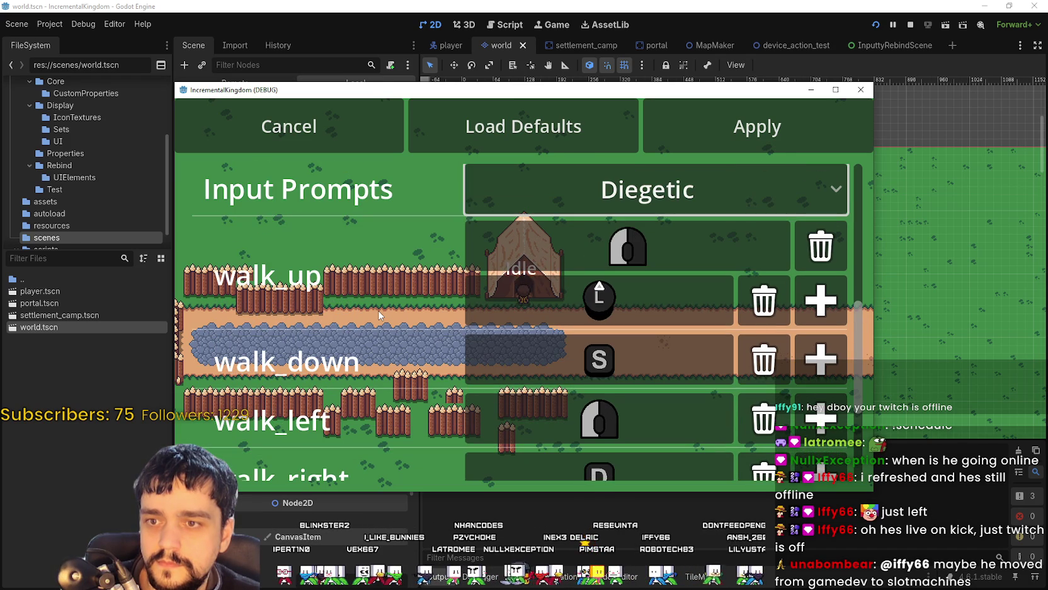
{"action": "key", "text": "Down"}
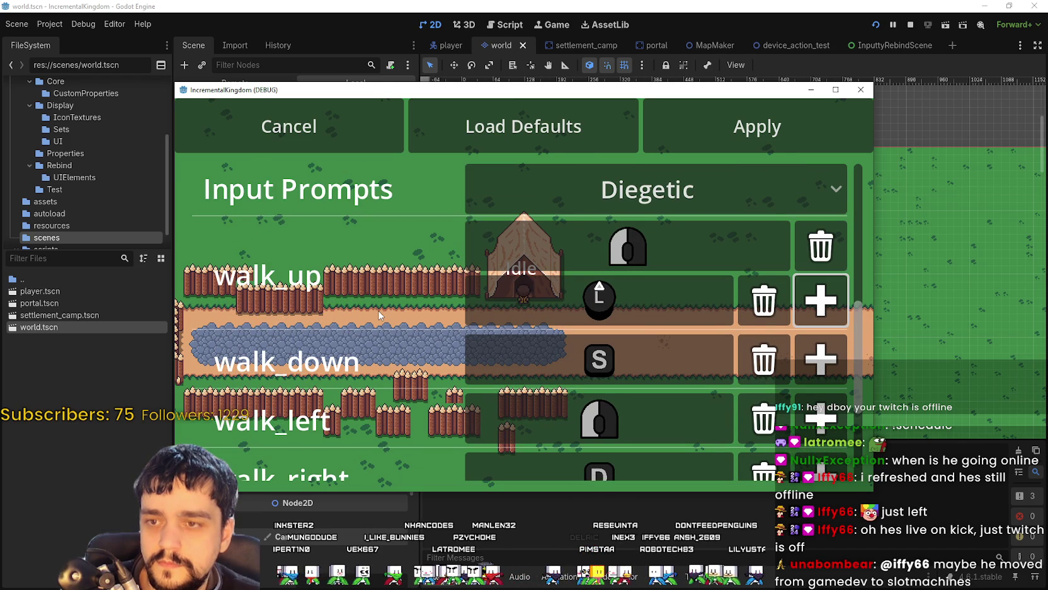
{"action": "key", "text": "Down"}
{"action": "key", "text": "Down"}
{"action": "key", "text": "Down"}
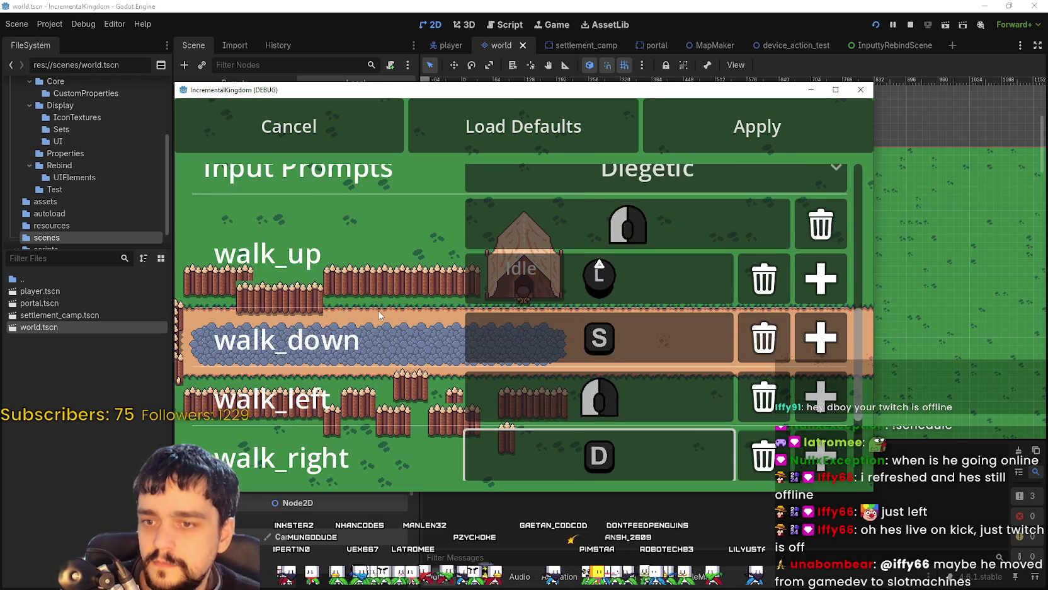
{"action": "key", "text": "Right"}
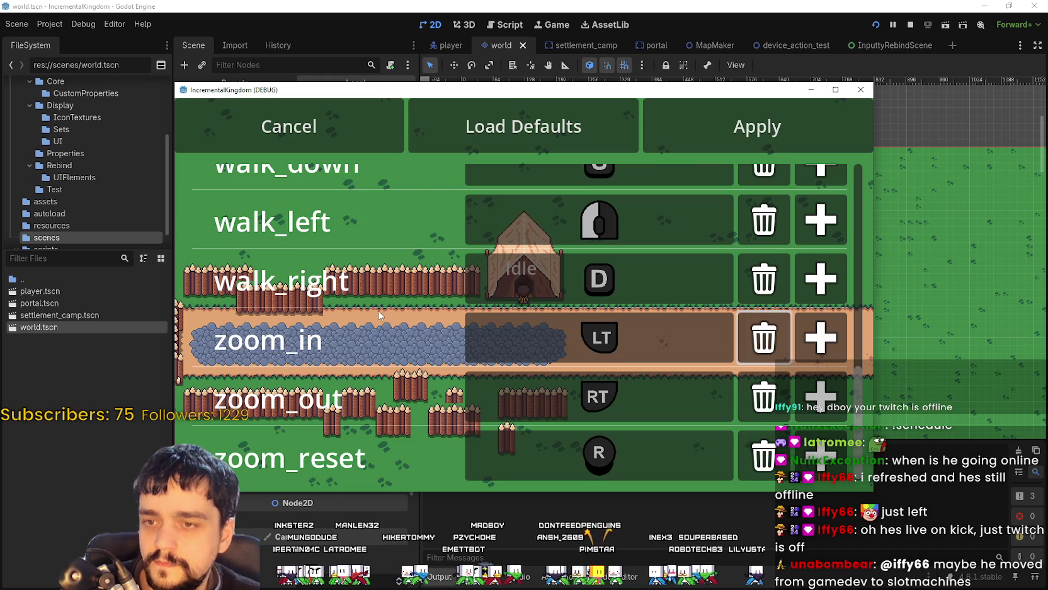
{"action": "key", "text": "Up"}
{"action": "key", "text": "Up"}
{"action": "key", "text": "Up"}
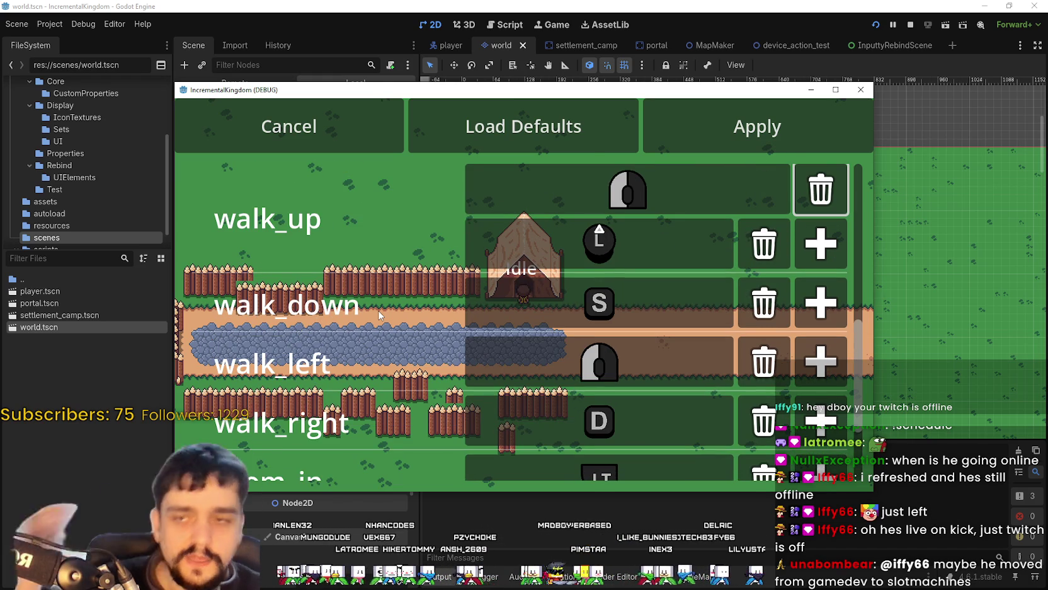
{"action": "key", "text": "Up"}
{"action": "key", "text": "Up"}
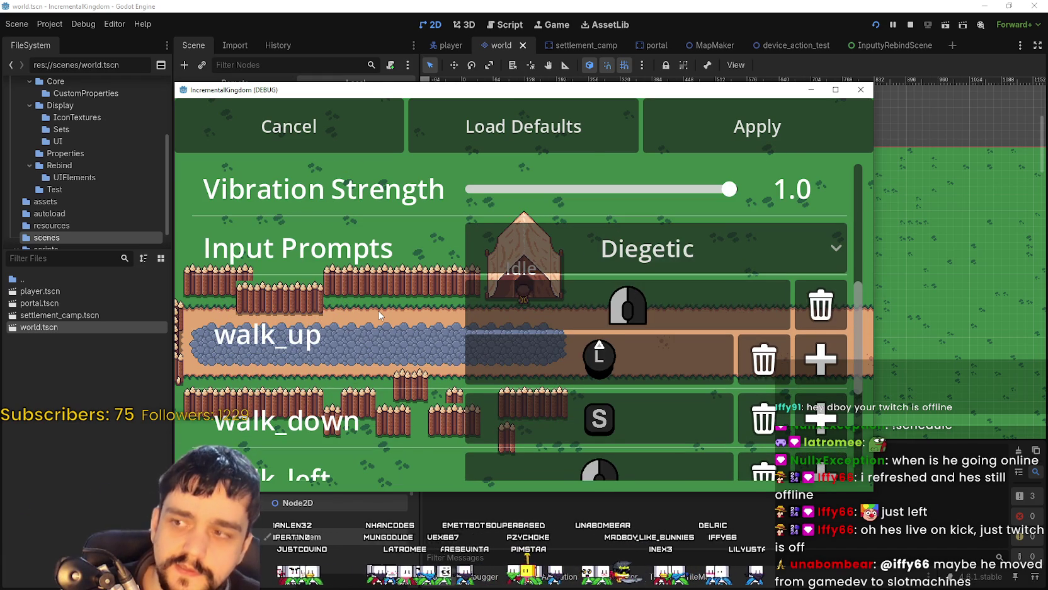
{"action": "key", "text": "Up"}
{"action": "key", "text": "Up"}
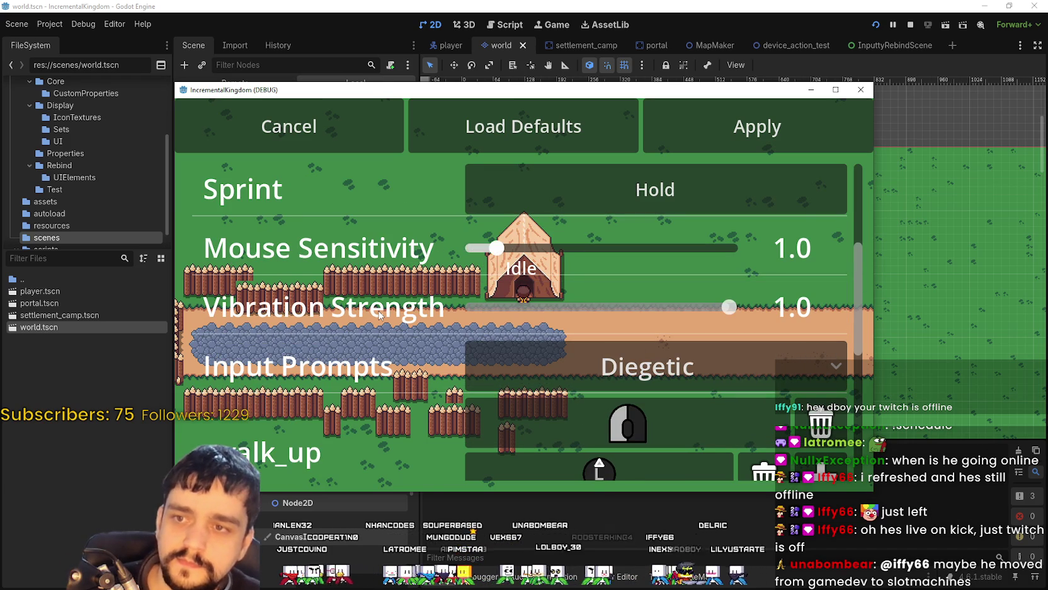
{"action": "key", "text": "Up"}
{"action": "key", "text": "Up"}
{"action": "key", "text": "Down"}
{"action": "key", "text": "Down"}
{"action": "key", "text": "Down"}
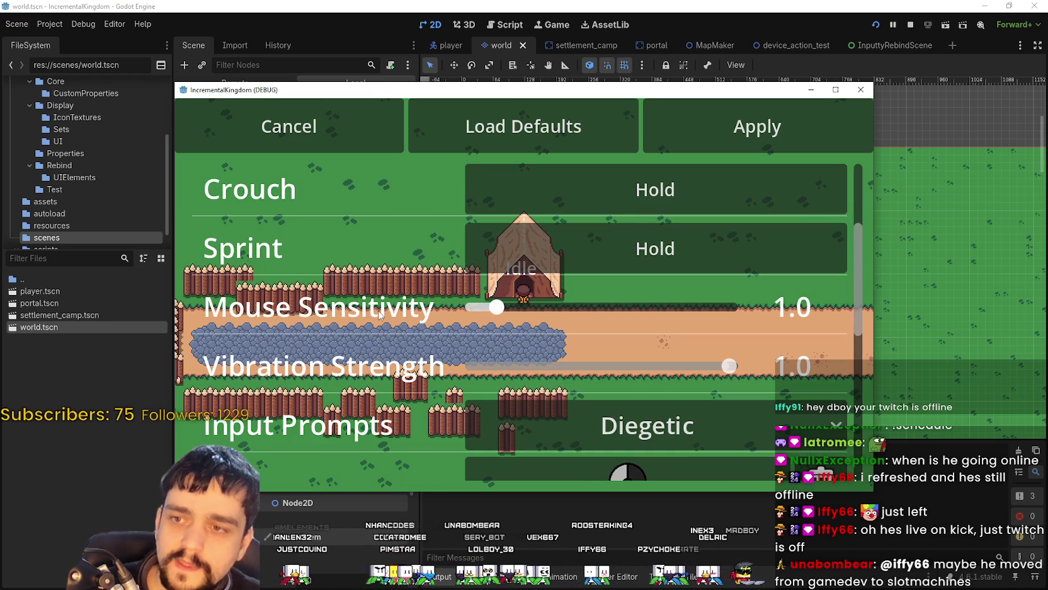
{"action": "key", "text": "Down"}
{"action": "key", "text": "Down"}
{"action": "key", "text": "Down"}
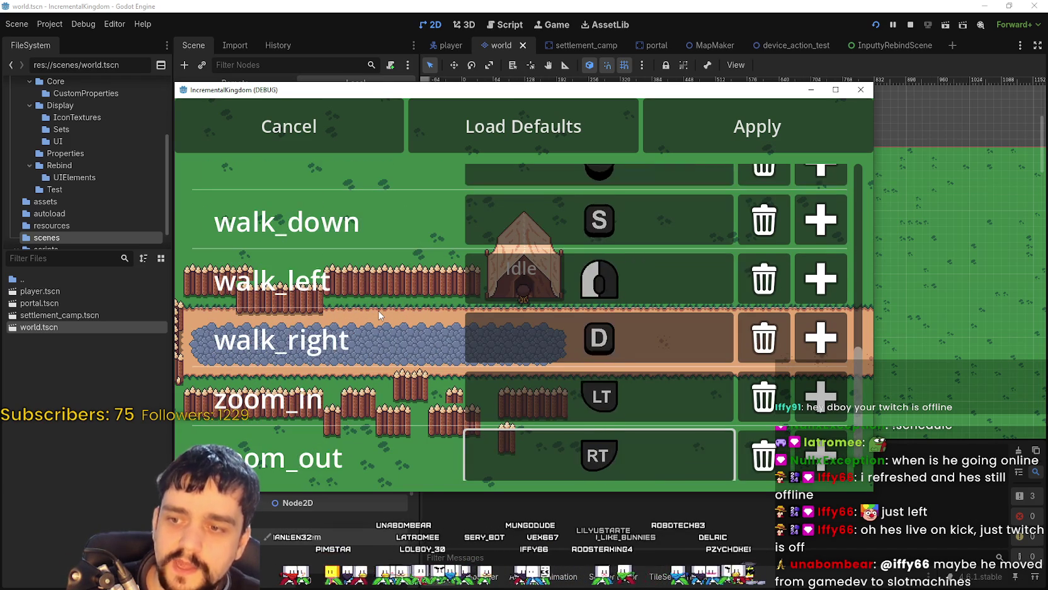
{"action": "key", "text": "Down"}
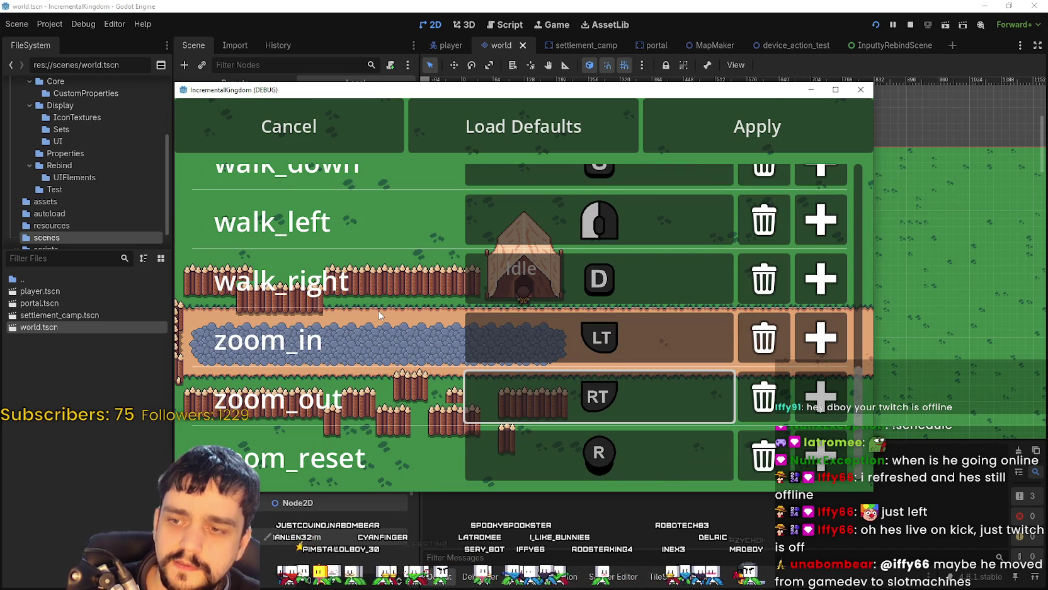
{"action": "key", "text": "Up"}
{"action": "key", "text": "Up"}
{"action": "key", "text": "Up"}
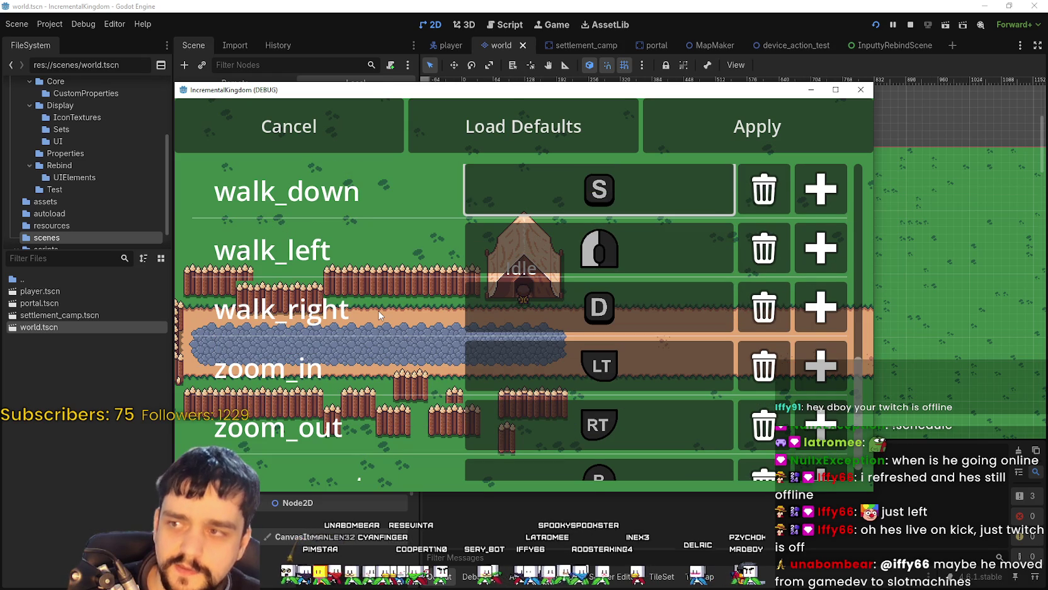
{"action": "key", "text": "Down"}
{"action": "key", "text": "Down"}
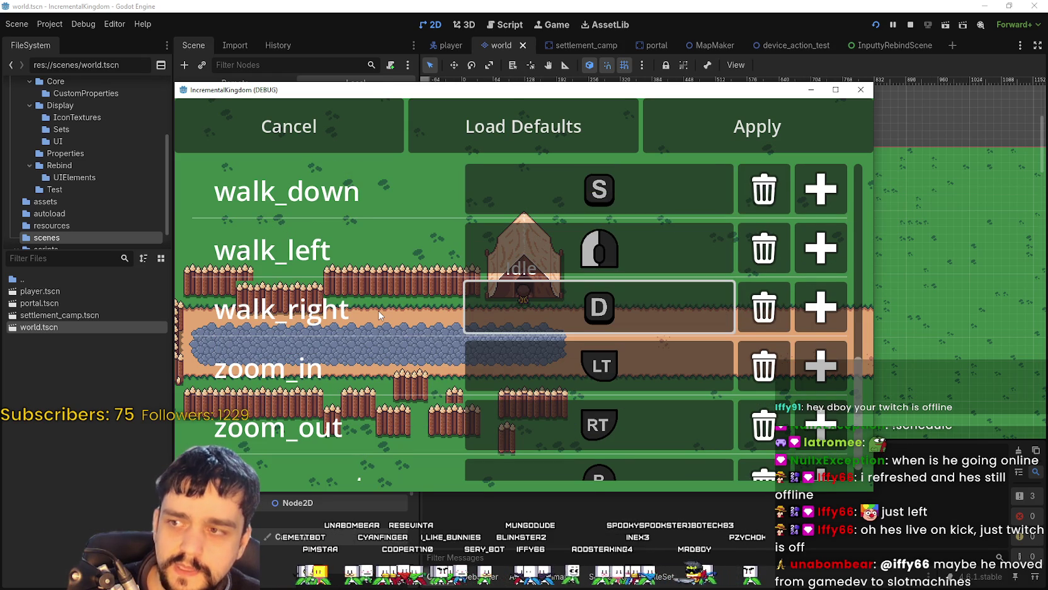
{"action": "key", "text": "Up"}
{"action": "key", "text": "Up"}
{"action": "key", "text": "Down"}
{"action": "key", "text": "Down"}
{"action": "key", "text": "Down"}
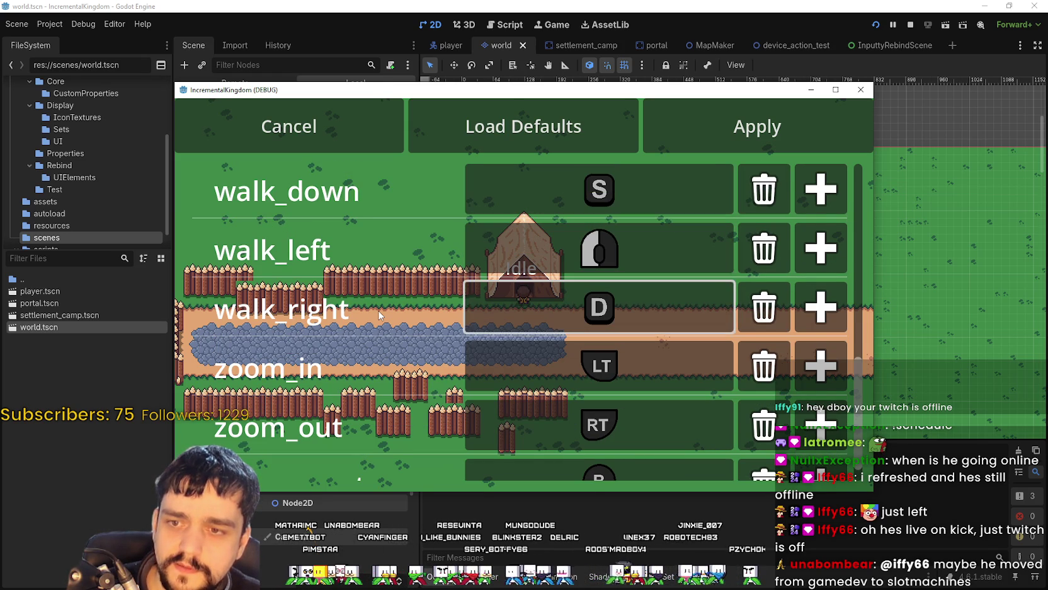
{"action": "key", "text": "Up"}
{"action": "key", "text": "Up"}
{"action": "key", "text": "Up"}
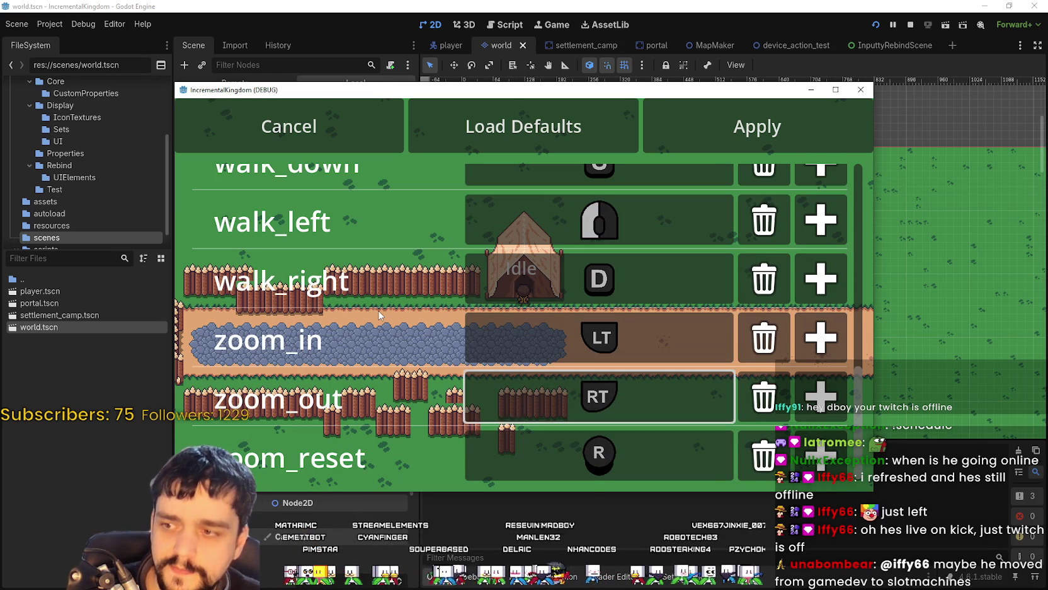
{"action": "key", "text": "Up"}
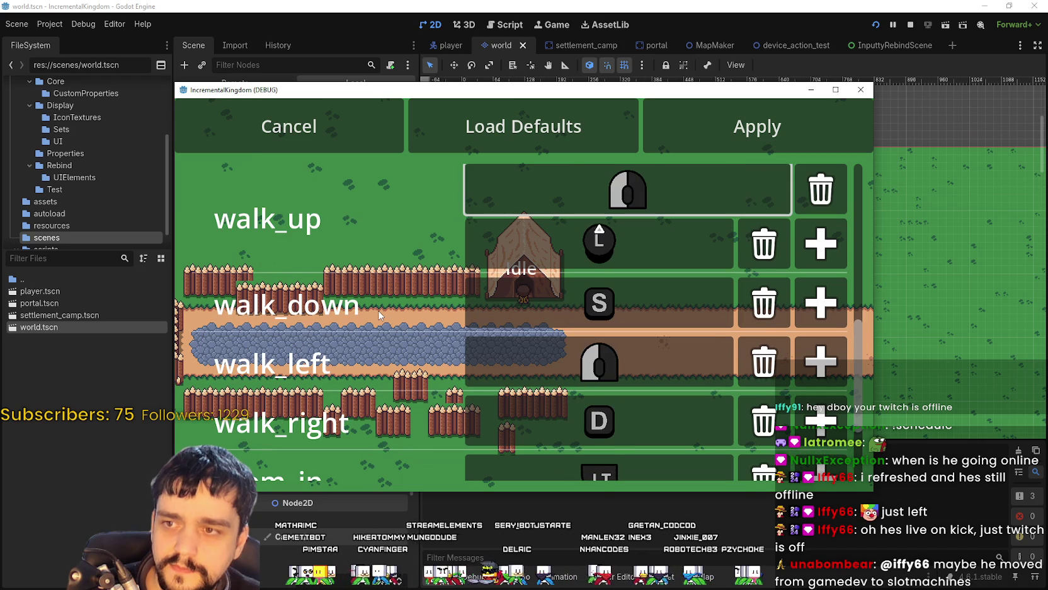
{"action": "key", "text": "Up"}
{"action": "key", "text": "Up"}
{"action": "key", "text": "Up"}
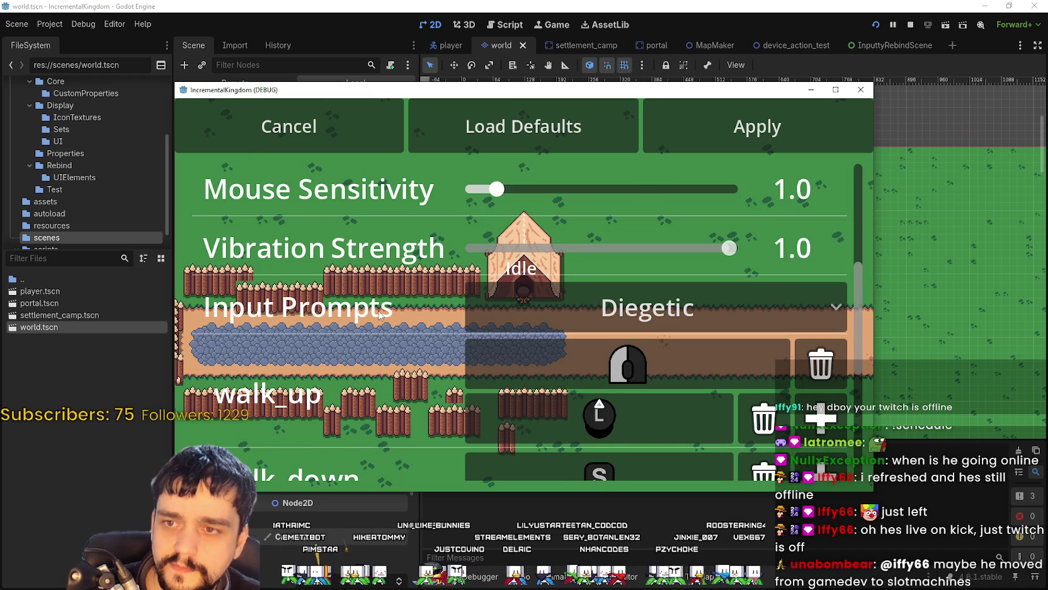
{"action": "key", "text": "Up"}
{"action": "key", "text": "Up"}
{"action": "key", "text": "Up"}
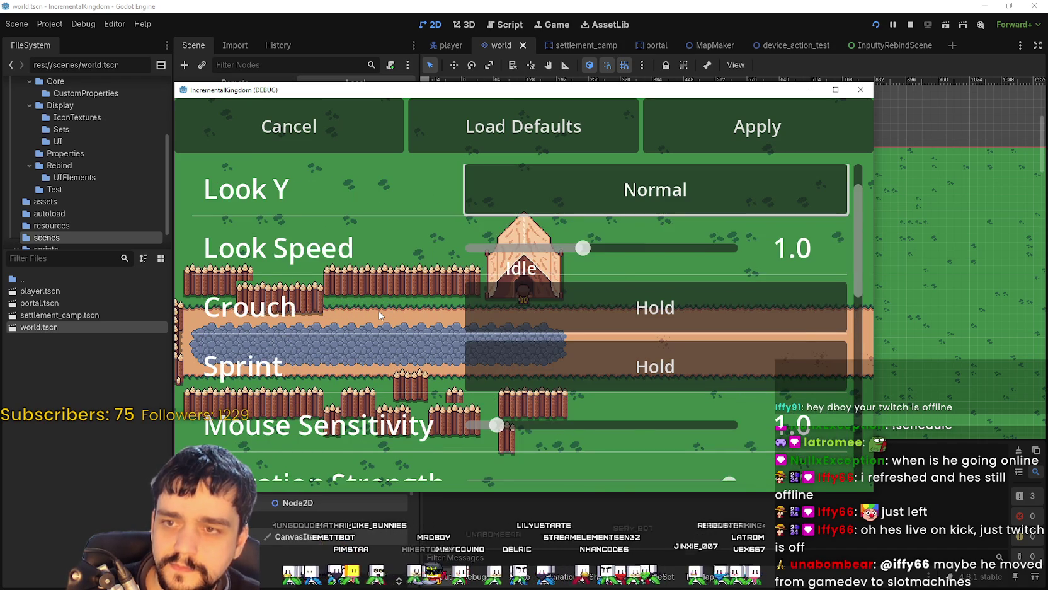
{"action": "key", "text": "Down"}
{"action": "key", "text": "Down"}
{"action": "key", "text": "Down"}
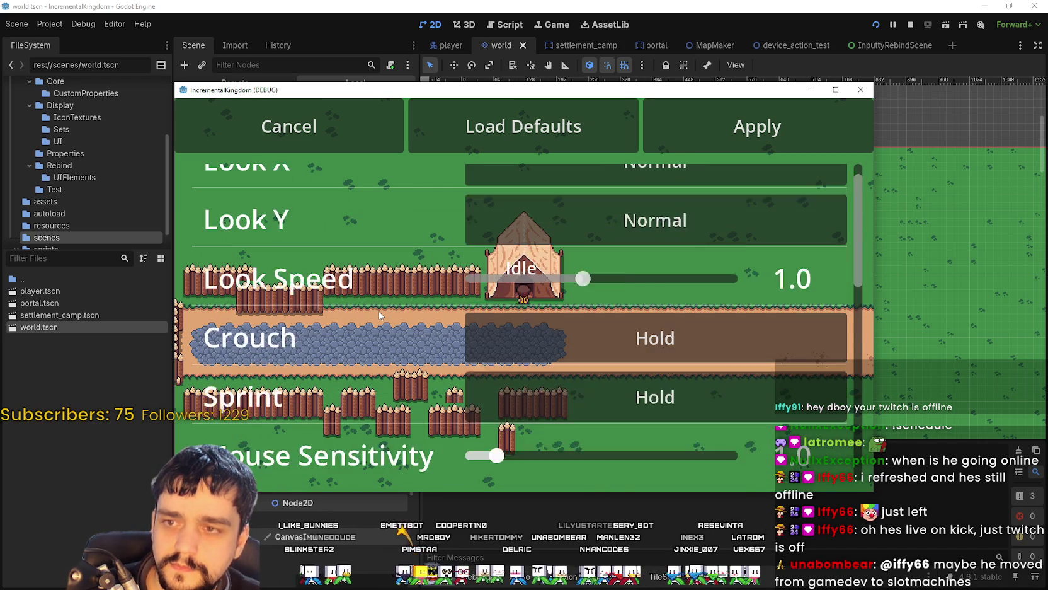
{"action": "key", "text": "Down"}
{"action": "key", "text": "Down"}
{"action": "key", "text": "Down"}
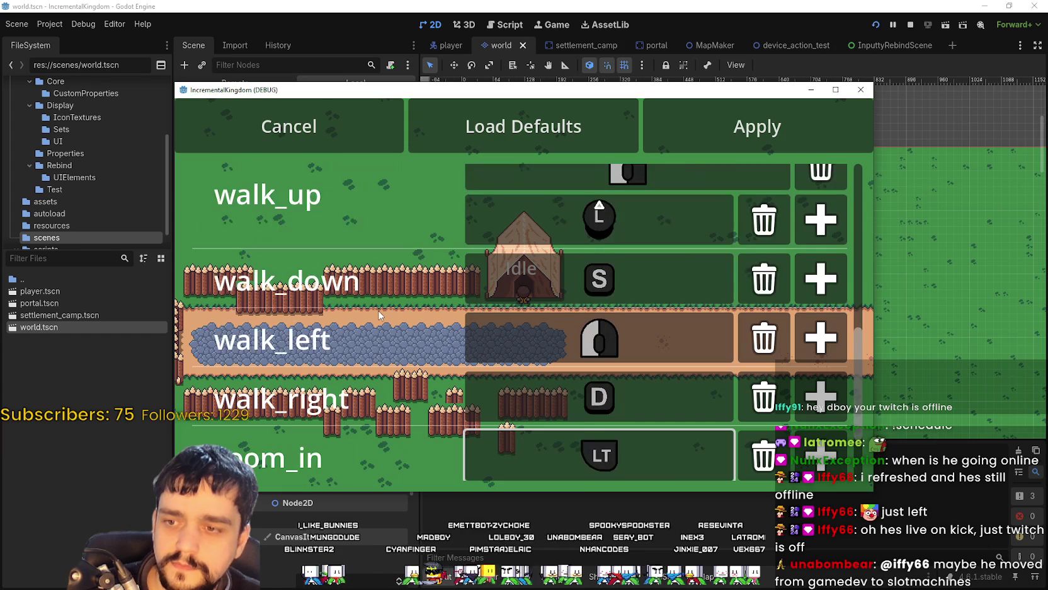
{"action": "key", "text": "Up"}
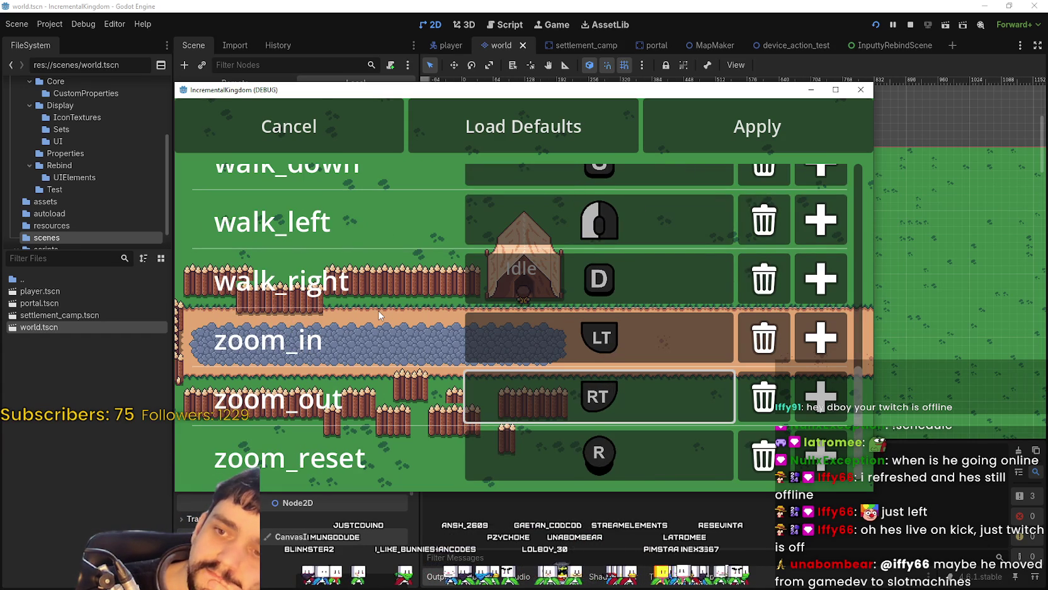
{"action": "key", "text": "Up"}
{"action": "key", "text": "Up"}
{"action": "key", "text": "Down"}
{"action": "key", "text": "Down"}
{"action": "key", "text": "Down"}
{"action": "key", "text": "Up"}
{"action": "key", "text": "Up"}
{"action": "key", "text": "Up"}
{"action": "key", "text": "Up"}
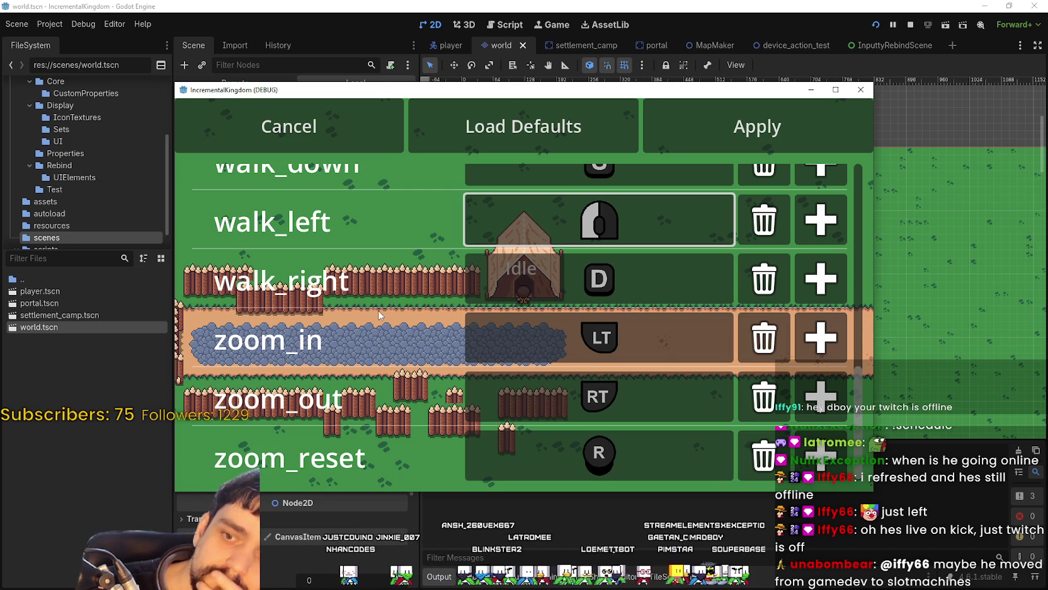
{"action": "key", "text": "Up"}
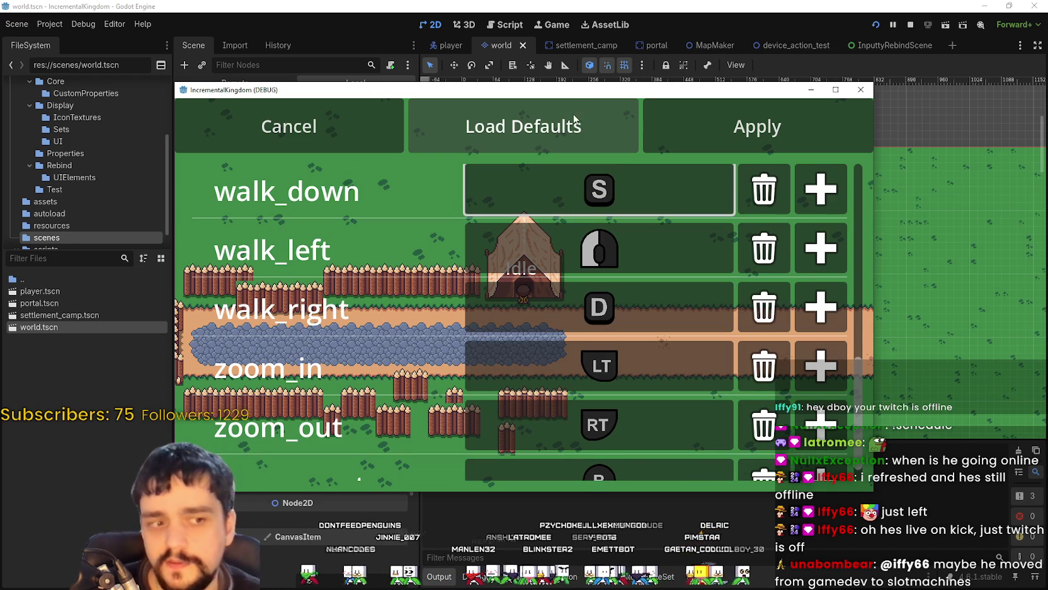
{"action": "left_click", "coordinate": [913, 24]}
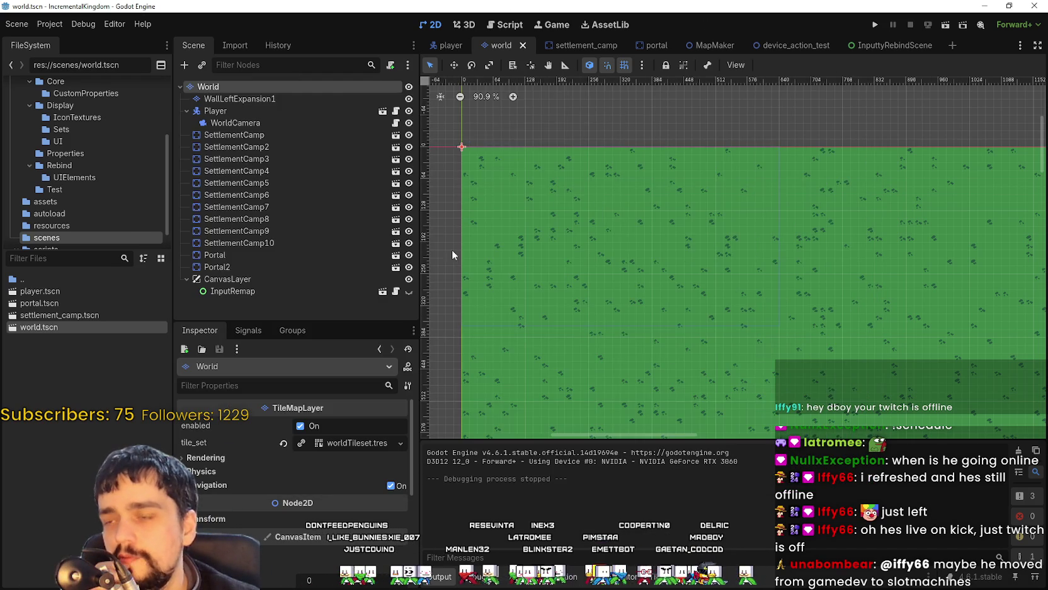
Step: From InputRemap's actionRebindPrefab field, open action_rebind_ui_prefab.tscn and select its ActionRebindUIPrefab root
{"action": "left_click", "coordinate": [216, 291]}
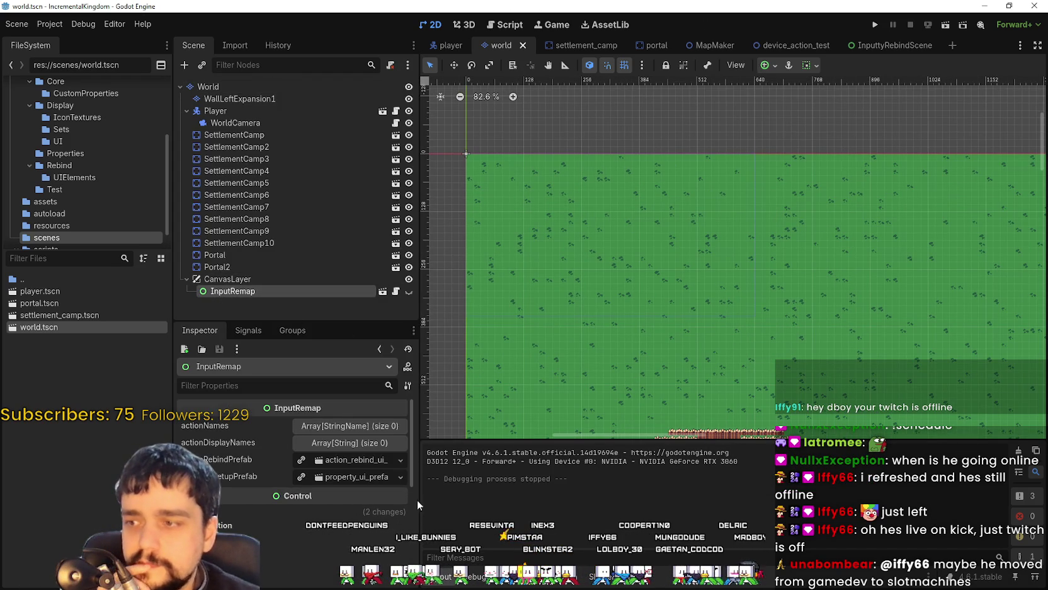
{"action": "left_click_drag", "start_coordinate": [419, 479], "coordinate": [537, 486]}
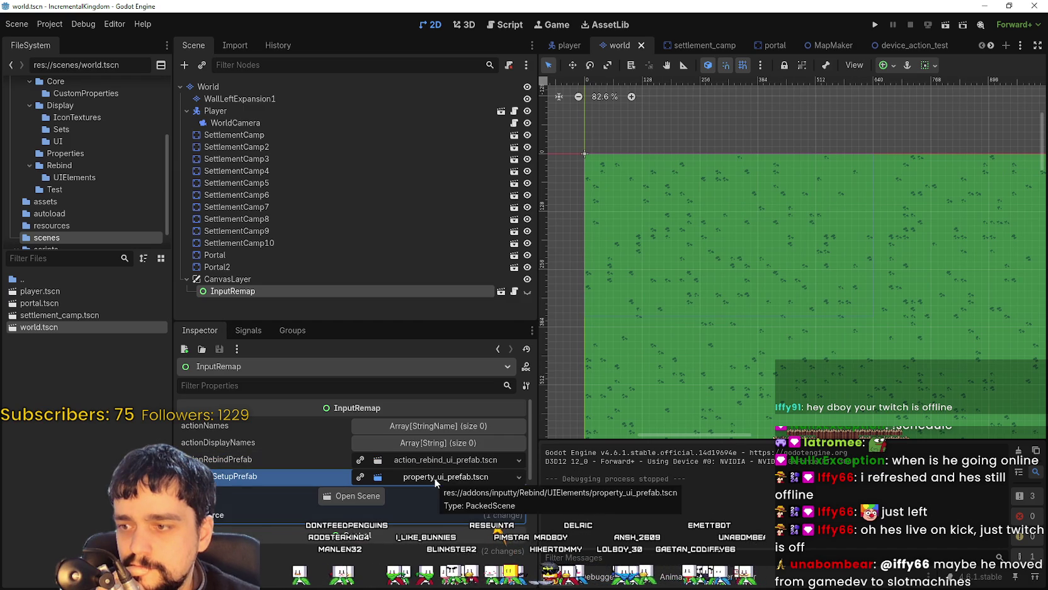
{"action": "right_click", "coordinate": [373, 458]}
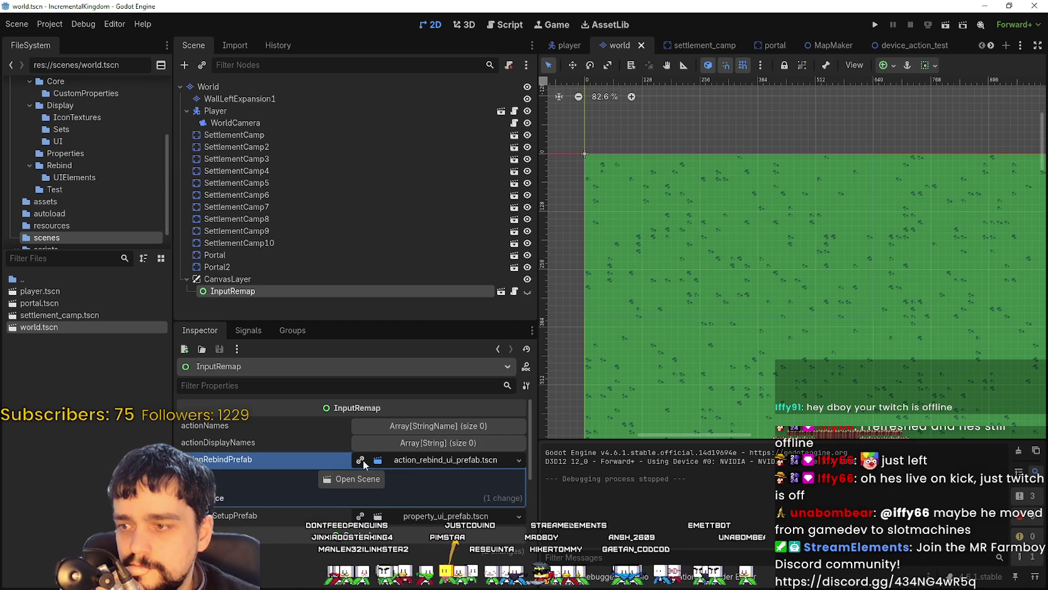
{"action": "left_click", "coordinate": [357, 480]}
{"action": "left_click", "coordinate": [507, 87]}
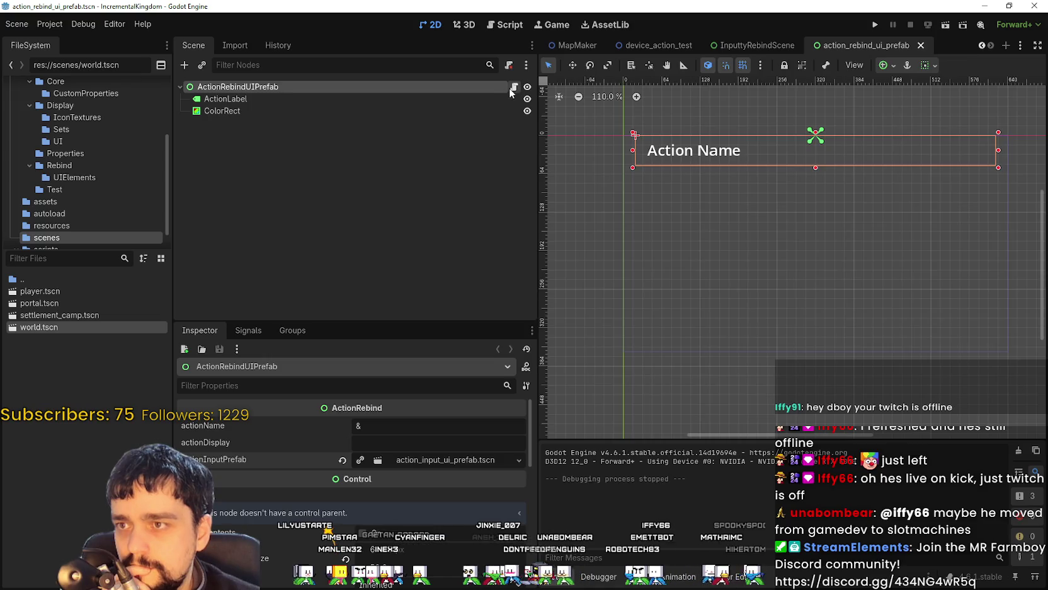
Step: Open ActionRebind.gd from the prefab root, scroll through its functions, and return to the top
{"action": "left_click", "coordinate": [514, 86]}
{"action": "left_click_drag", "start_coordinate": [539, 130], "coordinate": [428, 130]}
{"action": "scroll", "coordinate": [1015, 170], "scroll_direction": "down", "scroll_amount": 4}
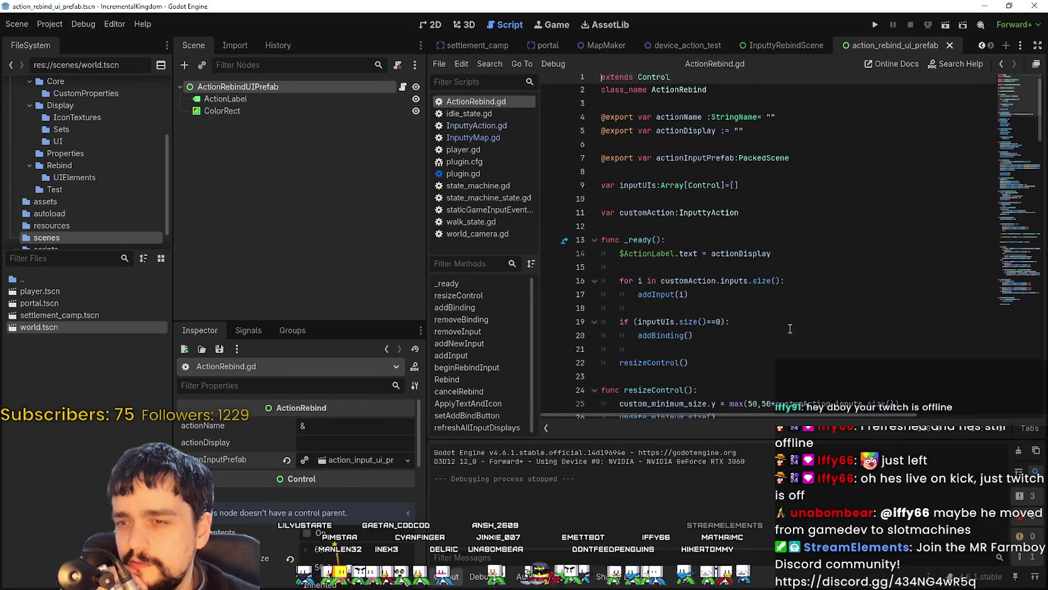
{"action": "scroll", "coordinate": [1015, 170], "scroll_direction": "down", "scroll_amount": 10}
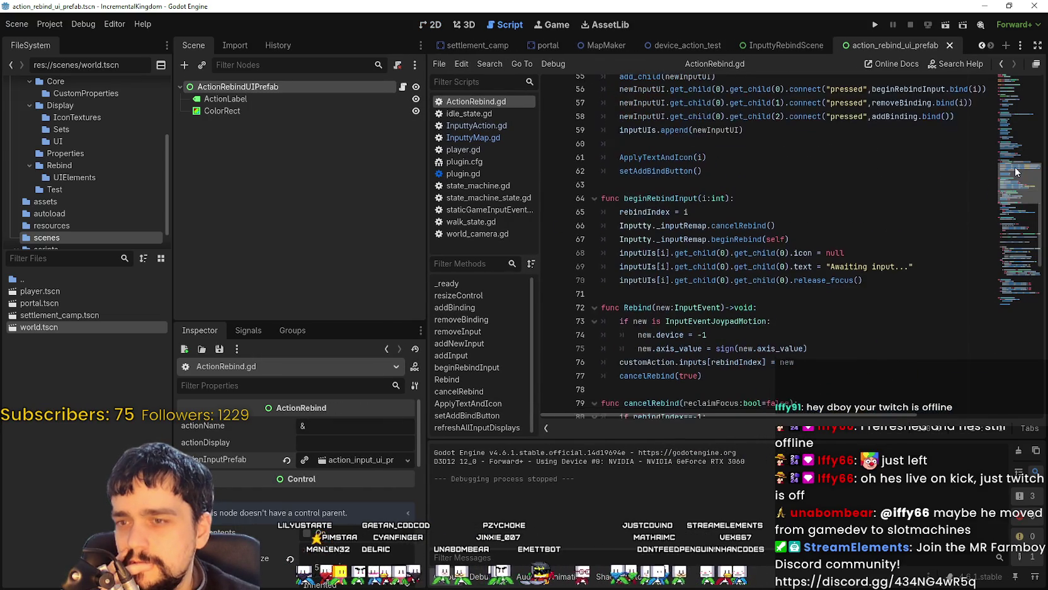
{"action": "left_click_drag", "start_coordinate": [1015, 170], "coordinate": [1011, 291]}
{"action": "key", "text": "ctrl+Home"}
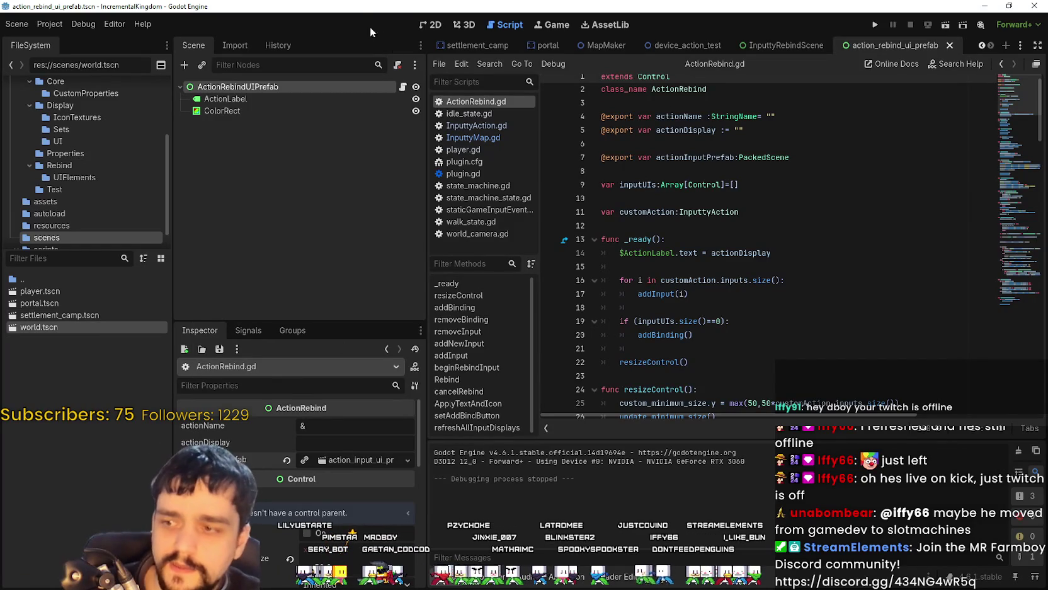
Step: Switch to the InputtyRebindScene tab and show InputRemap's layout in the 2D view
{"action": "left_click", "coordinate": [806, 45]}
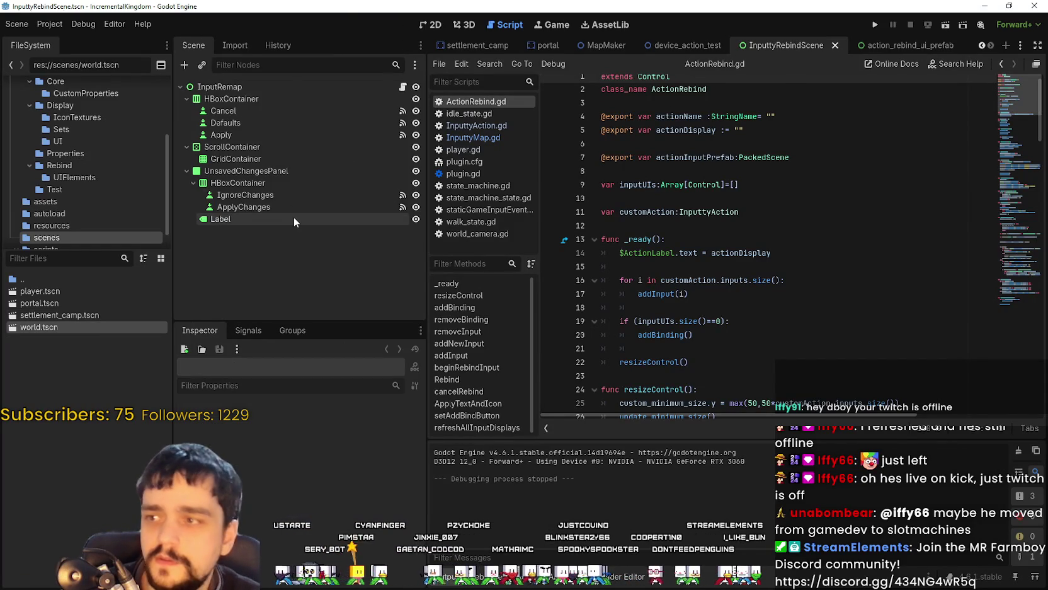
{"action": "left_click", "coordinate": [369, 87]}
{"action": "left_click", "coordinate": [431, 25]}
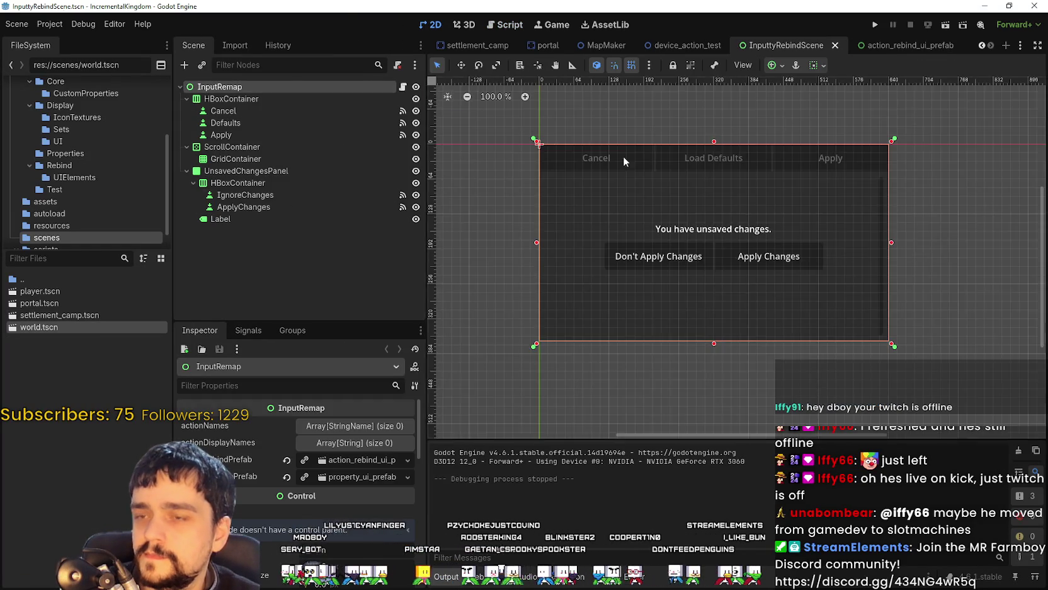
{"action": "scroll", "coordinate": [623, 161], "scroll_direction": "up", "scroll_amount": 4}
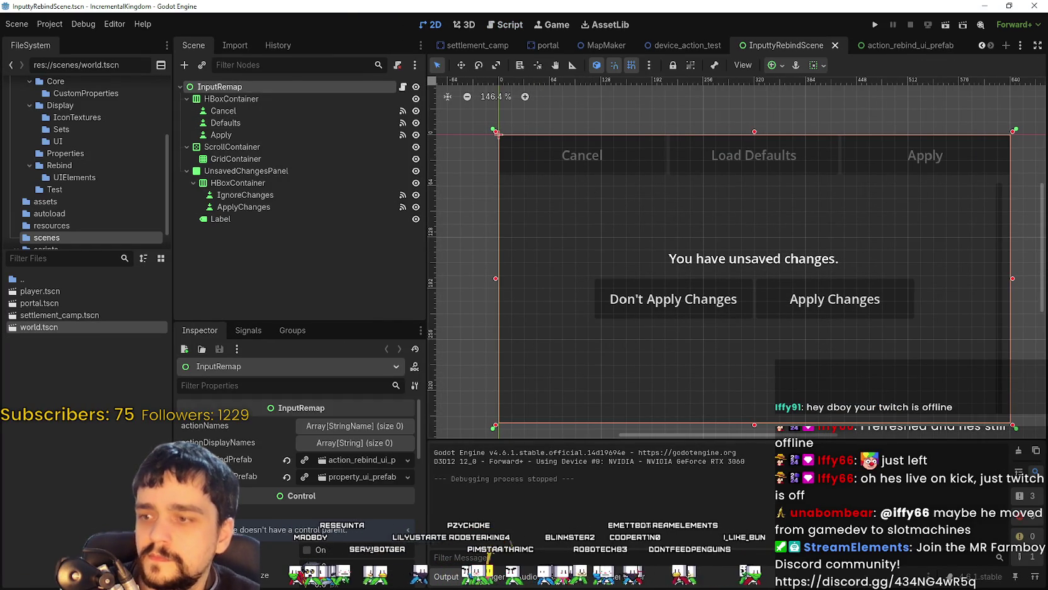
Step: Inspect the Defaults, Apply, ScrollContainer and GridContainer nodes, then toggle UnsavedChangesPanel's visibility
{"action": "left_click", "coordinate": [252, 99]}
{"action": "left_click", "coordinate": [245, 123]}
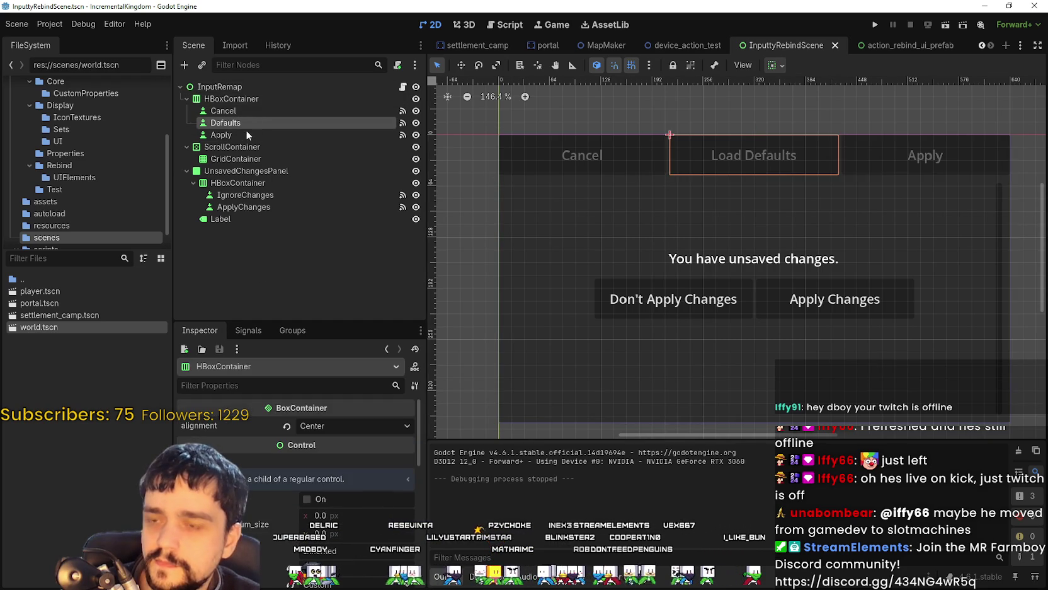
{"action": "left_click", "coordinate": [246, 135]}
{"action": "left_click", "coordinate": [249, 148]}
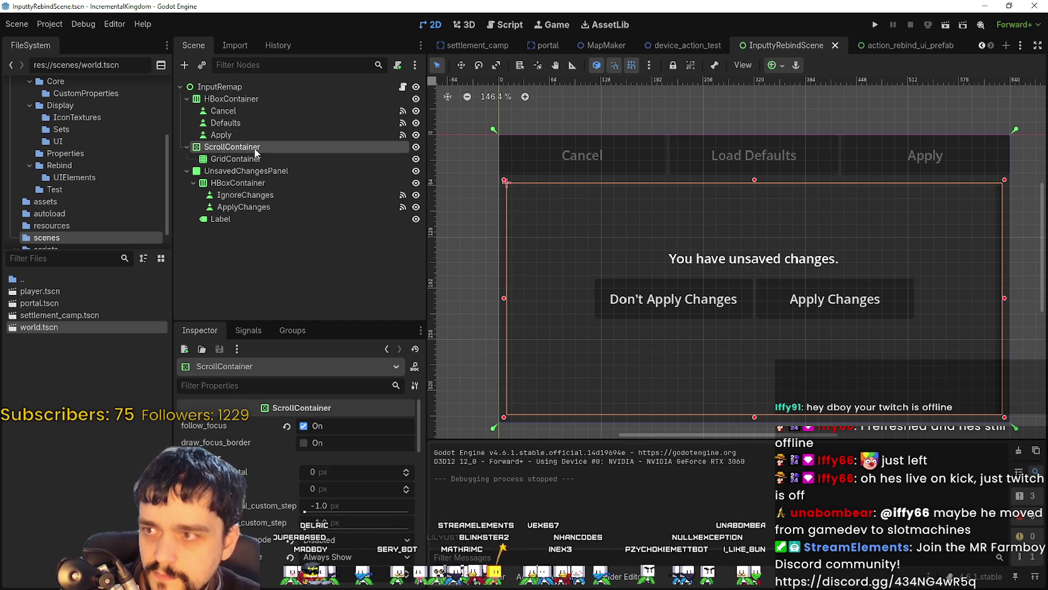
{"action": "left_click", "coordinate": [248, 159]}
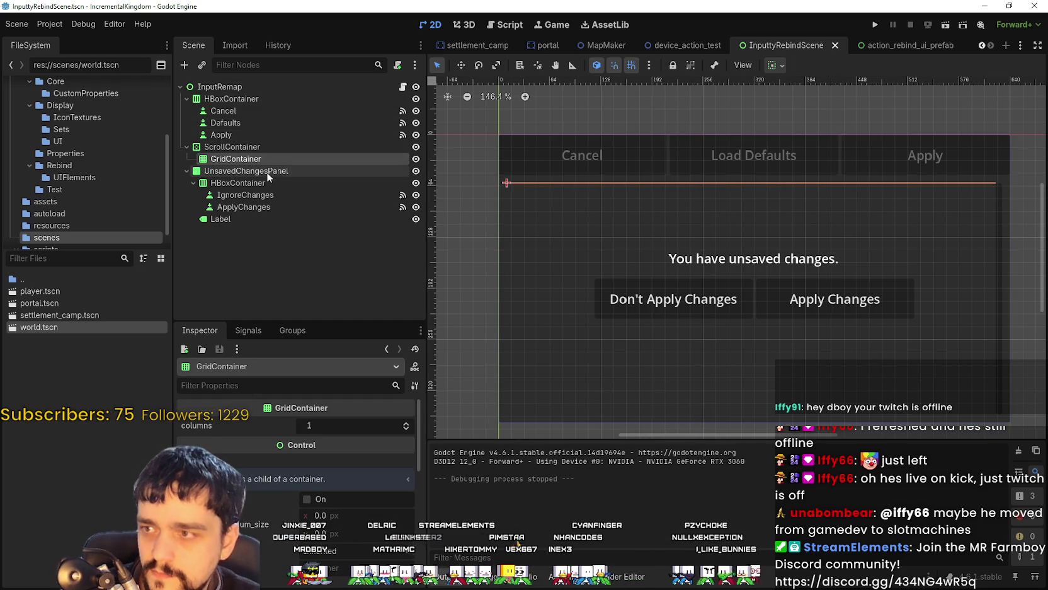
{"action": "left_click", "coordinate": [262, 171]}
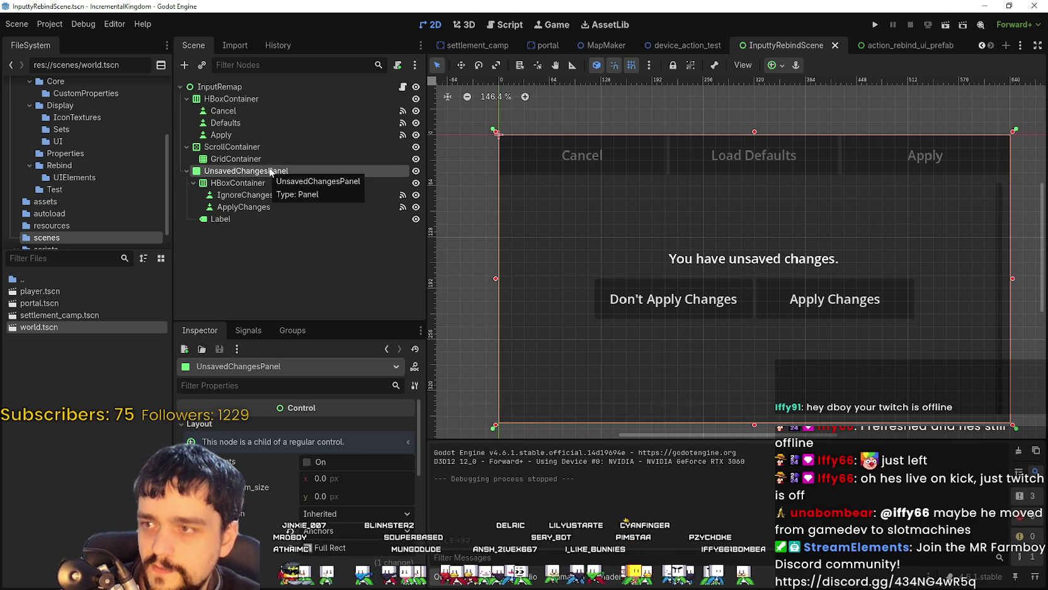
{"action": "left_click", "coordinate": [416, 171]}
{"action": "left_click", "coordinate": [416, 171]}
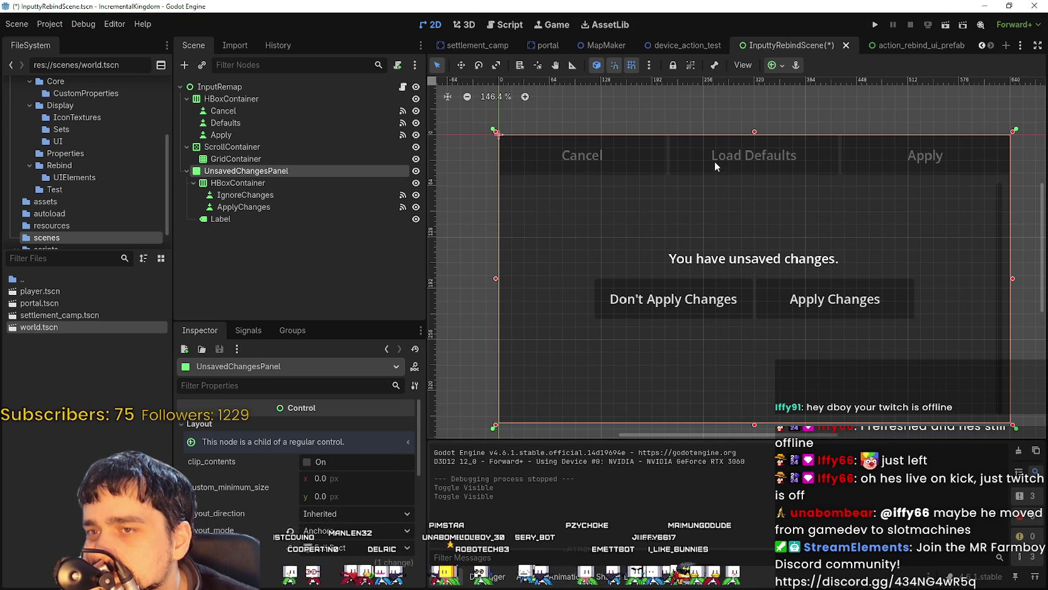
Step: Run the game, rebind walk_up's first input to K, press Cancel, and maximize the game window
{"action": "left_click", "coordinate": [877, 24]}
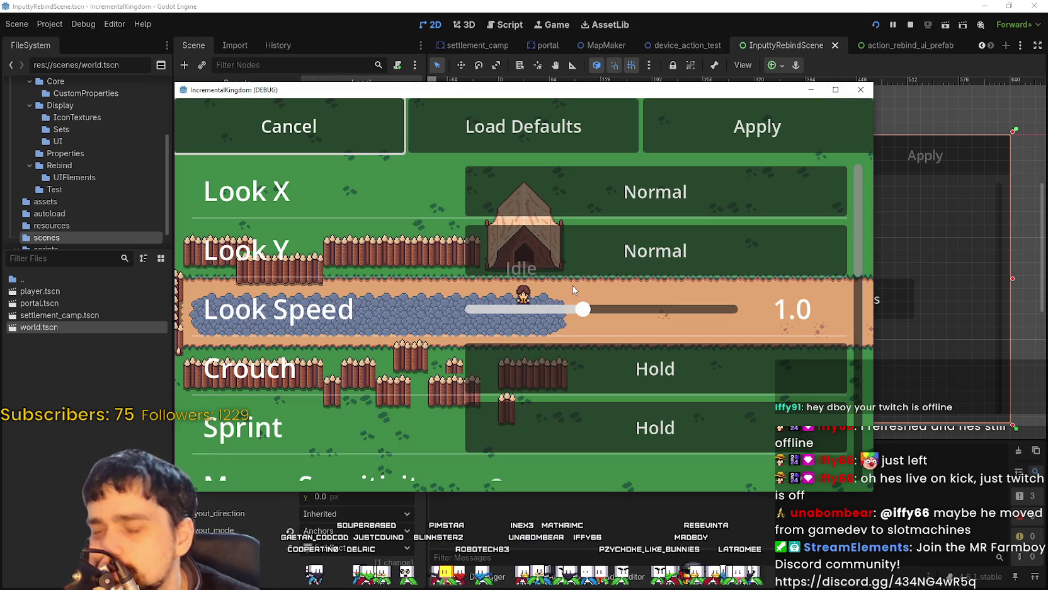
{"action": "key", "text": "Down"}
{"action": "key", "text": "Down"}
{"action": "key", "text": "Down"}
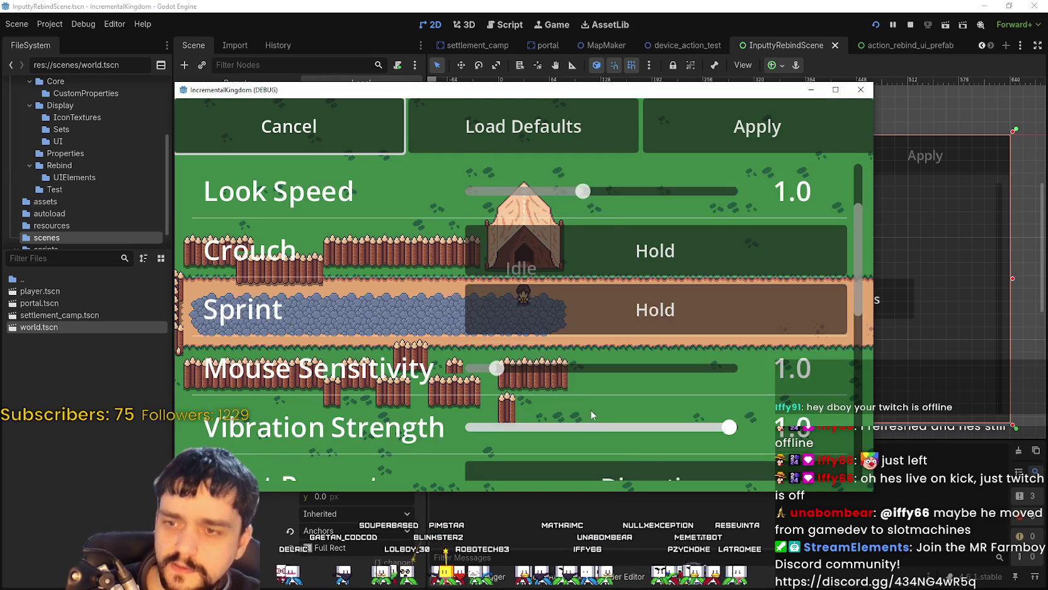
{"action": "left_click", "coordinate": [597, 283]}
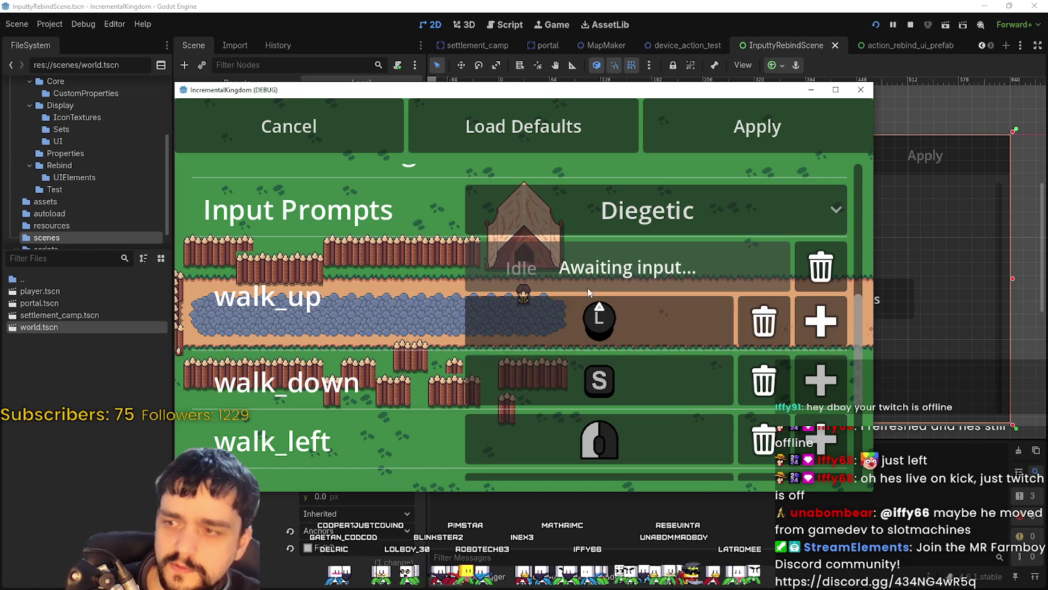
{"action": "key", "text": "k"}
{"action": "scroll", "coordinate": [598, 285], "scroll_direction": "up", "scroll_amount": 3}
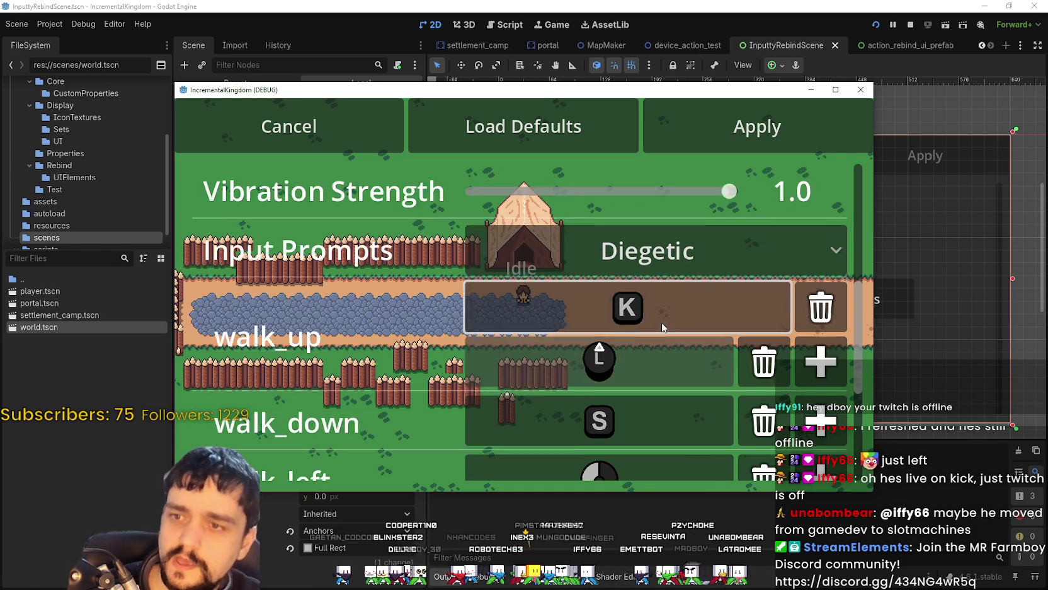
{"action": "left_click", "coordinate": [334, 135]}
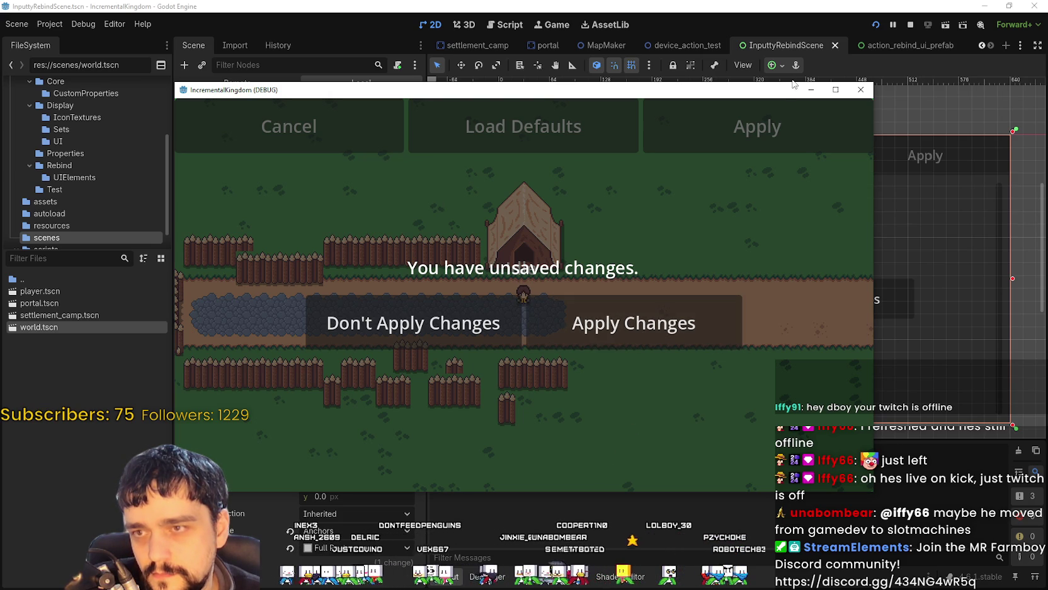
{"action": "left_click", "coordinate": [834, 90]}
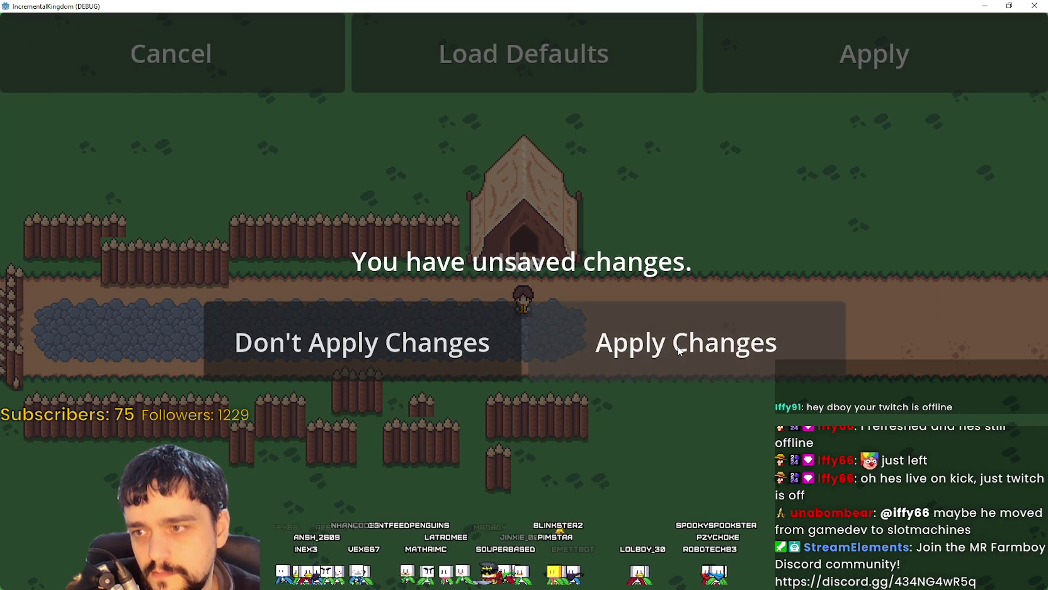
Step: Exit the game via Apply Changes, then open _on_apply_changes_pressed from ApplyChanges' pressed signal
{"action": "double_click", "coordinate": [579, 5]}
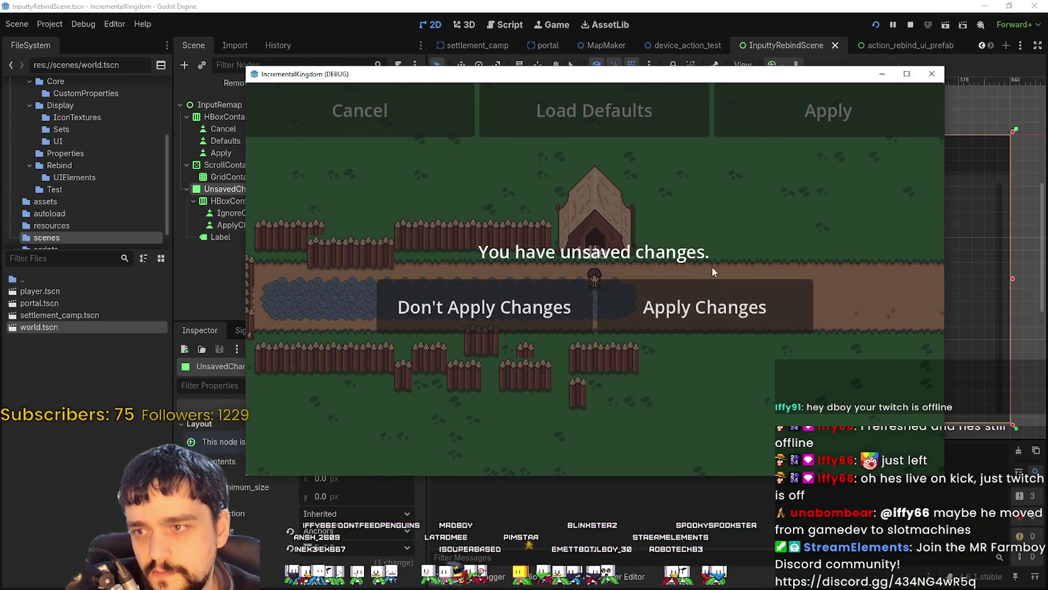
{"action": "left_click", "coordinate": [706, 324]}
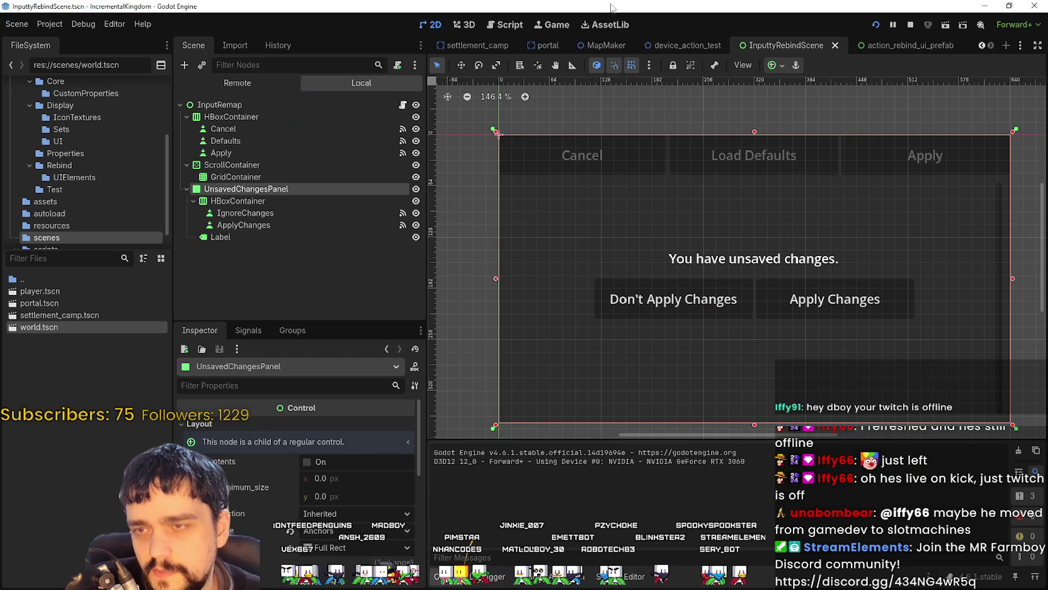
{"action": "left_click", "coordinate": [318, 213]}
{"action": "left_click", "coordinate": [246, 225]}
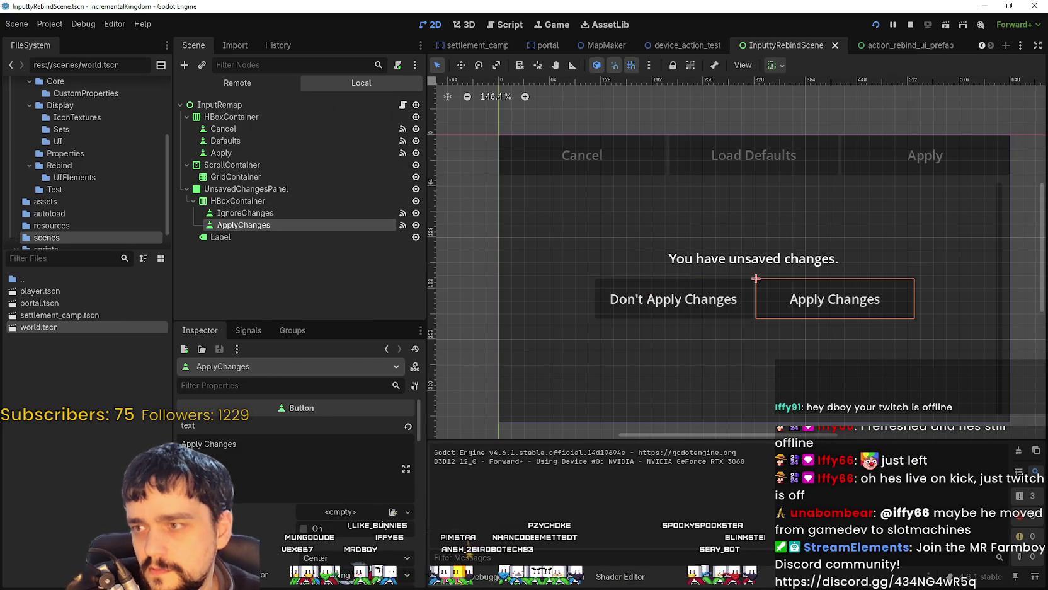
{"action": "left_click", "coordinate": [248, 330]}
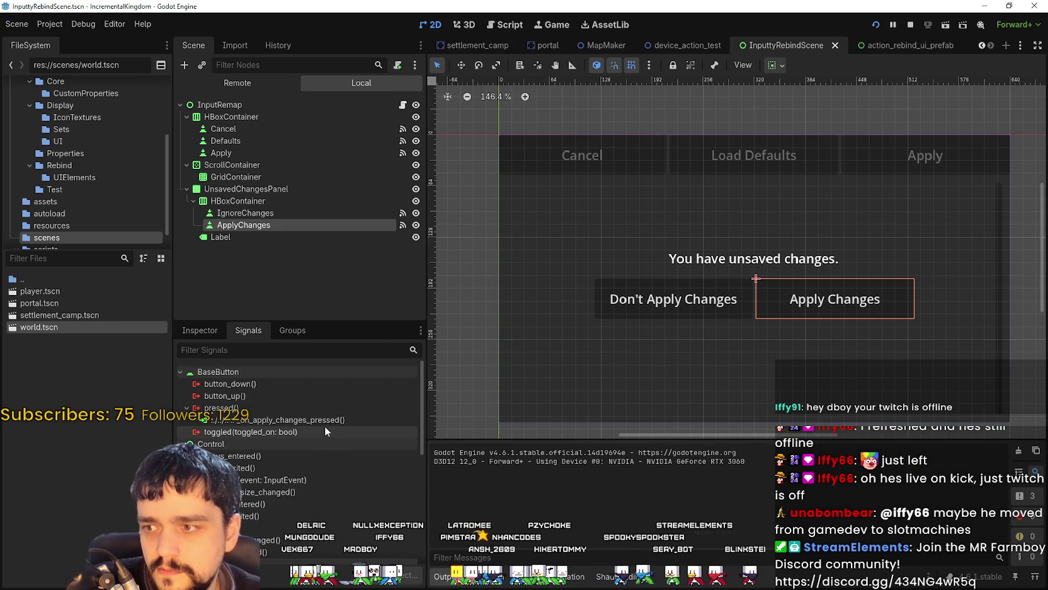
{"action": "double_click", "coordinate": [325, 420]}
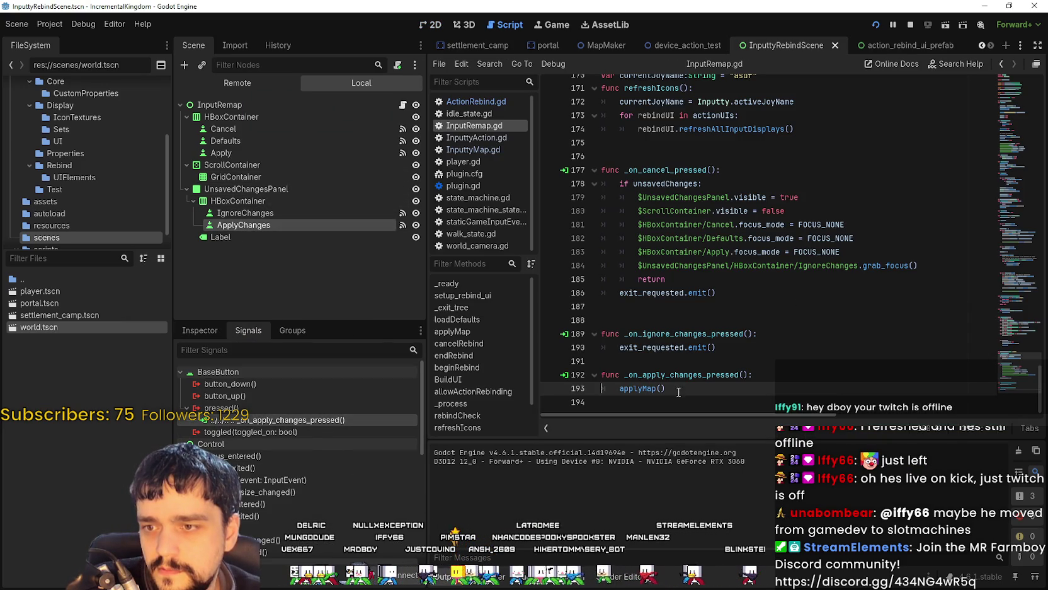
Step: Break on the applyMap call at line 193, trigger Apply Changes in the game, then resume
{"action": "left_click", "coordinate": [678, 392]}
{"action": "key", "text": "alt+Tab"}
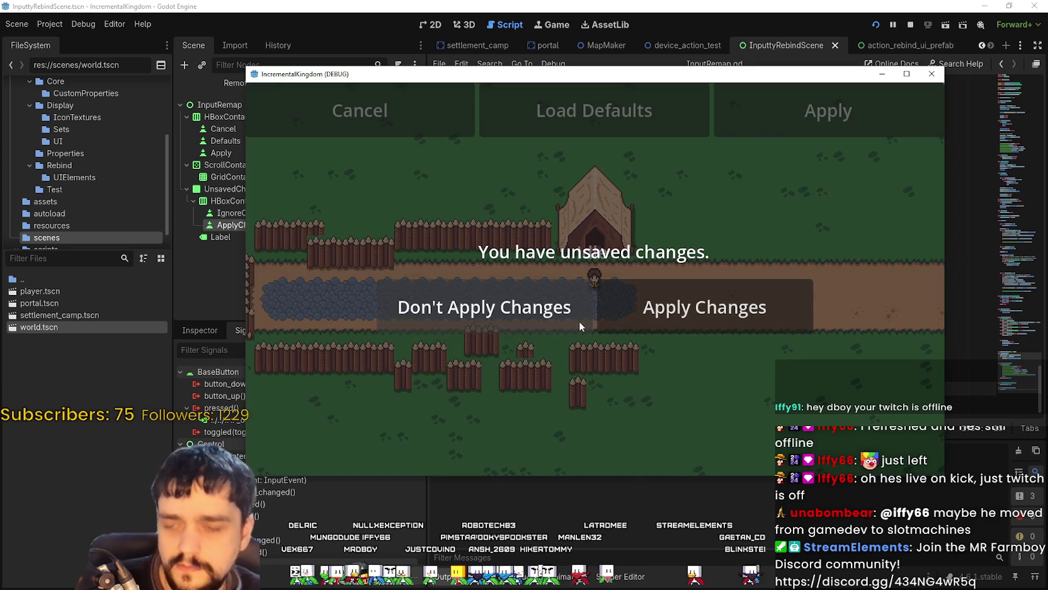
{"action": "left_click", "coordinate": [668, 307]}
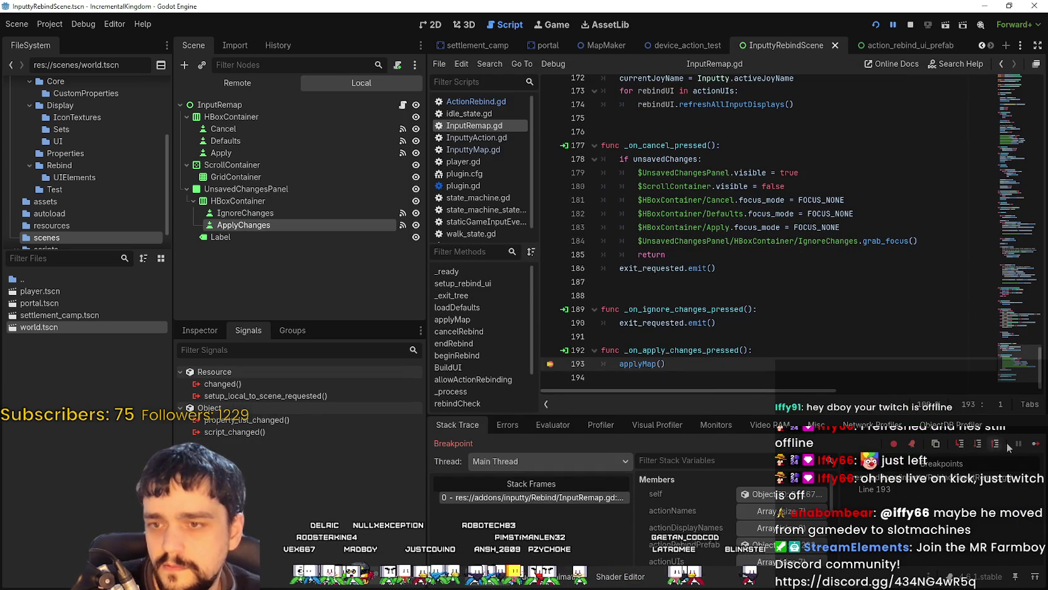
{"action": "left_click", "coordinate": [1036, 443]}
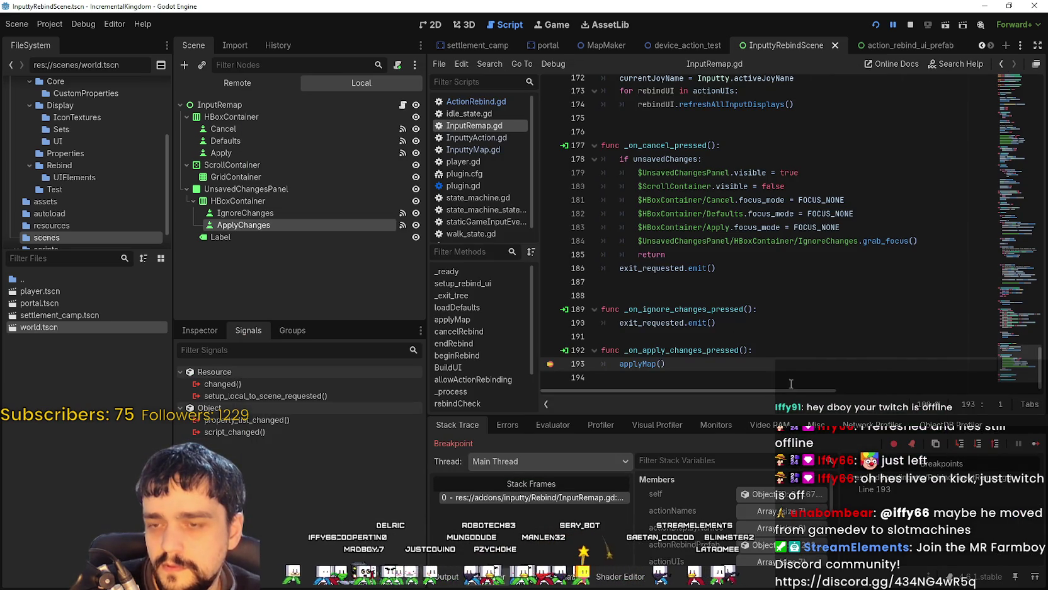
Step: Jump to the applyMap function definition in InputRemap.gd
{"action": "right_click", "coordinate": [633, 366]}
{"action": "left_click", "coordinate": [692, 535]}
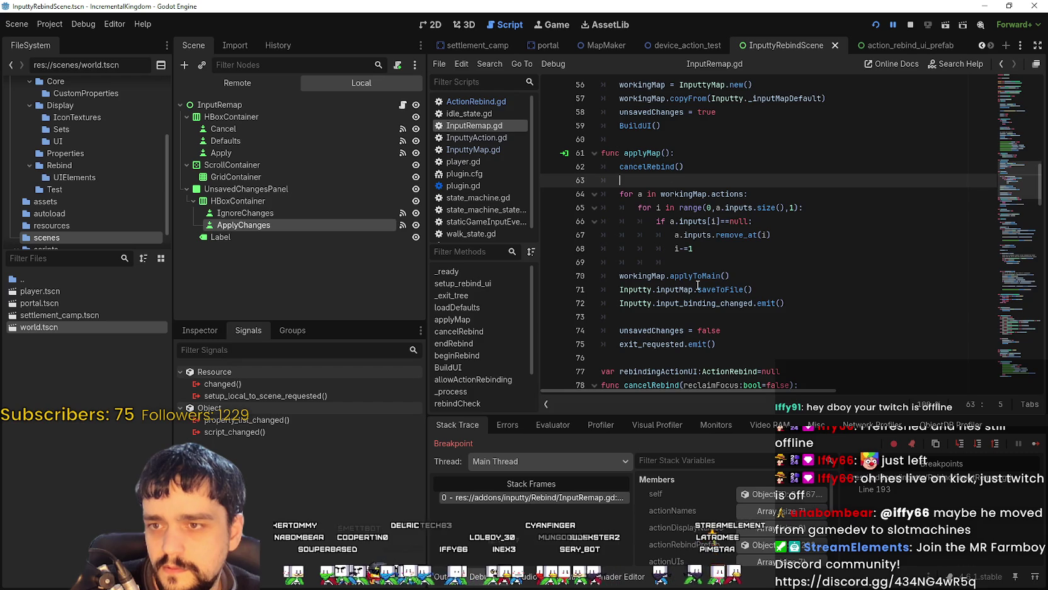
{"action": "scroll", "coordinate": [705, 249], "scroll_direction": "down", "scroll_amount": 2}
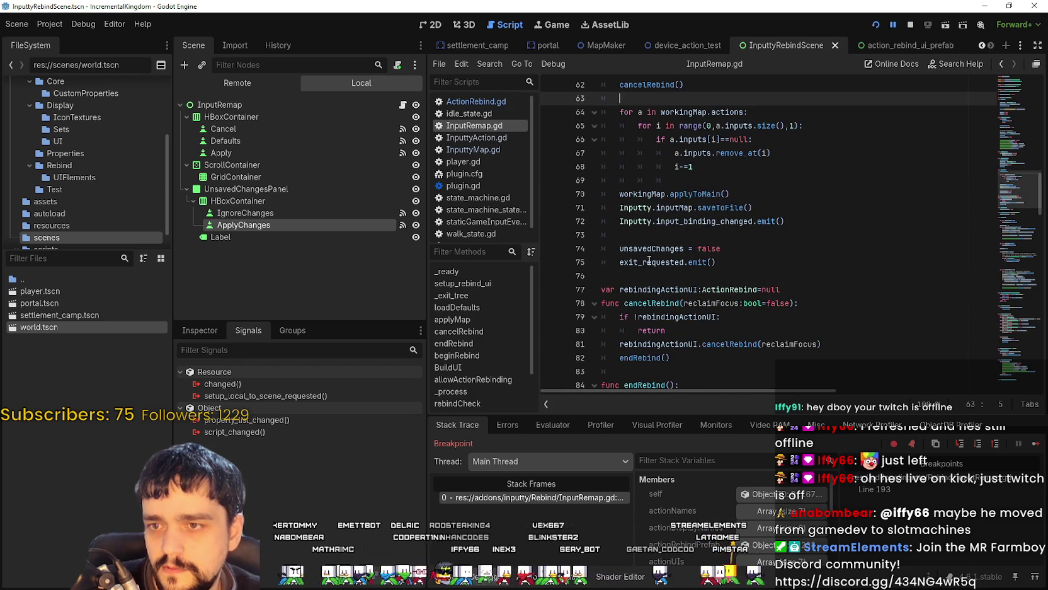
Step: Search the project for exit_requested, listing its 4 matches in InputRemap.gd
{"action": "left_click_drag", "start_coordinate": [716, 262], "coordinate": [583, 265]}
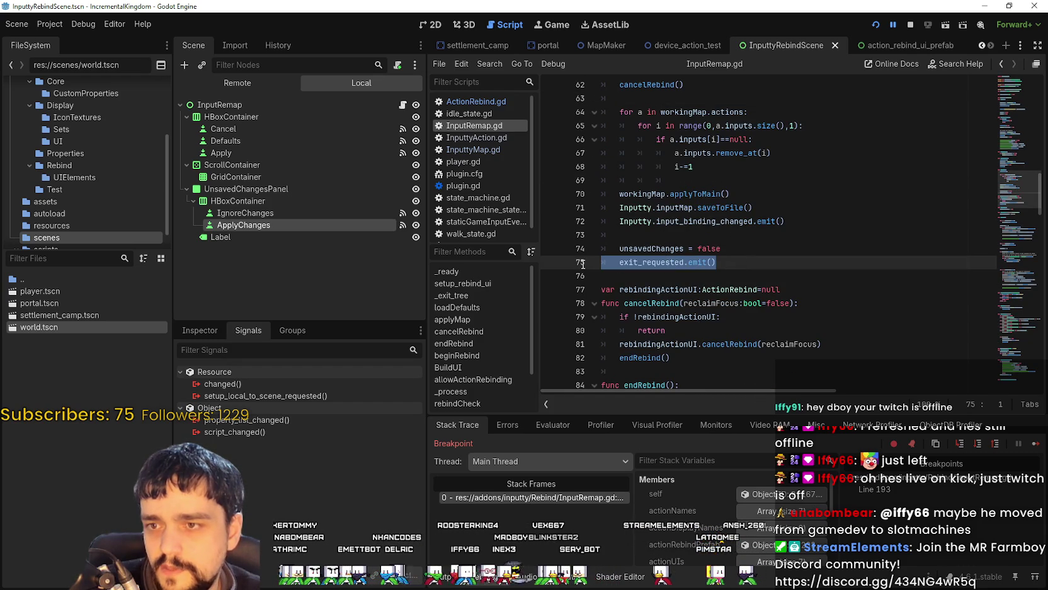
{"action": "double_click", "coordinate": [652, 262]}
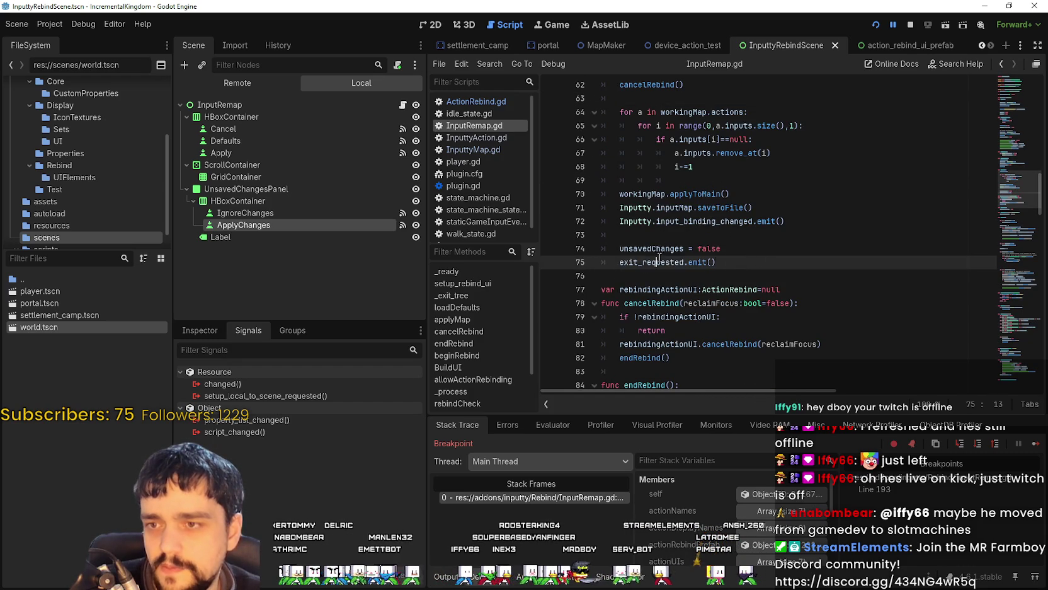
{"action": "key", "text": "ctrl+shift+f"}
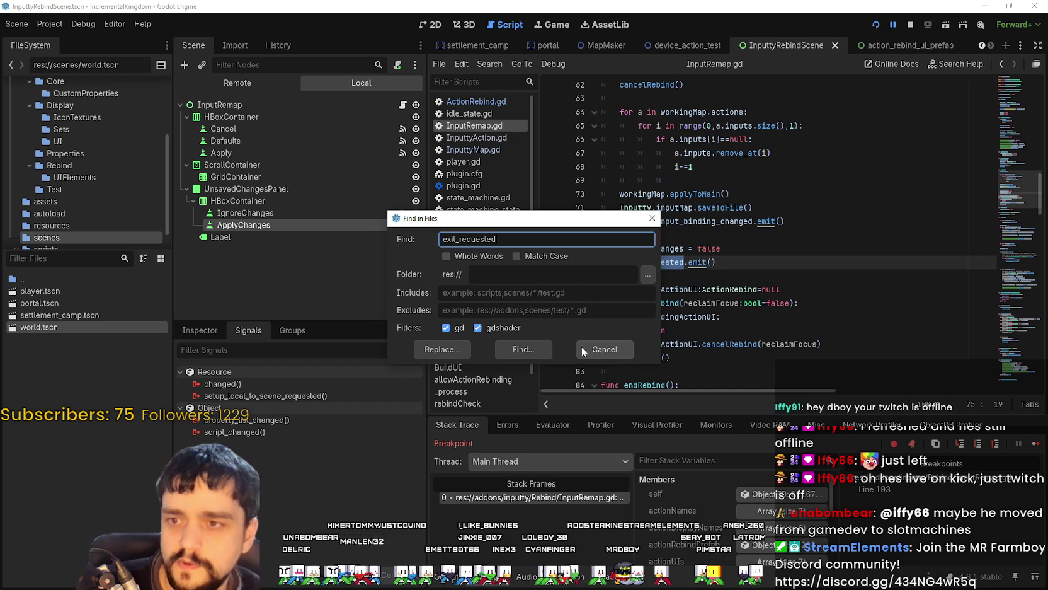
{"action": "key", "text": "Return"}
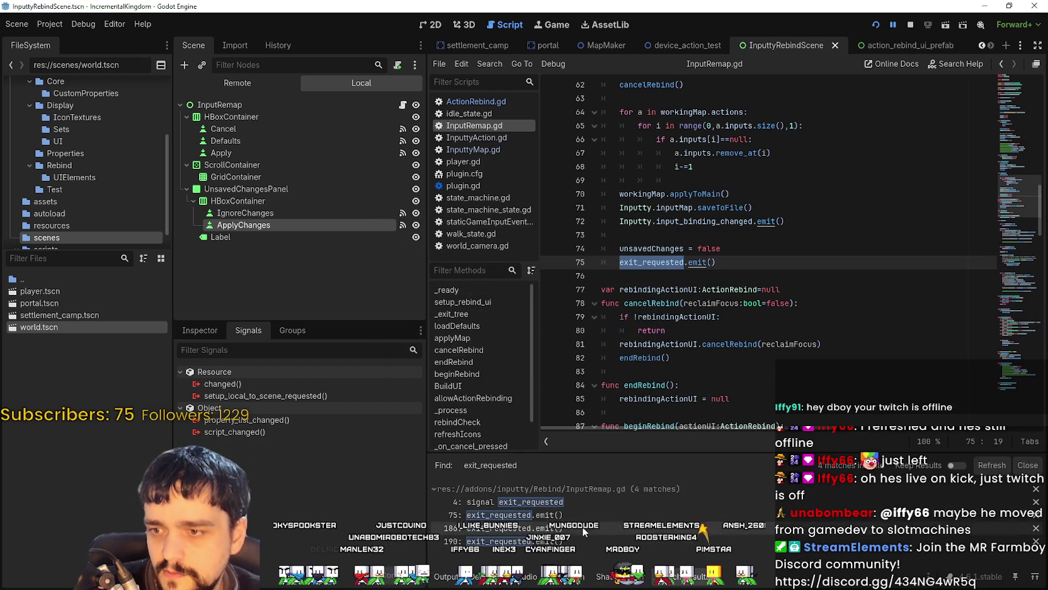
{"action": "left_click", "coordinate": [756, 262]}
{"action": "key", "text": "F6"}
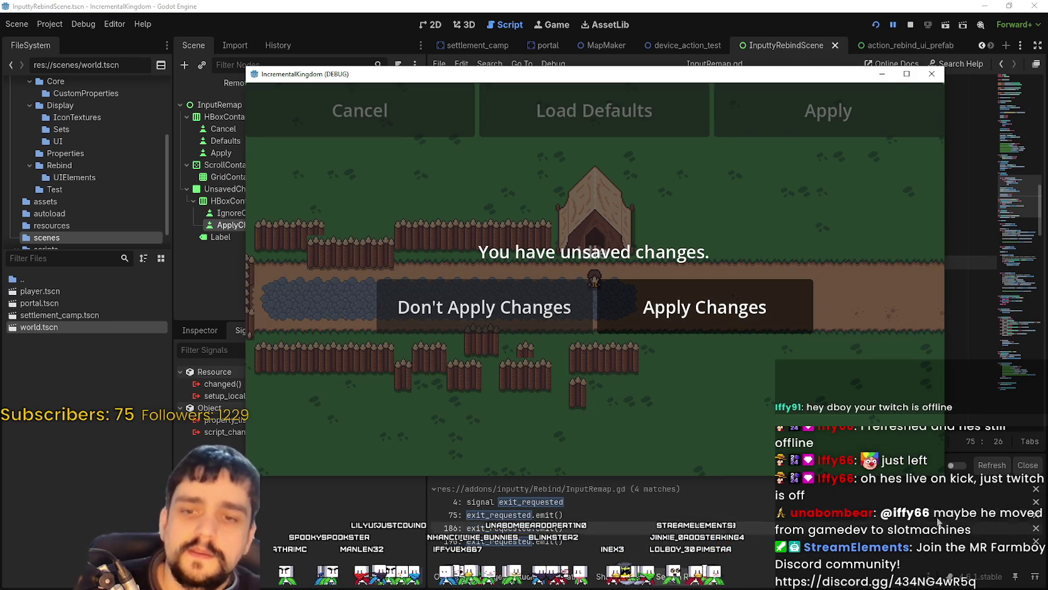
Step: Continue the game from the breakpoint via the Debugger panel, then choose Don't Apply Changes
{"action": "left_click", "coordinate": [958, 395]}
{"action": "left_click", "coordinate": [501, 580]}
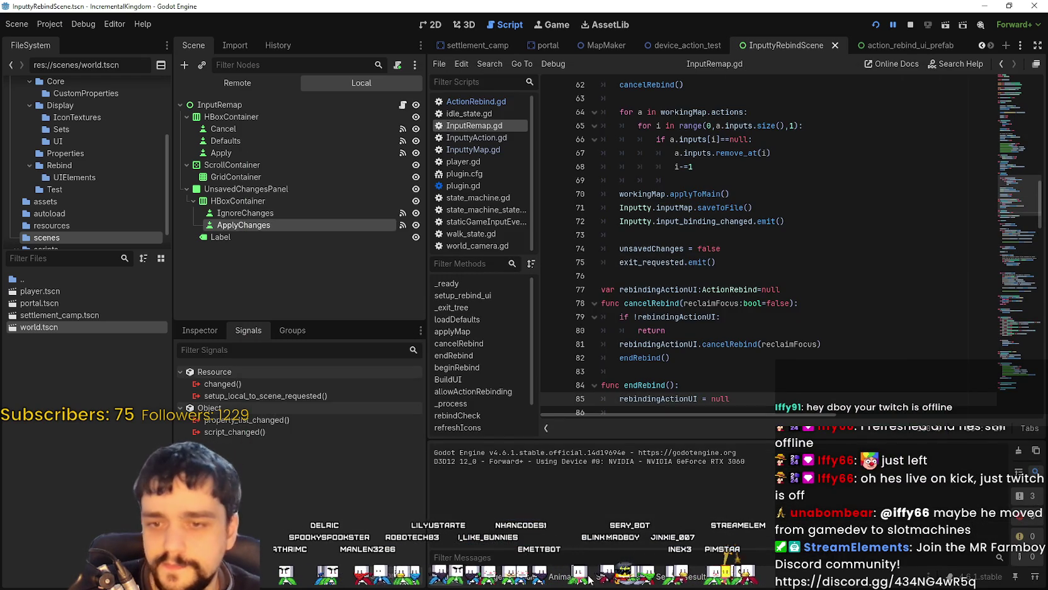
{"action": "left_click", "coordinate": [501, 581]}
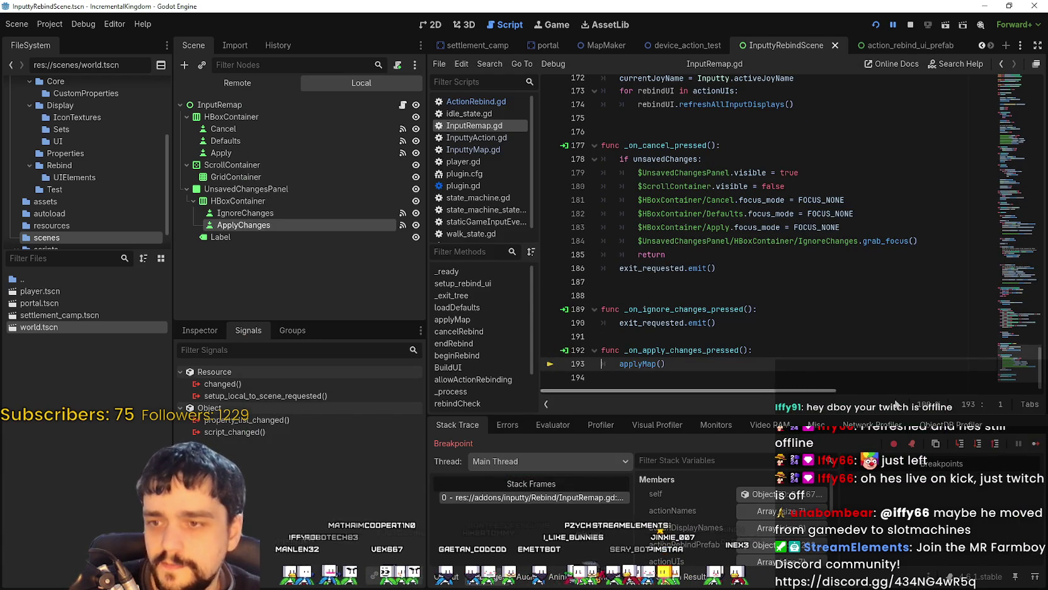
{"action": "left_click", "coordinate": [1019, 444]}
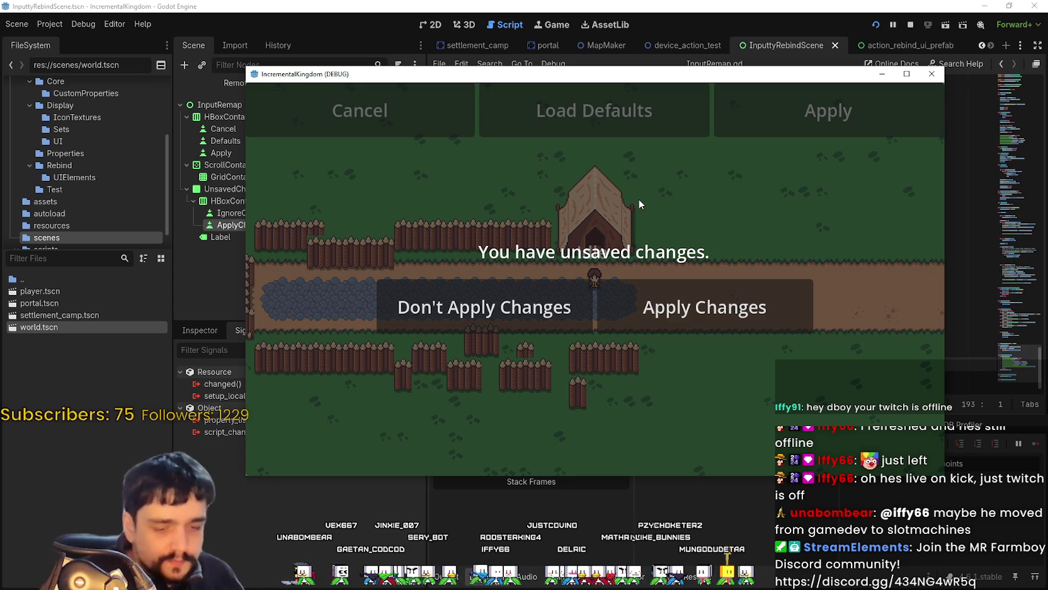
{"action": "left_click", "coordinate": [541, 308]}
Step: Select exit_requested on line 190 in the ignore-changes handler and cancel Find in Files
{"action": "key", "text": "Up"}
{"action": "key", "text": "Up"}
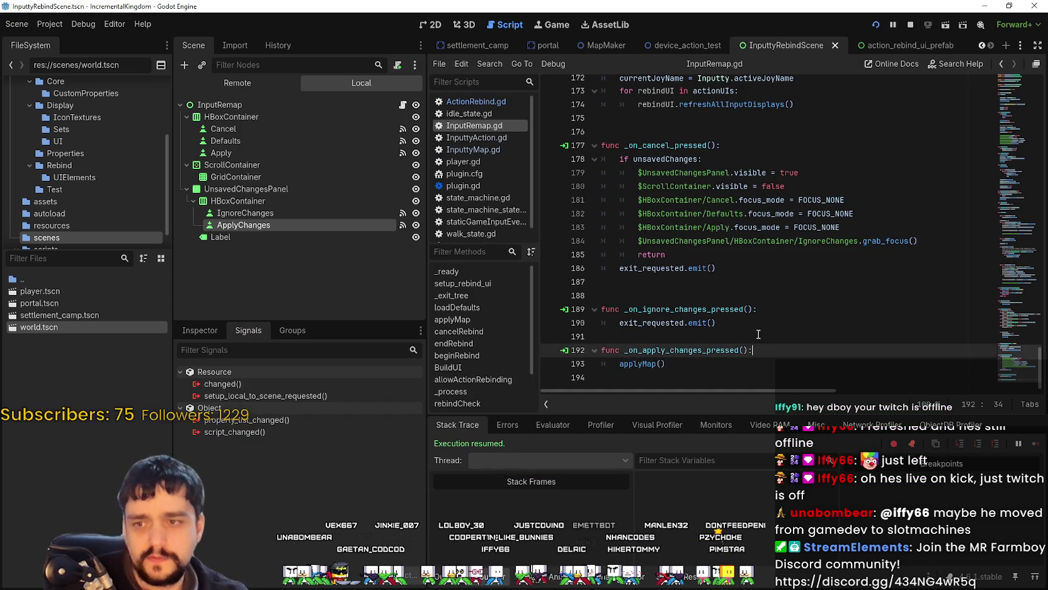
{"action": "double_click", "coordinate": [641, 322]}
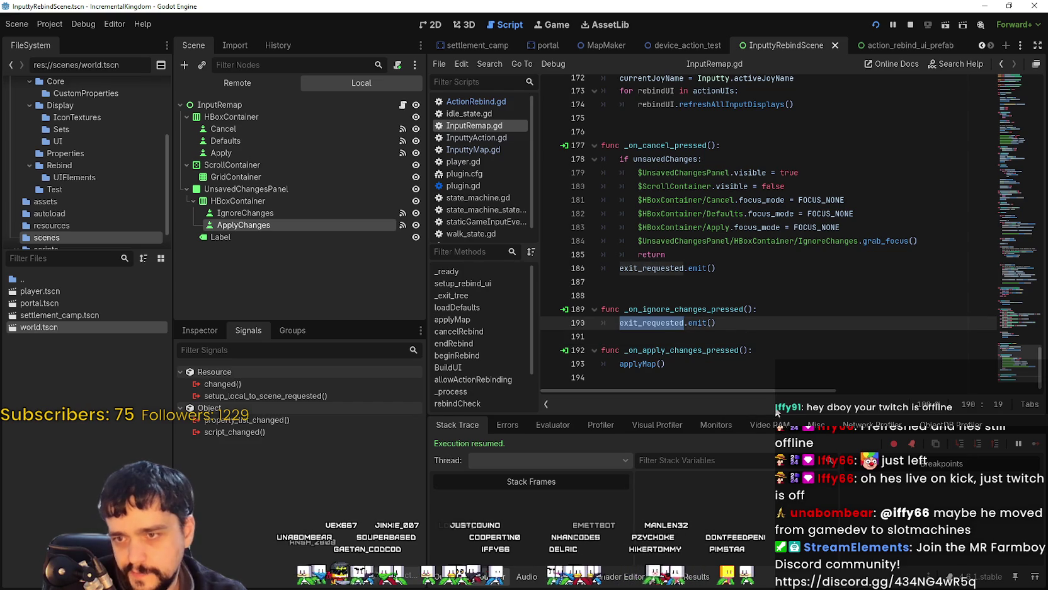
{"action": "key", "text": "ctrl+shift+f"}
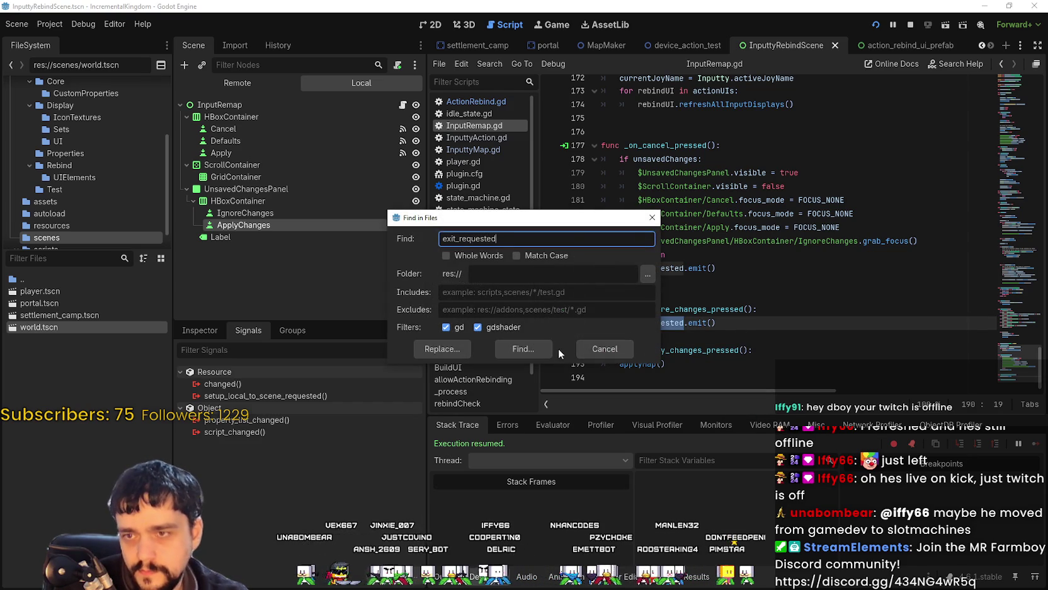
{"action": "left_click", "coordinate": [626, 349]}
Step: Review the unsaved-changes block and exit_requested on line 186, then stop the debug session
{"action": "left_click", "coordinate": [652, 268]}
{"action": "left_click_drag", "start_coordinate": [919, 241], "coordinate": [548, 173]}
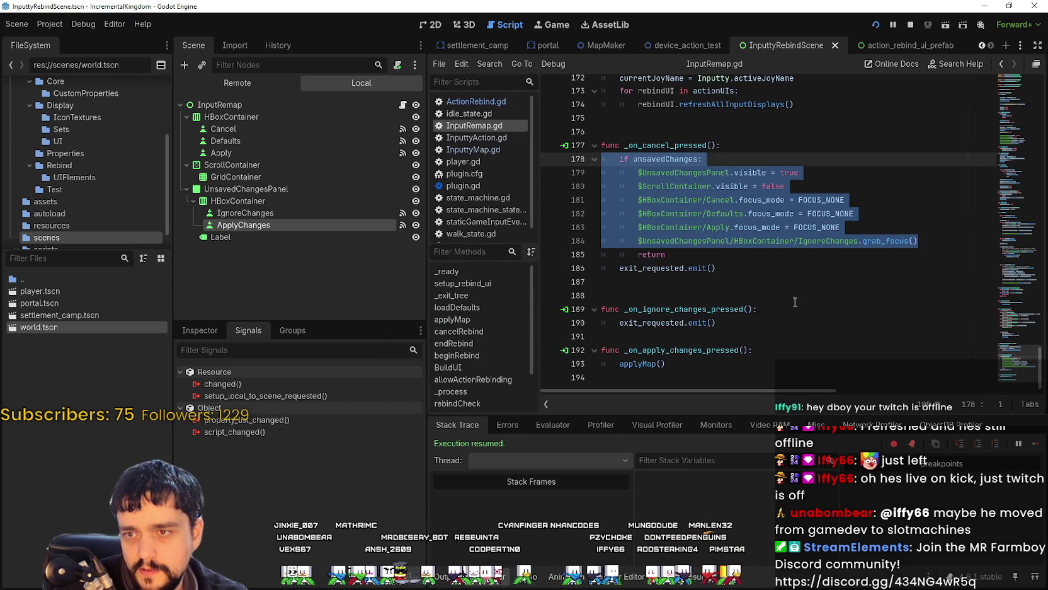
{"action": "double_click", "coordinate": [652, 268]}
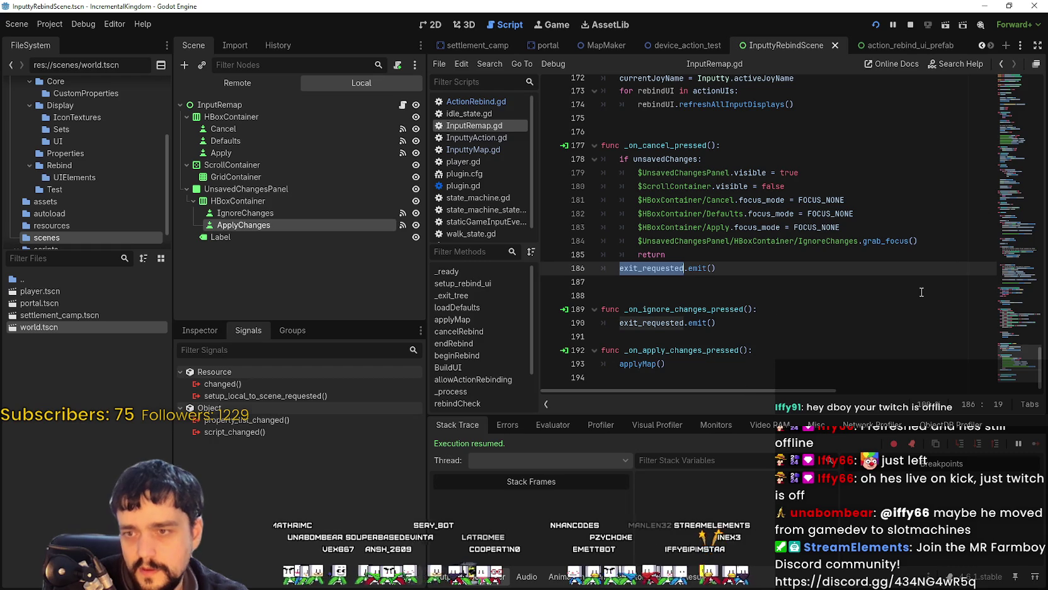
{"action": "left_click", "coordinate": [771, 296]}
{"action": "left_click", "coordinate": [777, 282]}
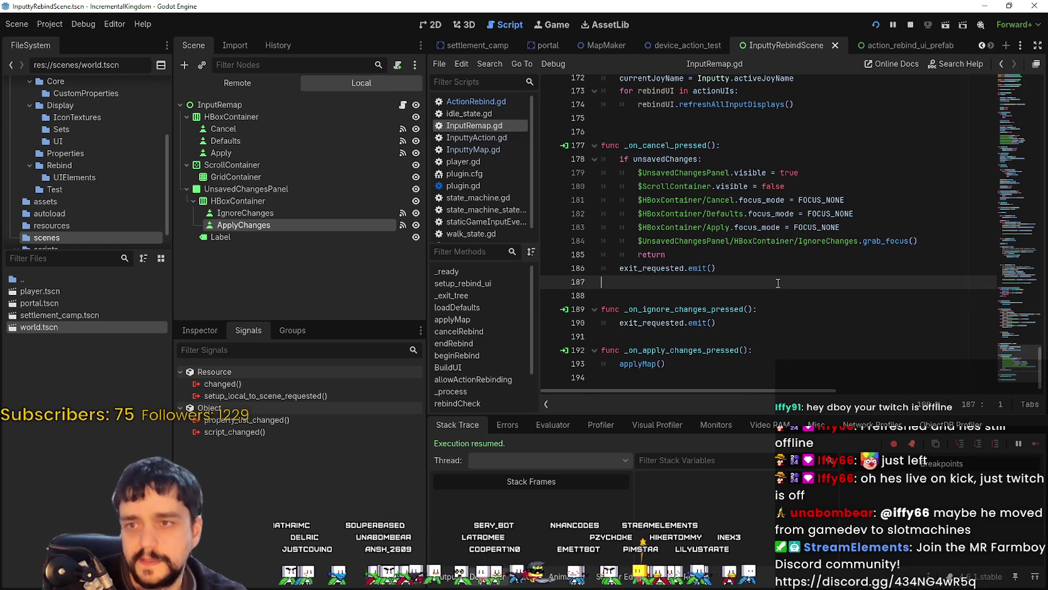
{"action": "scroll", "coordinate": [770, 298], "scroll_direction": "up", "scroll_amount": 2}
{"action": "scroll", "coordinate": [769, 297], "scroll_direction": "up", "scroll_amount": 1}
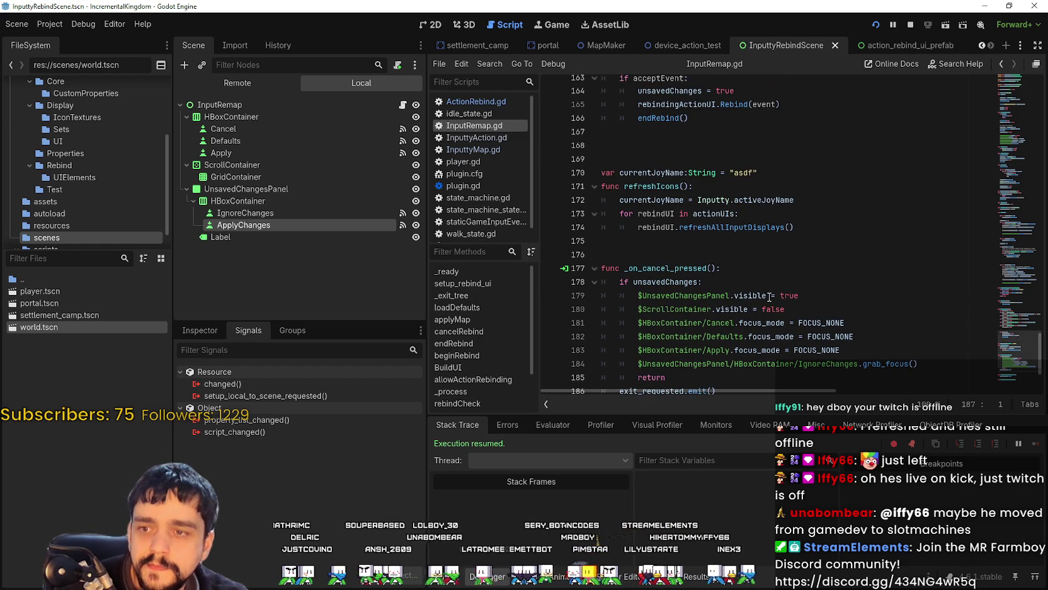
{"action": "left_click", "coordinate": [723, 248]}
{"action": "scroll", "coordinate": [733, 334], "scroll_direction": "up", "scroll_amount": 6}
{"action": "scroll", "coordinate": [732, 334], "scroll_direction": "down", "scroll_amount": 7}
{"action": "left_click", "coordinate": [911, 26]}
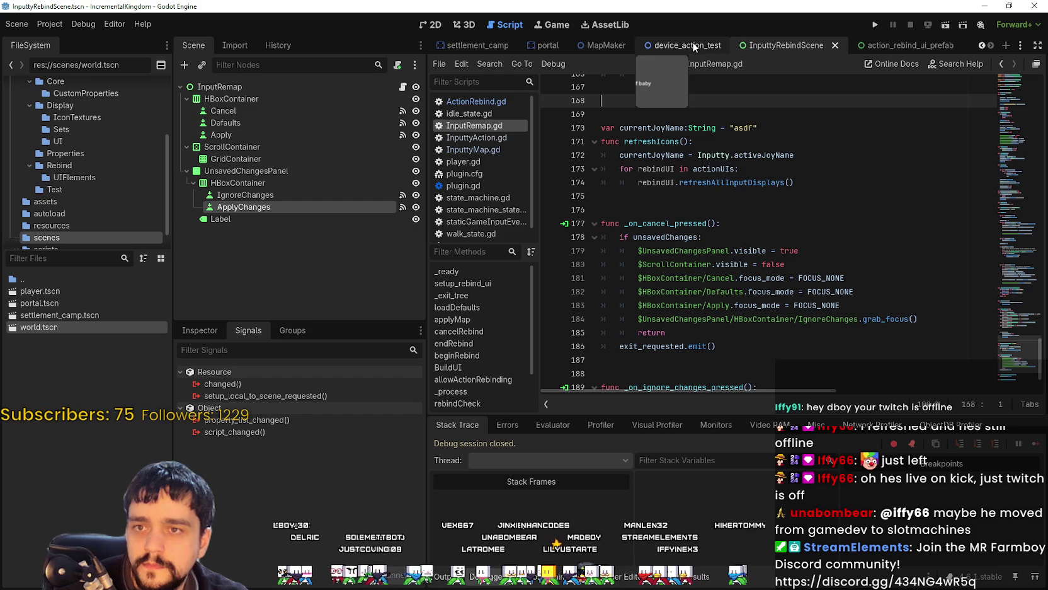
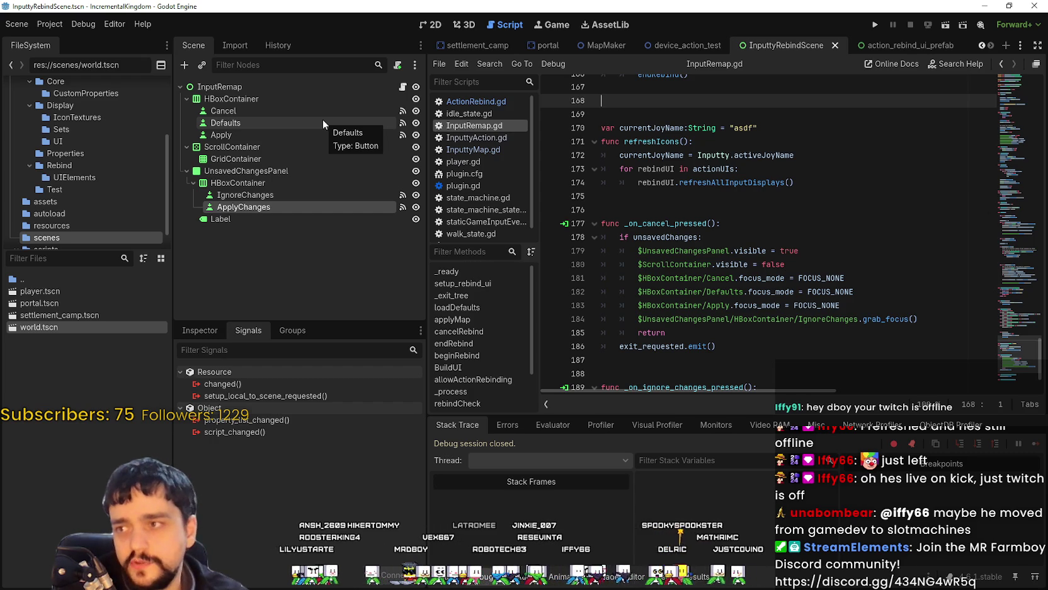
Step: Review IgnoreChanges and ScrollContainer properties in the Inspector, then run the project
{"action": "left_click", "coordinate": [286, 195]}
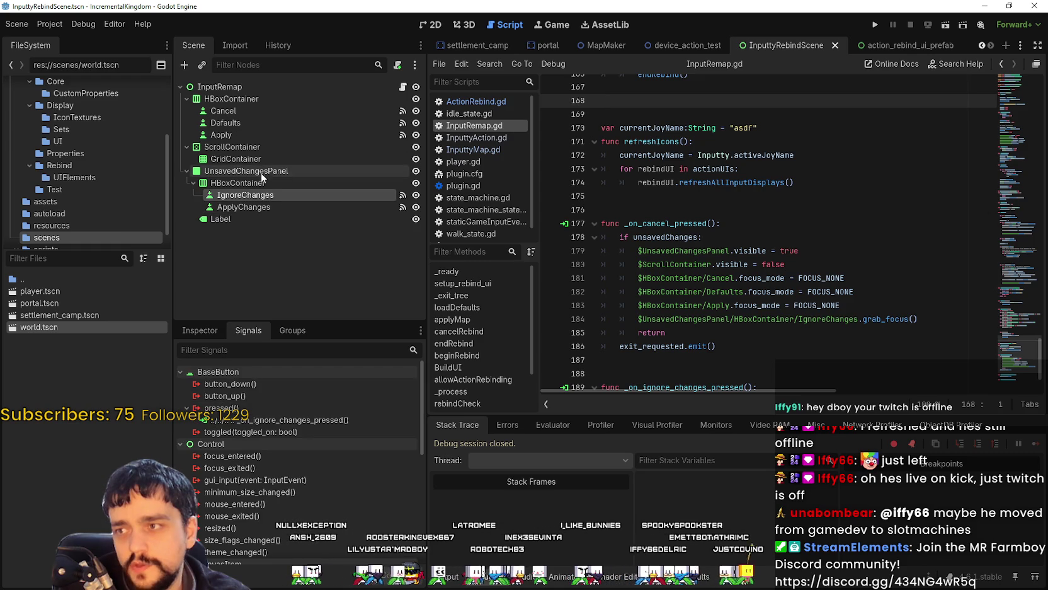
{"action": "left_click", "coordinate": [208, 329]}
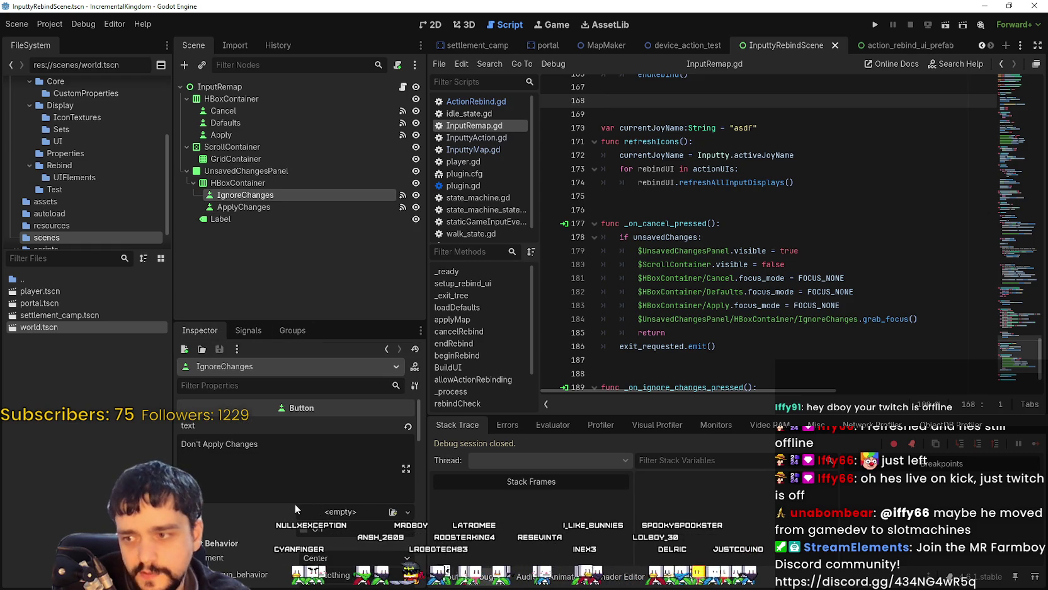
{"action": "scroll", "coordinate": [277, 504], "scroll_direction": "down", "scroll_amount": 3}
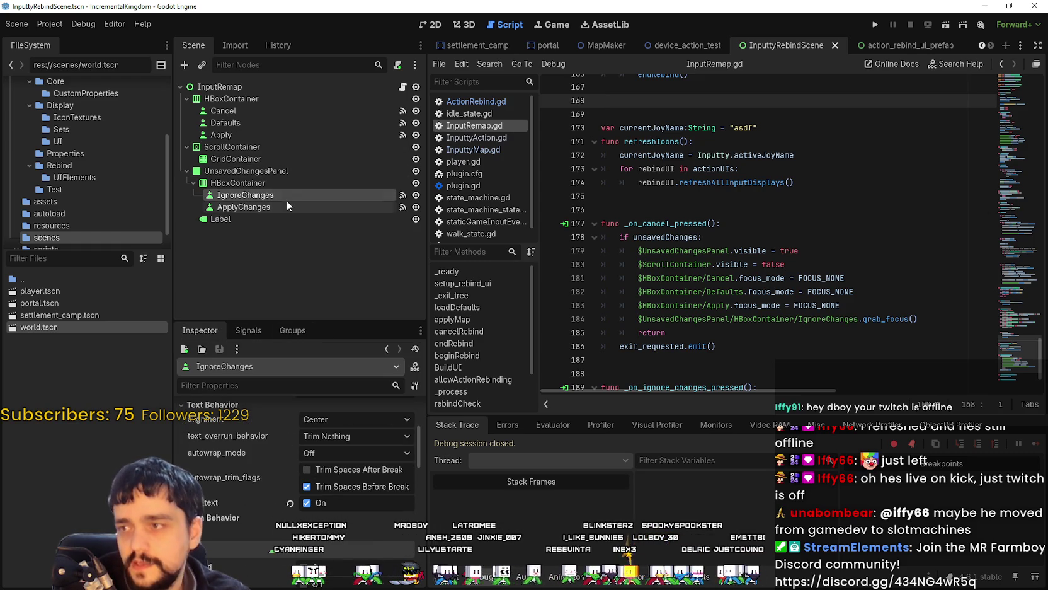
{"action": "left_click", "coordinate": [285, 170]}
{"action": "left_click", "coordinate": [282, 144]}
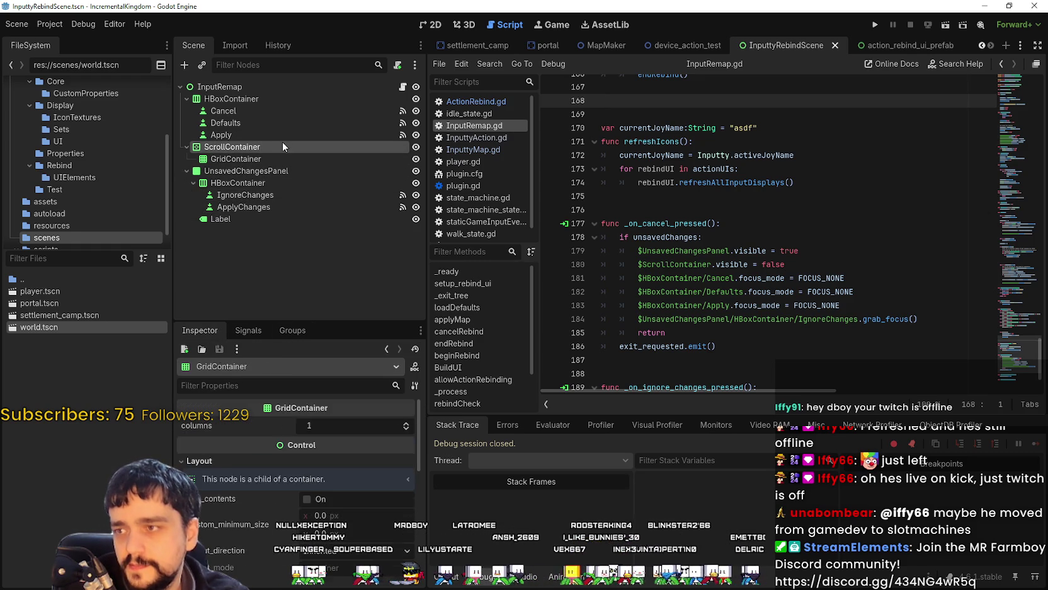
{"action": "left_click", "coordinate": [876, 24]}
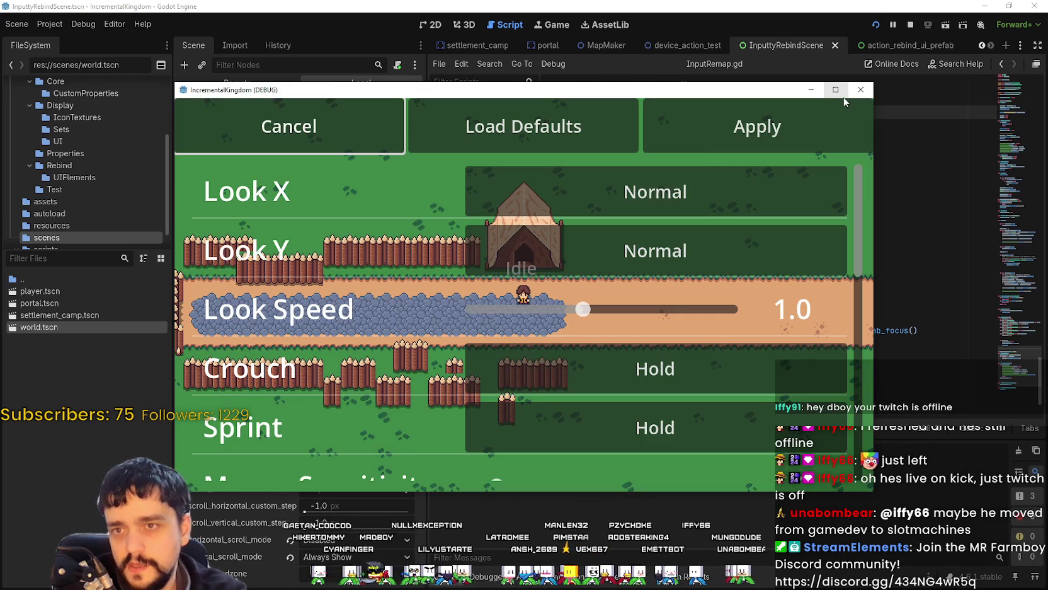
Step: Maximize the running game window and scroll through its controls list
{"action": "left_click", "coordinate": [836, 89]}
{"action": "scroll", "coordinate": [581, 456], "scroll_direction": "down", "scroll_amount": 4}
{"action": "scroll", "coordinate": [579, 456], "scroll_direction": "down", "scroll_amount": 8}
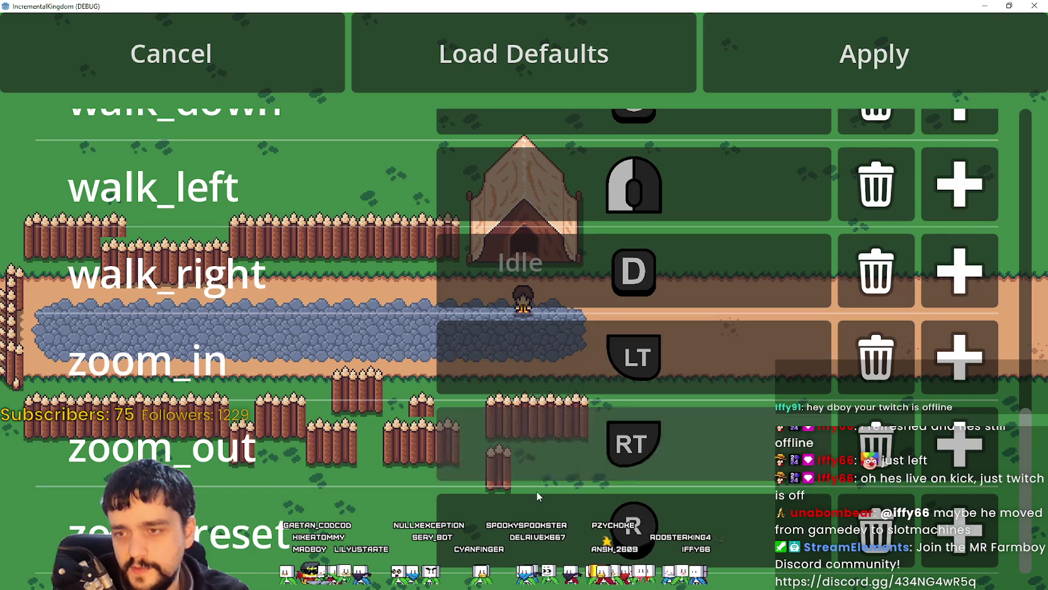
{"action": "scroll", "coordinate": [577, 303], "scroll_direction": "up", "scroll_amount": 3}
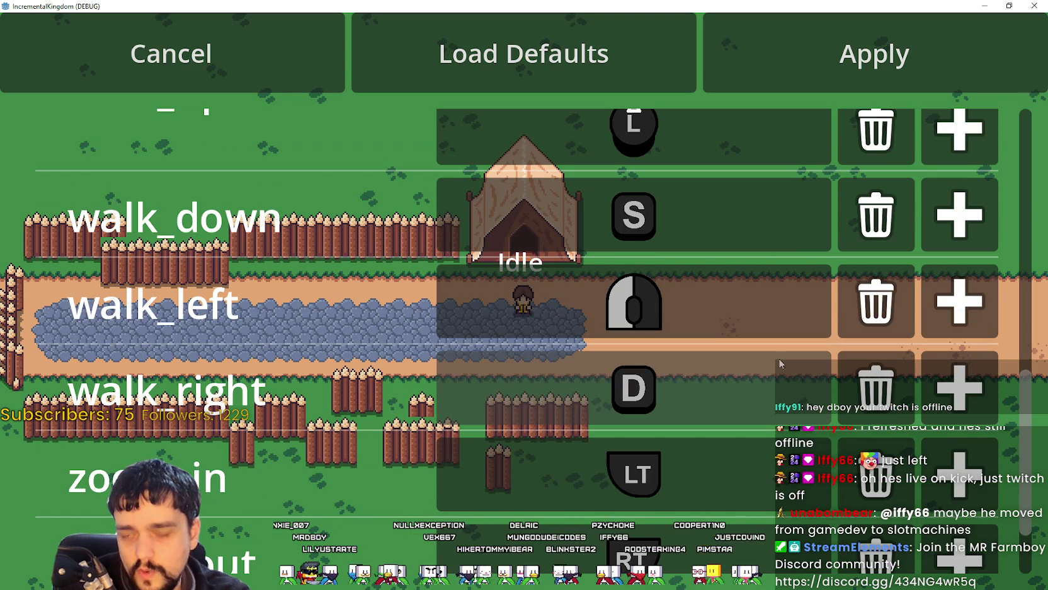
Step: Rebind walk_down to D, walk_left from the mouse button to A, then walk_down to A
{"action": "left_click", "coordinate": [682, 207]}
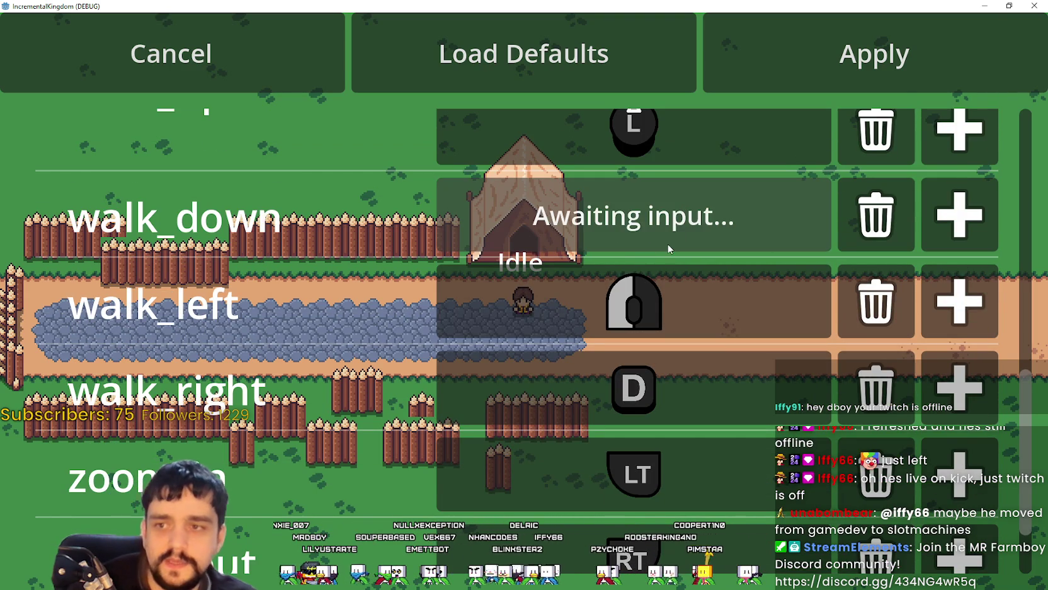
{"action": "key", "text": "d"}
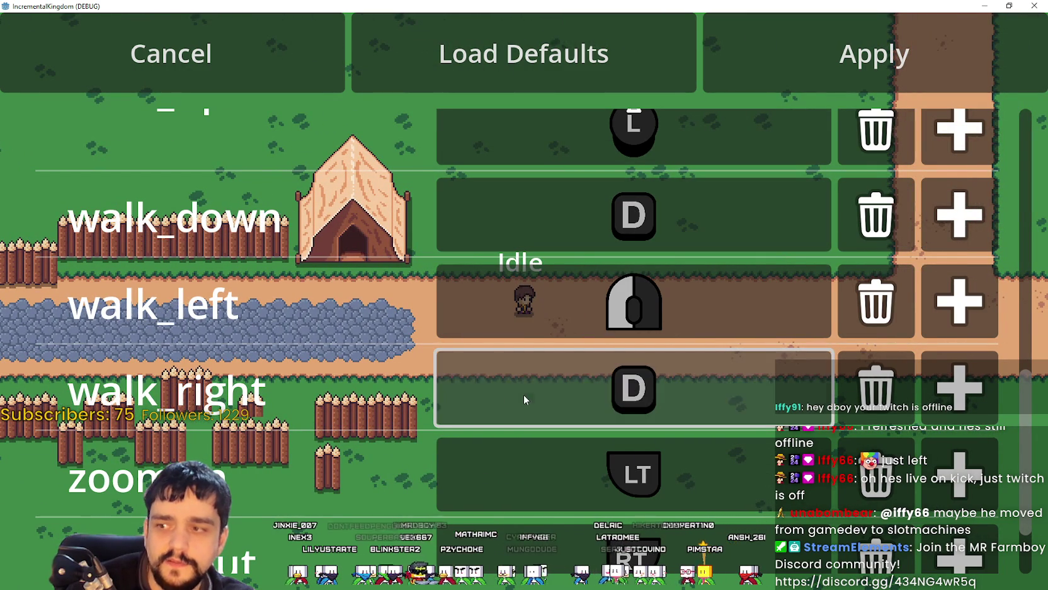
{"action": "left_click", "coordinate": [610, 315]}
{"action": "key", "text": "a"}
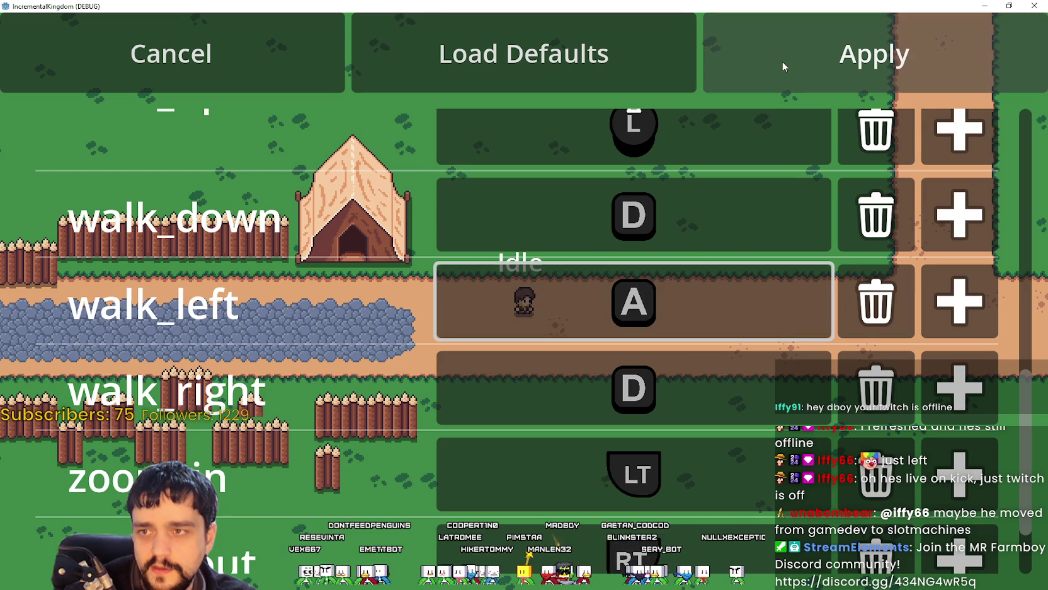
{"action": "left_click", "coordinate": [630, 239]}
{"action": "key", "text": "a"}
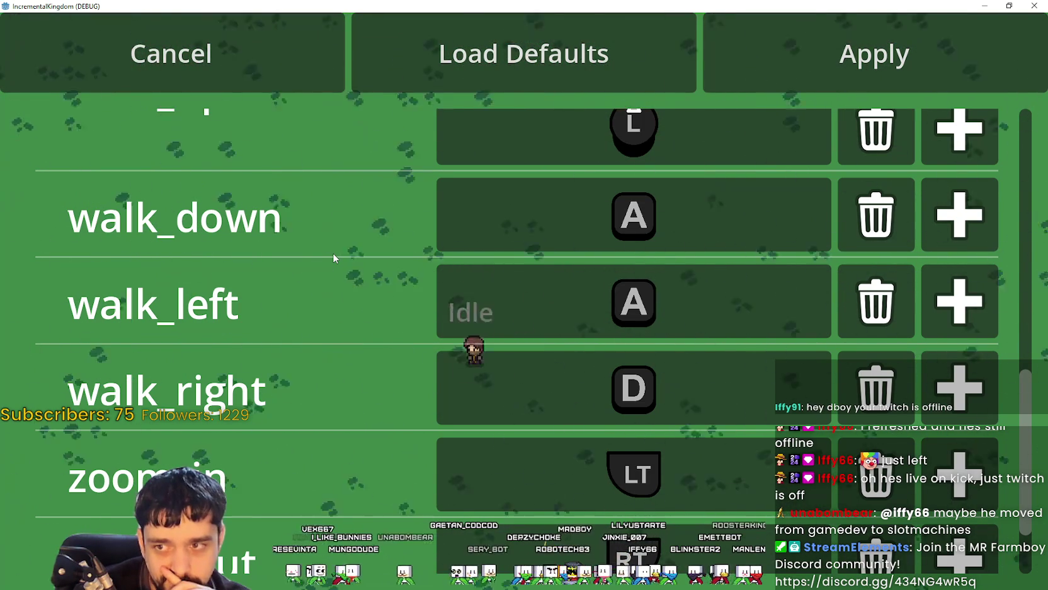
{"action": "scroll", "coordinate": [333, 252], "scroll_direction": "up", "scroll_amount": 10}
Step: Minimize the game and browser, then switch back to the Codeberg Inputty page
{"action": "scroll", "coordinate": [410, 349], "scroll_direction": "up", "scroll_amount": 1}
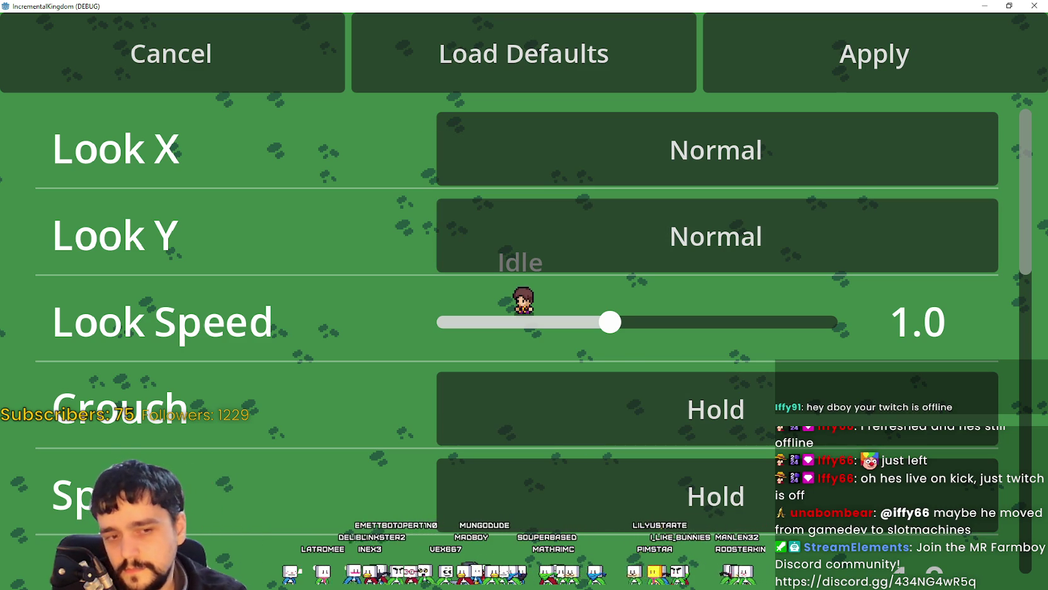
{"action": "left_click", "coordinate": [986, 6]}
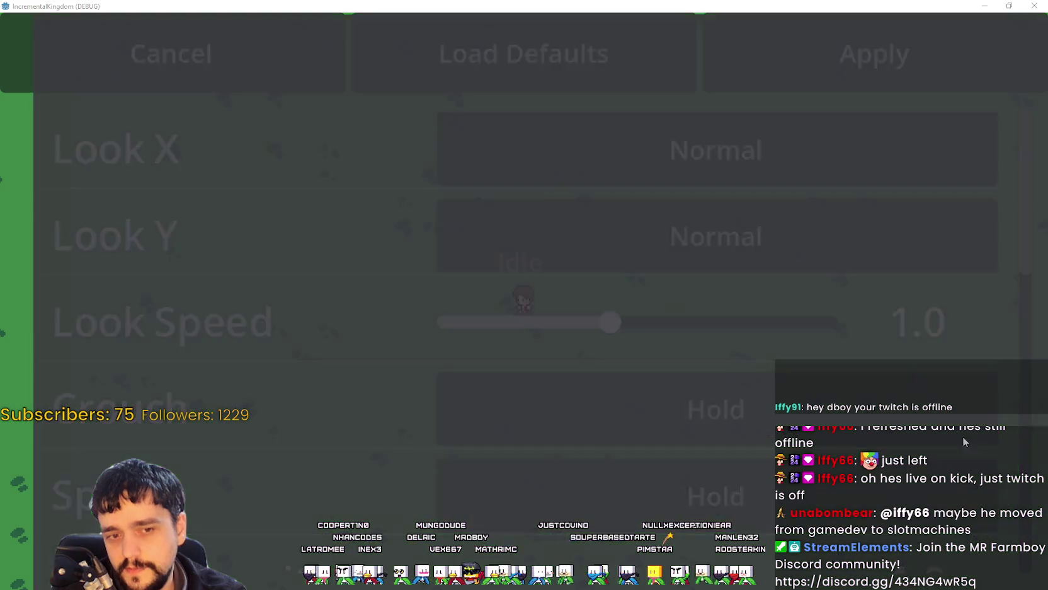
{"action": "left_click", "coordinate": [987, 10]}
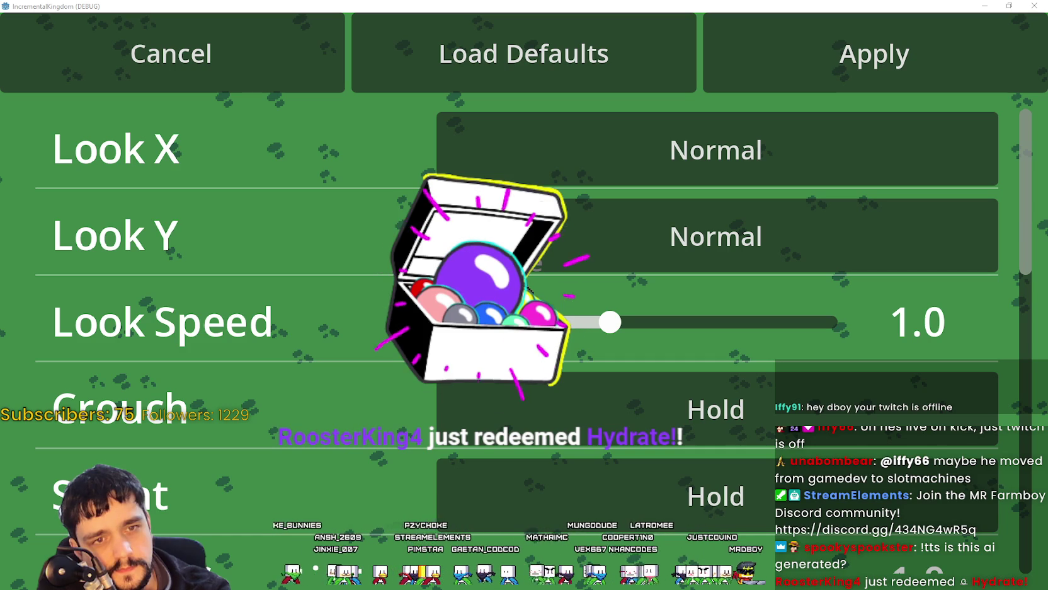
{"action": "key", "text": "alt+Tab"}
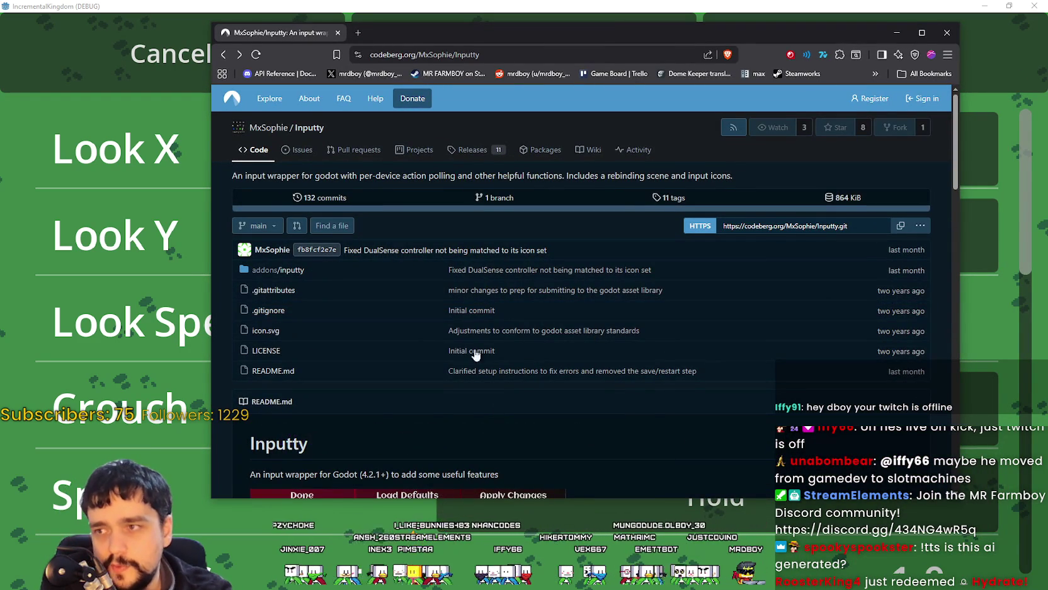
Step: Read the Inputty README's setup and usage sections, then open the 132 commits link
{"action": "scroll", "coordinate": [478, 359], "scroll_direction": "down", "scroll_amount": 10}
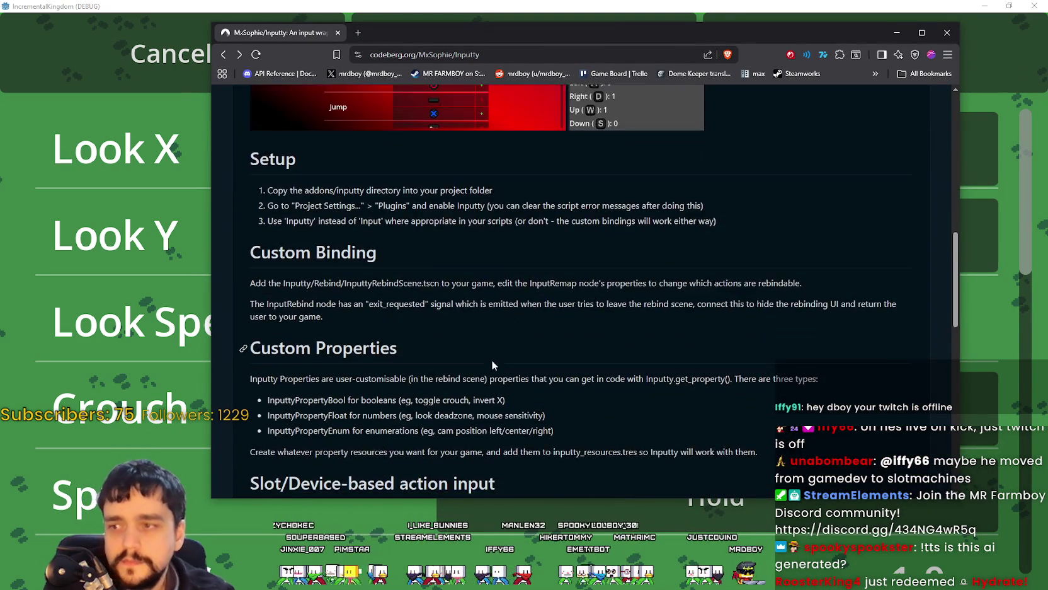
{"action": "scroll", "coordinate": [492, 361], "scroll_direction": "up", "scroll_amount": 6}
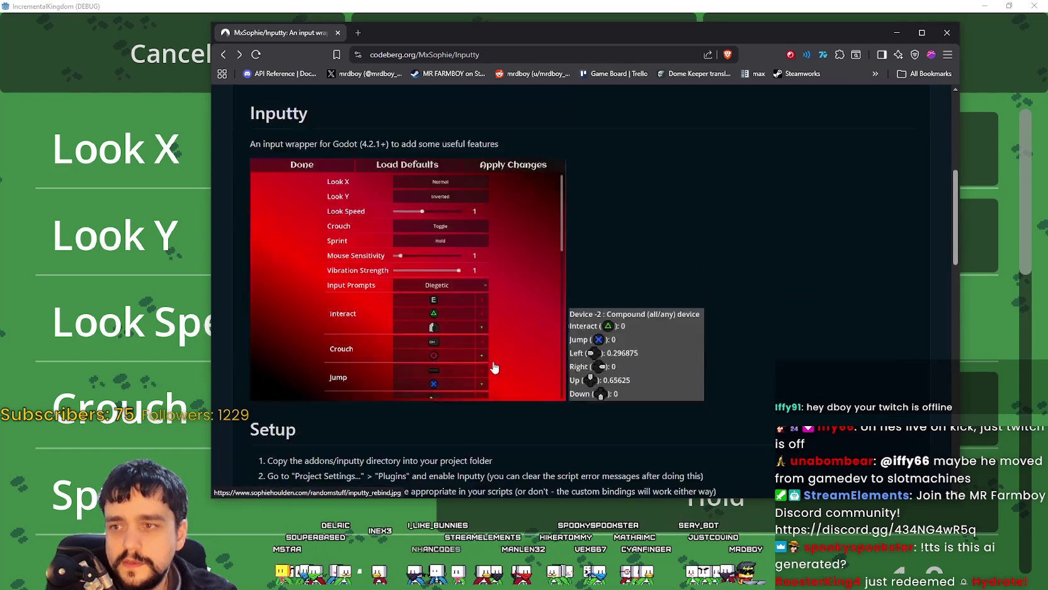
{"action": "scroll", "coordinate": [494, 367], "scroll_direction": "down", "scroll_amount": 3}
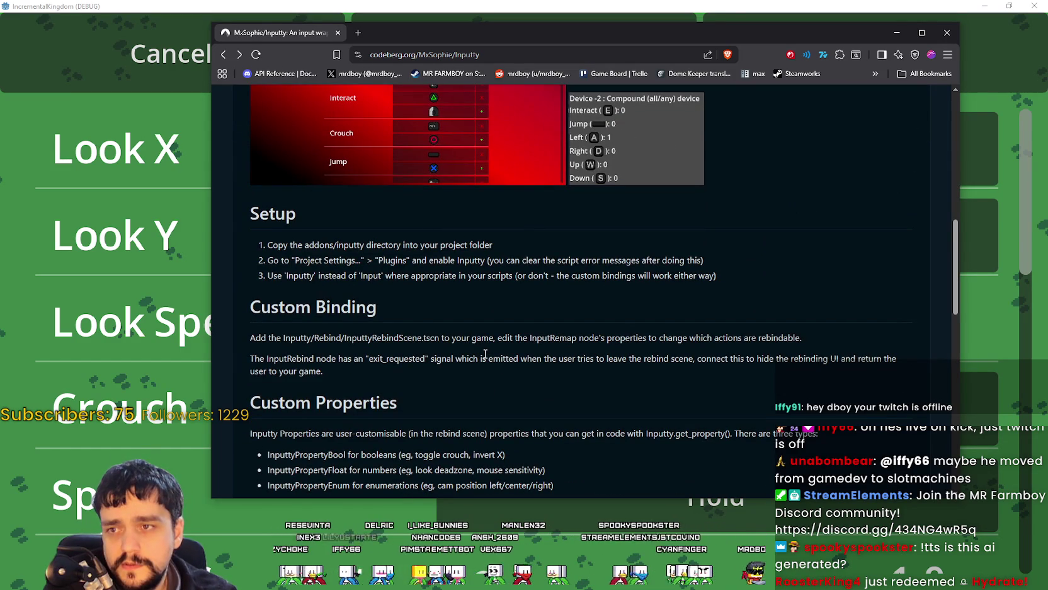
{"action": "scroll", "coordinate": [485, 354], "scroll_direction": "down", "scroll_amount": 5}
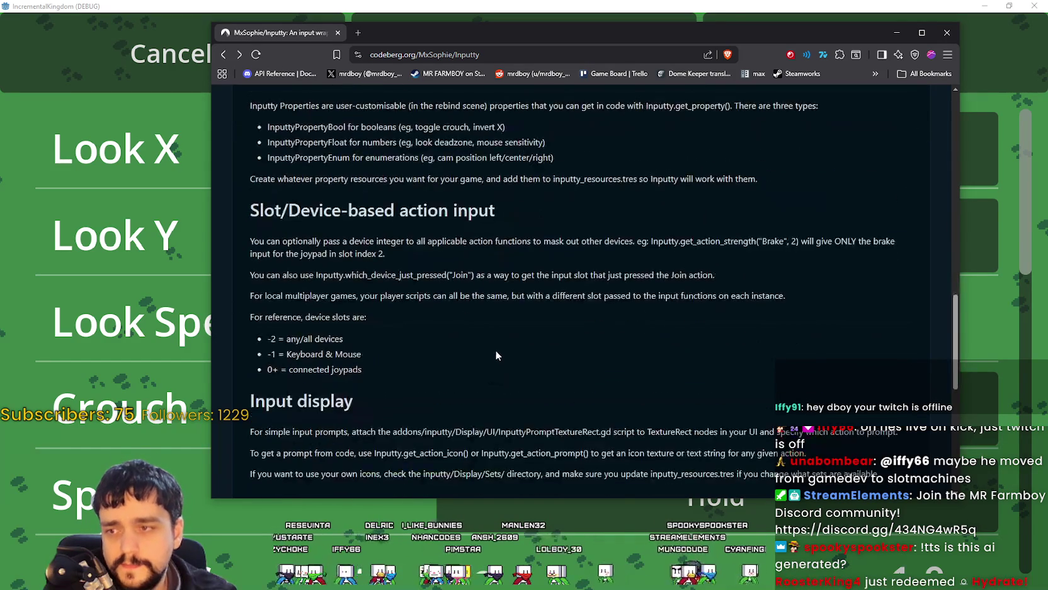
{"action": "scroll", "coordinate": [496, 353], "scroll_direction": "up", "scroll_amount": 5}
{"action": "scroll", "coordinate": [487, 328], "scroll_direction": "down", "scroll_amount": 5}
{"action": "scroll", "coordinate": [485, 322], "scroll_direction": "down", "scroll_amount": 3}
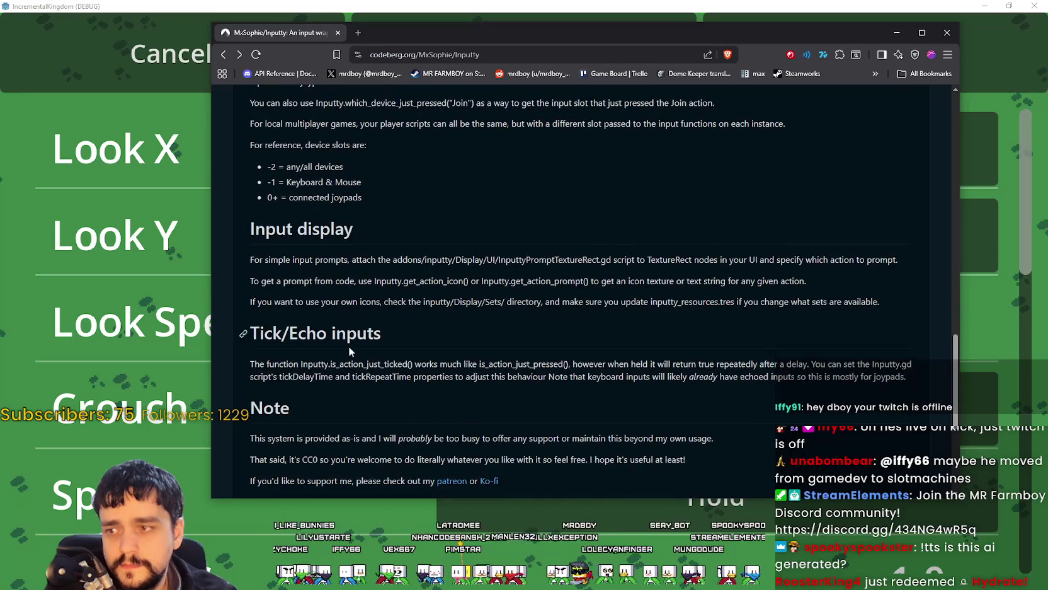
{"action": "scroll", "coordinate": [349, 351], "scroll_direction": "down", "scroll_amount": 1}
{"action": "scroll", "coordinate": [459, 392], "scroll_direction": "up", "scroll_amount": 4}
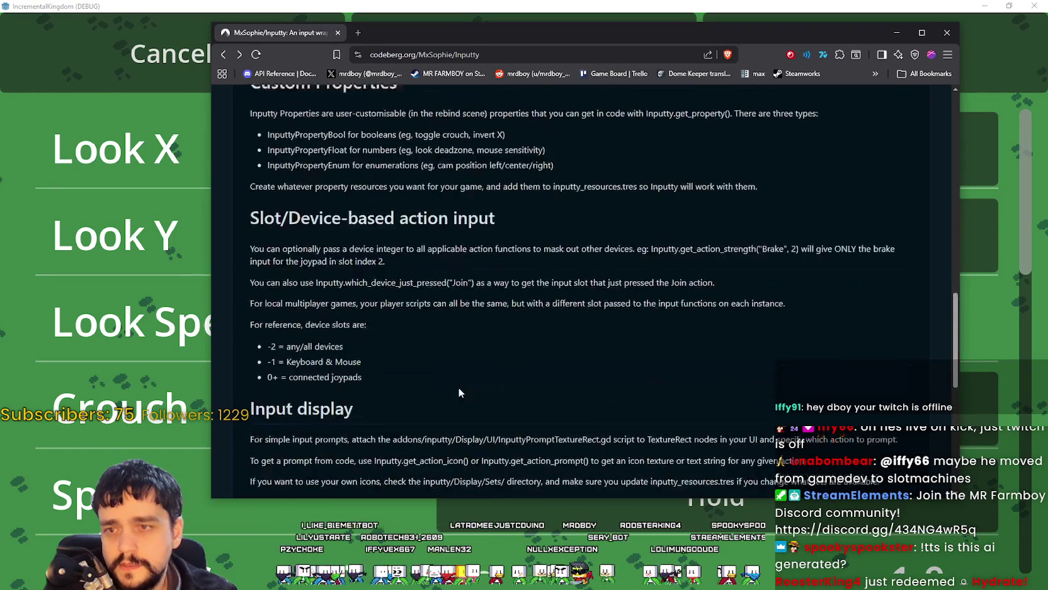
{"action": "scroll", "coordinate": [457, 387], "scroll_direction": "up", "scroll_amount": 10}
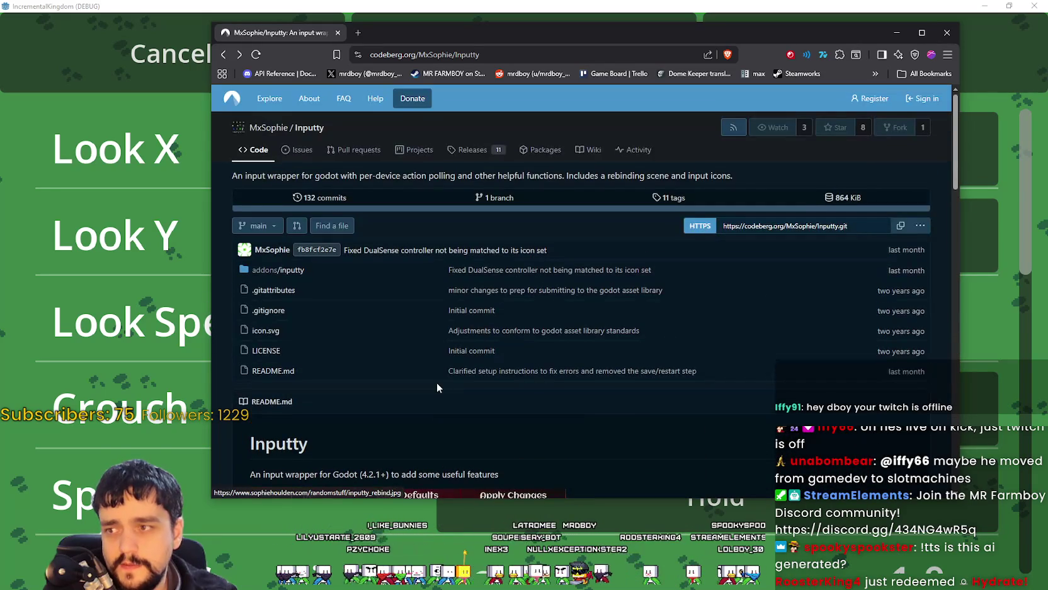
{"action": "left_click", "coordinate": [340, 197]}
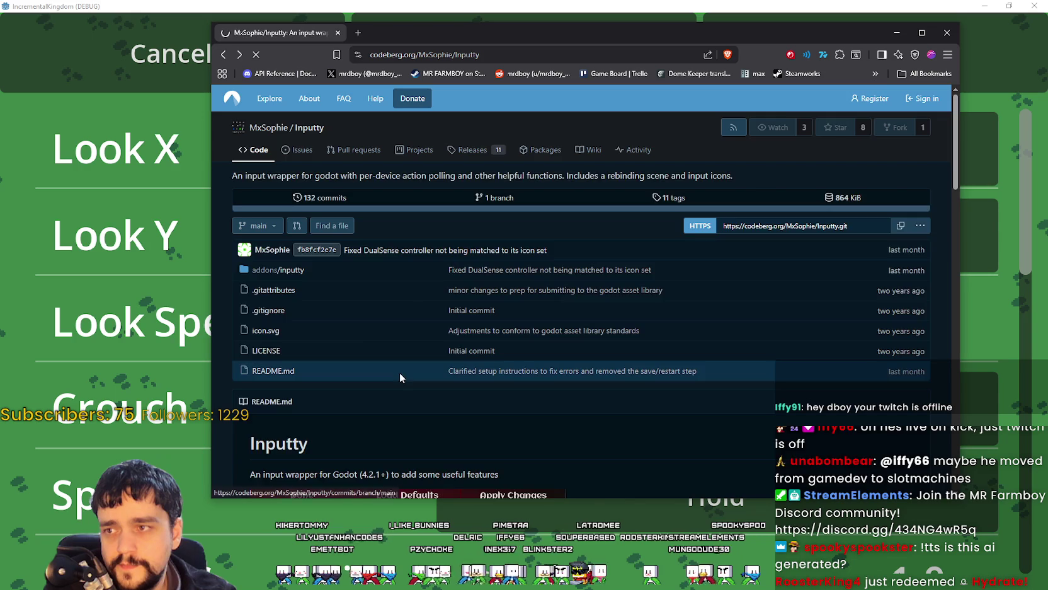
Step: Scroll through Inputty's main-branch commits down to the oldest and nudge the browser right
{"action": "scroll", "coordinate": [522, 335], "scroll_direction": "down", "scroll_amount": 2}
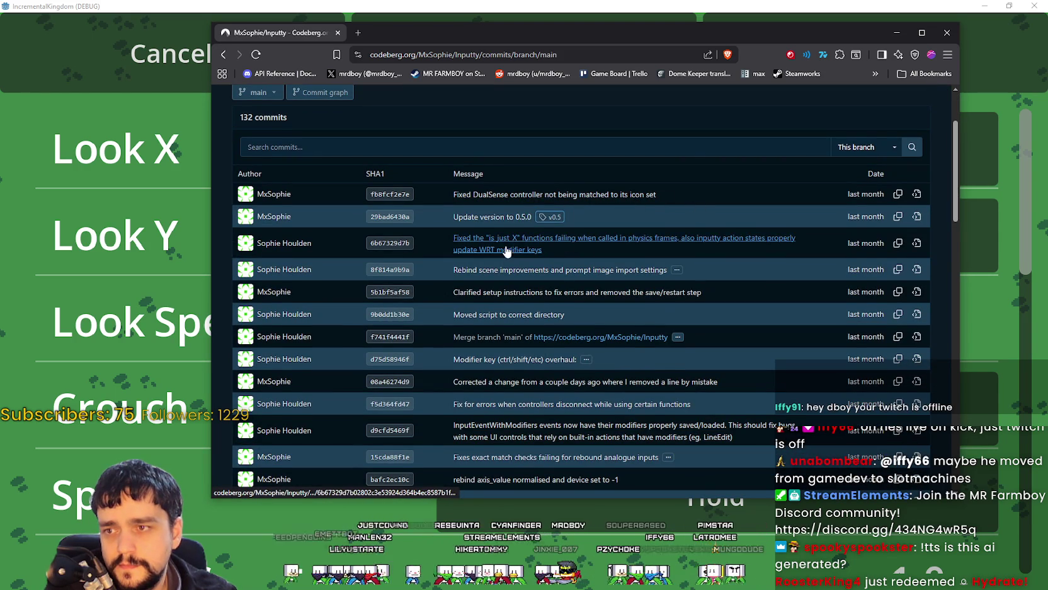
{"action": "scroll", "coordinate": [507, 250], "scroll_direction": "down", "scroll_amount": 1}
{"action": "scroll", "coordinate": [478, 252], "scroll_direction": "down", "scroll_amount": 2}
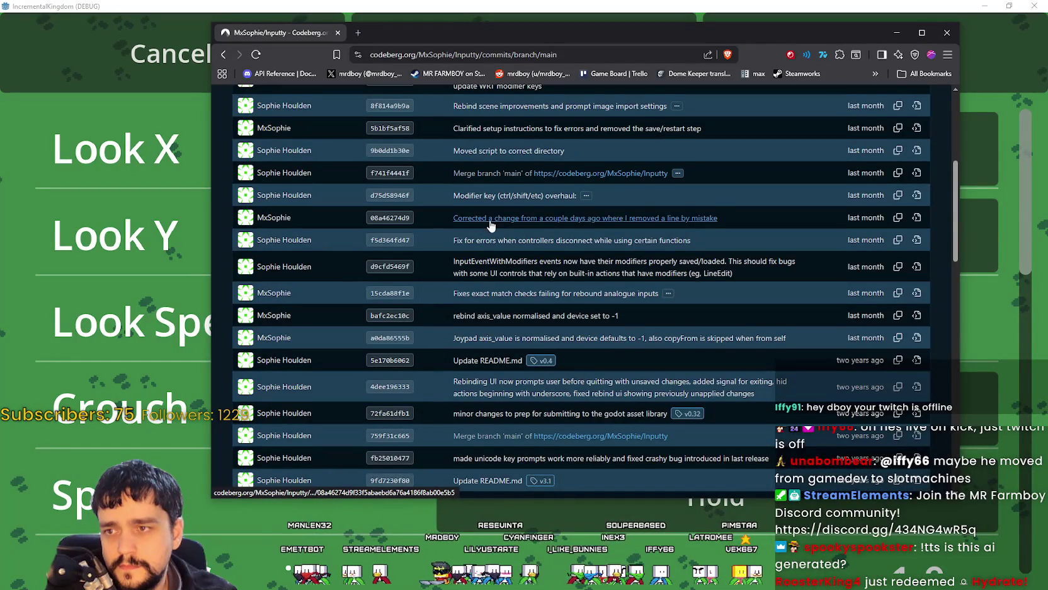
{"action": "scroll", "coordinate": [491, 225], "scroll_direction": "down", "scroll_amount": 1}
{"action": "scroll", "coordinate": [478, 315], "scroll_direction": "down", "scroll_amount": 1}
{"action": "scroll", "coordinate": [487, 342], "scroll_direction": "down", "scroll_amount": 3}
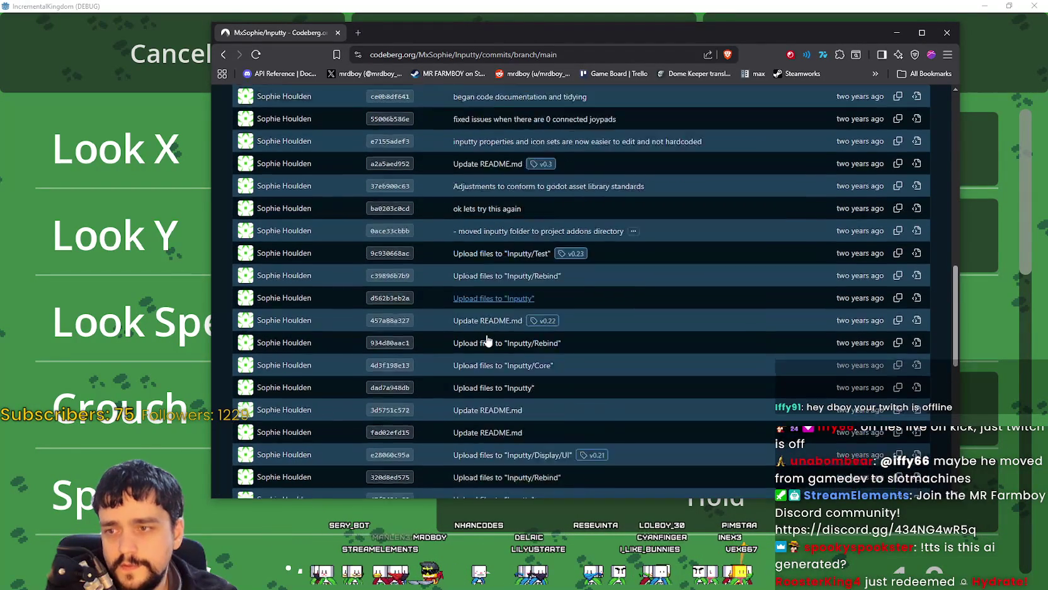
{"action": "scroll", "coordinate": [488, 353], "scroll_direction": "up", "scroll_amount": 6}
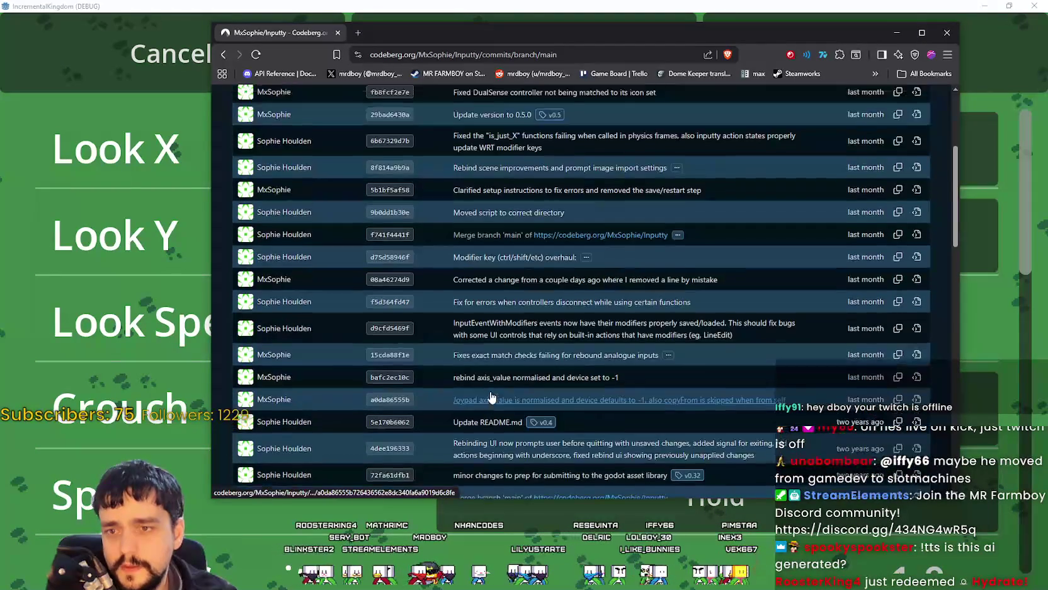
{"action": "scroll", "coordinate": [492, 397], "scroll_direction": "up", "scroll_amount": 1}
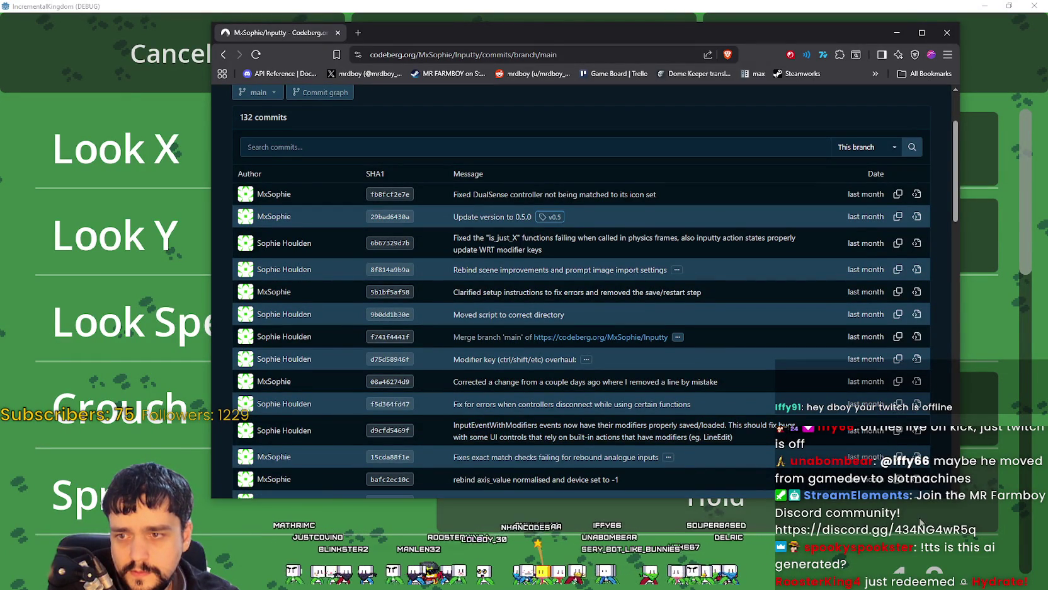
{"action": "scroll", "coordinate": [508, 440], "scroll_direction": "down", "scroll_amount": 1}
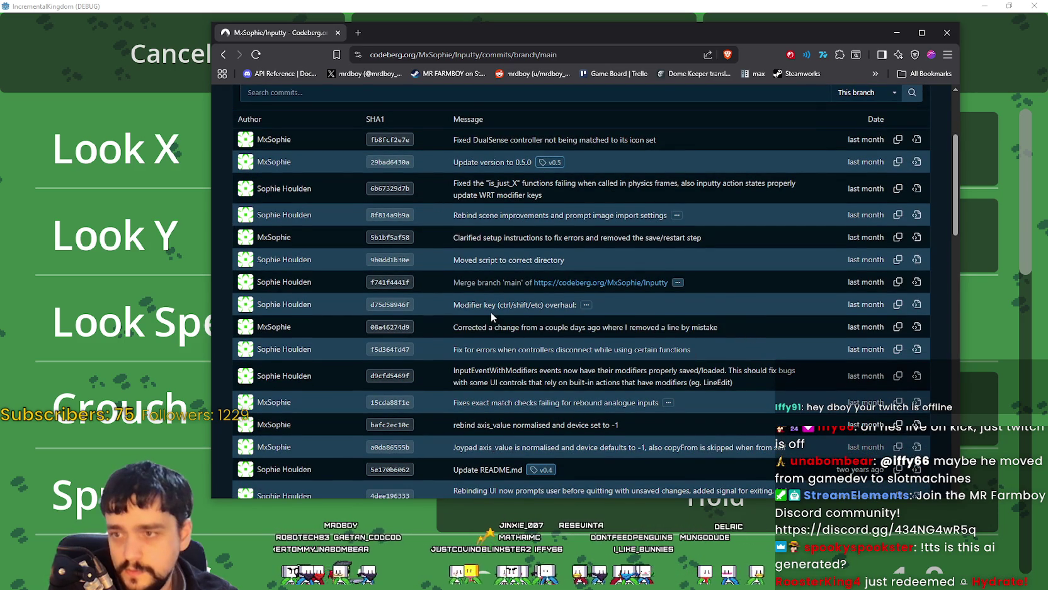
{"action": "scroll", "coordinate": [491, 312], "scroll_direction": "up", "scroll_amount": 2}
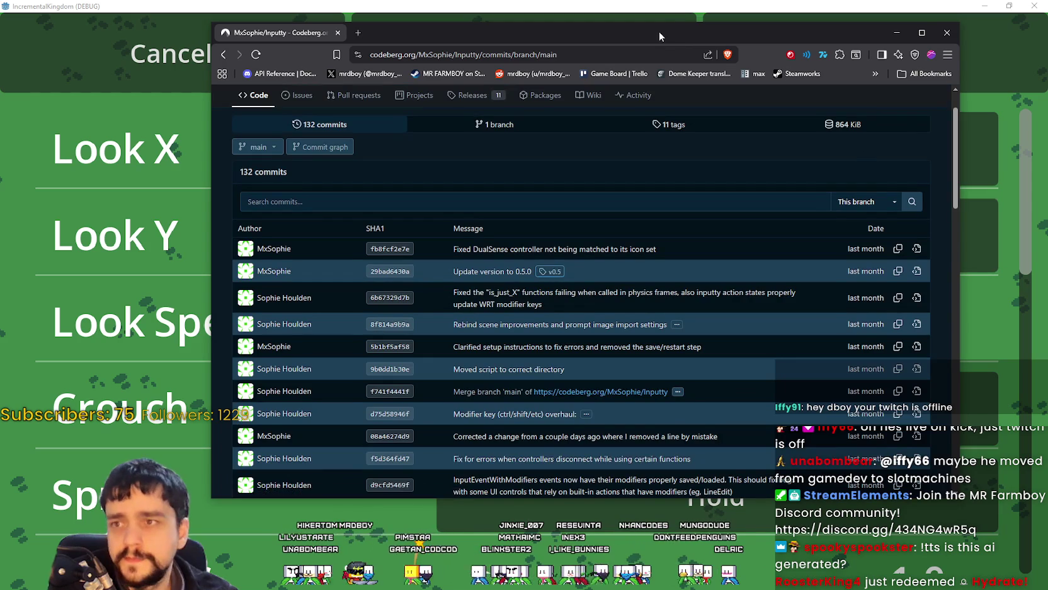
{"action": "left_click_drag", "start_coordinate": [659, 36], "coordinate": [725, 38]}
{"action": "scroll", "coordinate": [553, 158], "scroll_direction": "up", "scroll_amount": 2}
{"action": "left_click", "coordinate": [540, 152]}
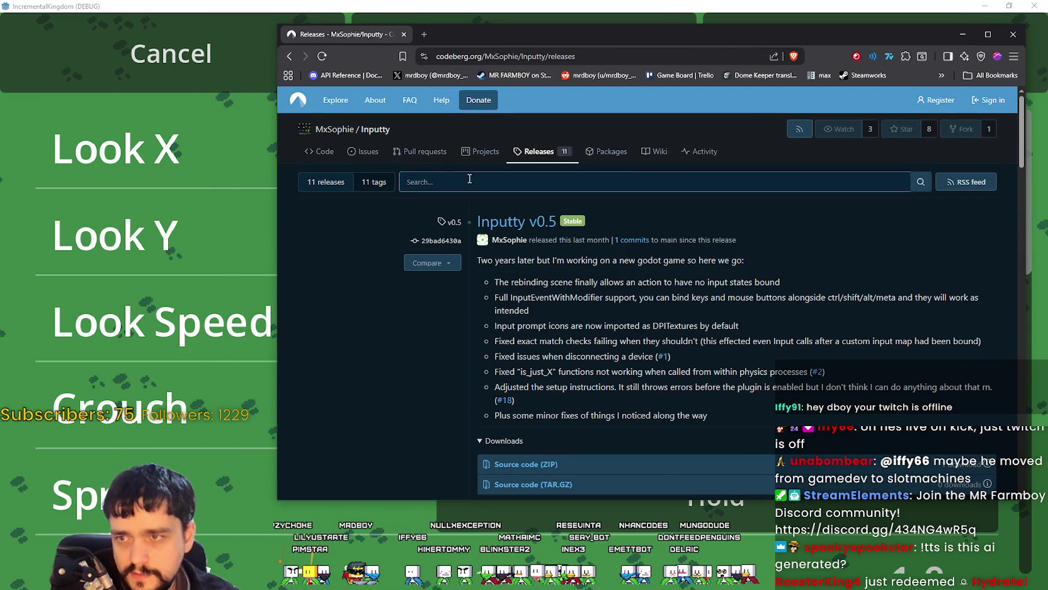
{"action": "mouse_move", "coordinate": [532, 283]}
{"action": "left_mouse_down"}
{"action": "mouse_move", "coordinate": [758, 285]}
{"action": "mouse_move", "coordinate": [473, 278]}
{"action": "left_mouse_up"}
{"action": "left_click", "coordinate": [763, 286]}
{"action": "left_click_drag", "start_coordinate": [539, 311], "coordinate": [490, 275]}
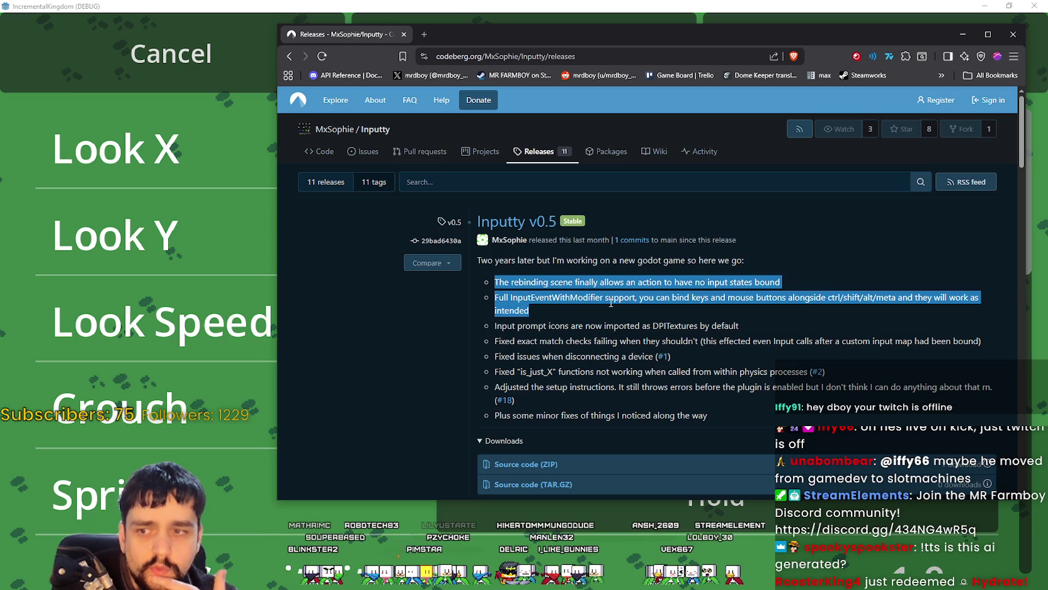
{"action": "scroll", "coordinate": [638, 309], "scroll_direction": "down", "scroll_amount": 4}
{"action": "scroll", "coordinate": [626, 383], "scroll_direction": "down", "scroll_amount": 2}
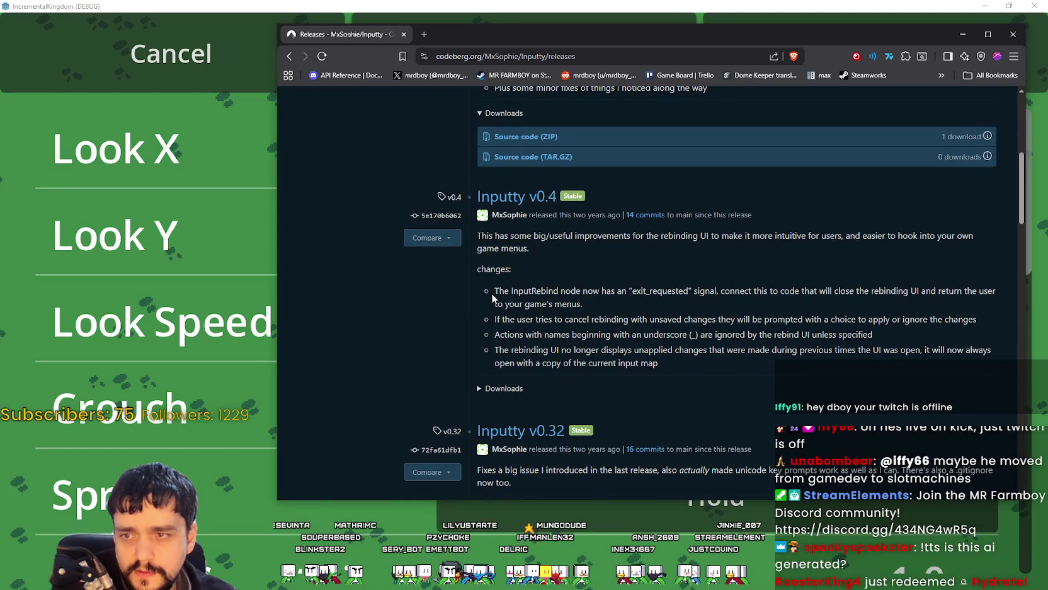
{"action": "mouse_move", "coordinate": [500, 334]}
{"action": "left_mouse_down"}
{"action": "mouse_move", "coordinate": [893, 336]}
{"action": "mouse_move", "coordinate": [881, 381]}
{"action": "mouse_move", "coordinate": [879, 364]}
{"action": "left_mouse_up"}
{"action": "scroll", "coordinate": [687, 347], "scroll_direction": "down", "scroll_amount": 3}
{"action": "mouse_move", "coordinate": [522, 307]}
{"action": "left_mouse_down"}
{"action": "mouse_move", "coordinate": [741, 343]}
{"action": "mouse_move", "coordinate": [735, 315]}
{"action": "left_mouse_up"}
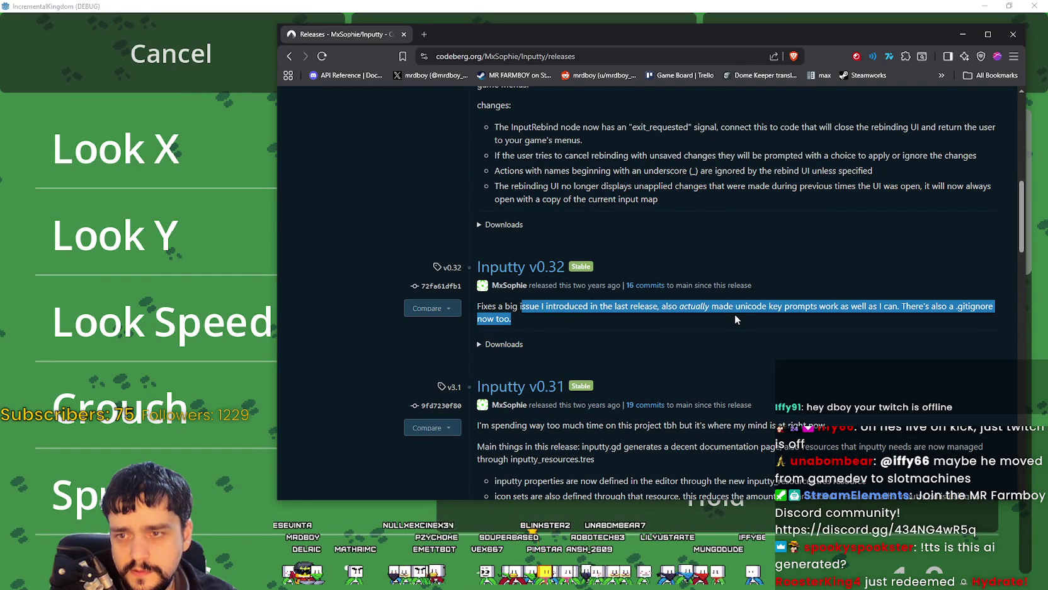
{"action": "left_click", "coordinate": [881, 316]}
{"action": "left_click_drag", "start_coordinate": [890, 306], "coordinate": [787, 307]}
{"action": "left_click", "coordinate": [797, 307]}
{"action": "scroll", "coordinate": [698, 319], "scroll_direction": "down", "scroll_amount": 3}
{"action": "left_click_drag", "start_coordinate": [496, 284], "coordinate": [632, 317]}
{"action": "left_click", "coordinate": [633, 317]}
{"action": "scroll", "coordinate": [659, 354], "scroll_direction": "down", "scroll_amount": 3}
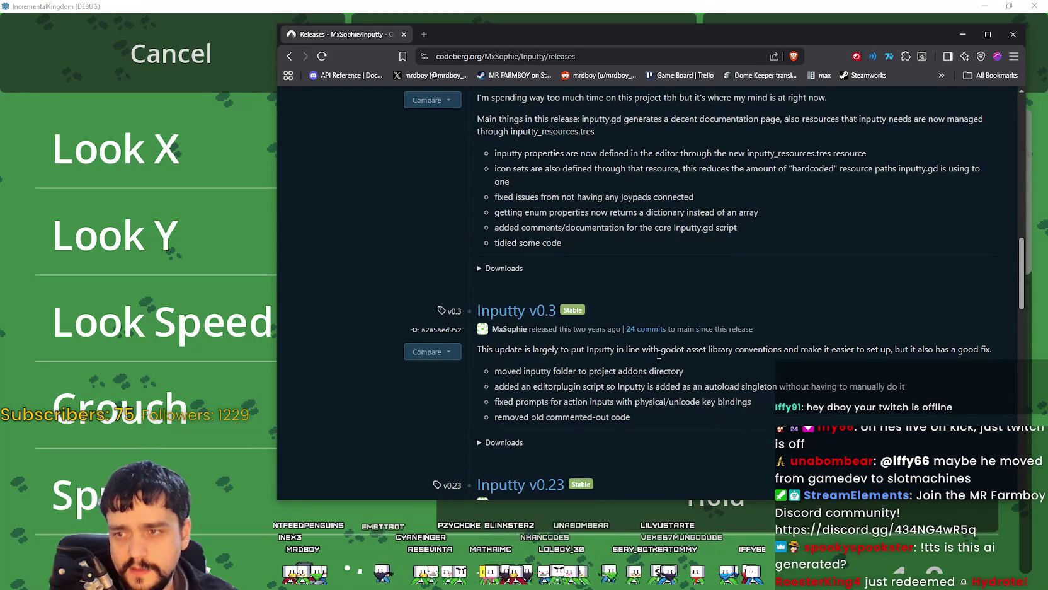
{"action": "scroll", "coordinate": [659, 354], "scroll_direction": "down", "scroll_amount": 2}
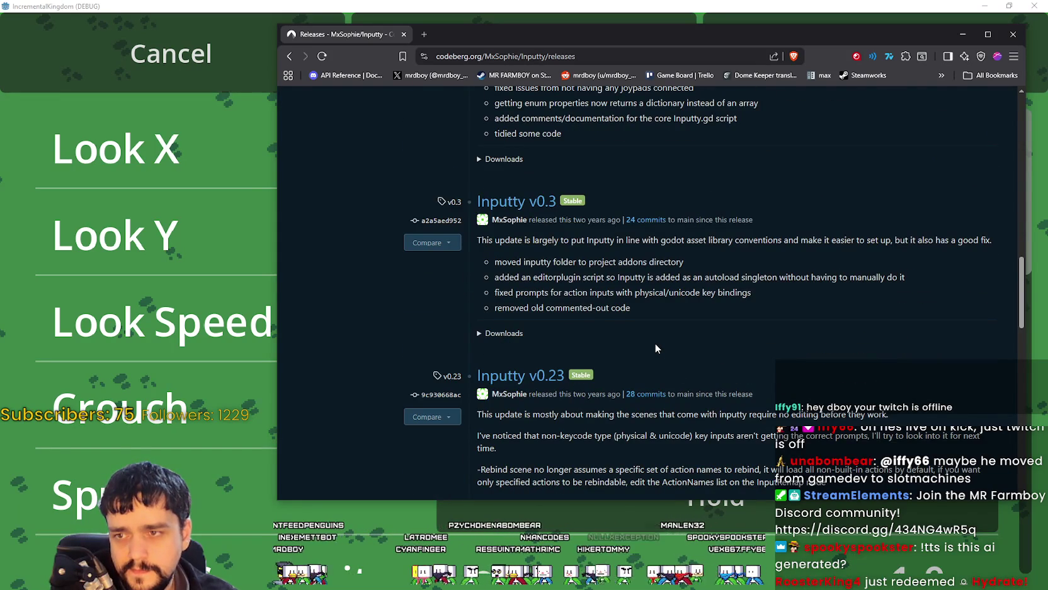
{"action": "scroll", "coordinate": [655, 347], "scroll_direction": "down", "scroll_amount": 4}
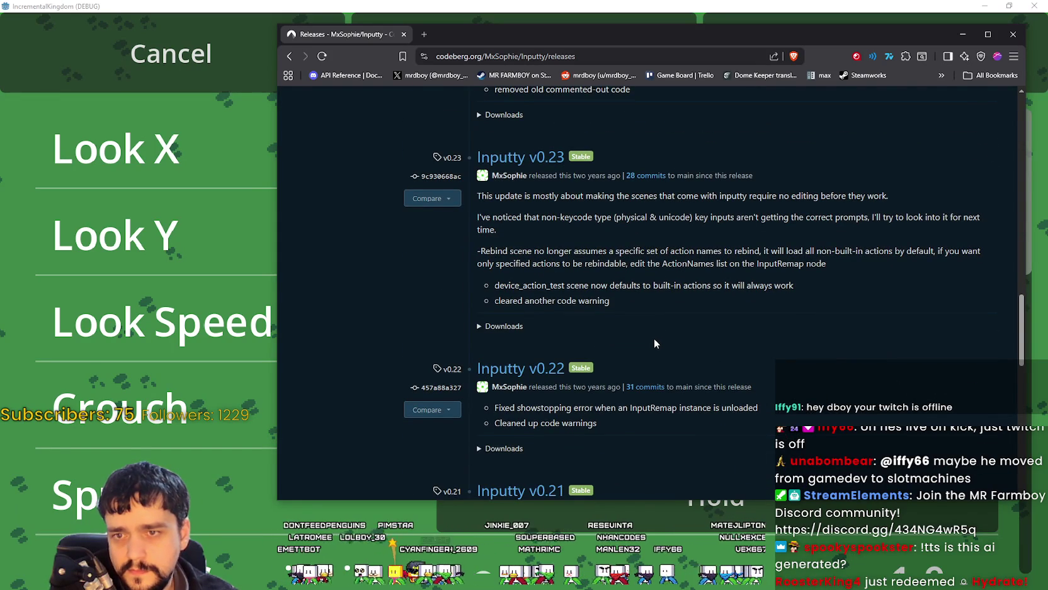
{"action": "scroll", "coordinate": [655, 343], "scroll_direction": "down", "scroll_amount": 3}
{"action": "scroll", "coordinate": [655, 340], "scroll_direction": "down", "scroll_amount": 1}
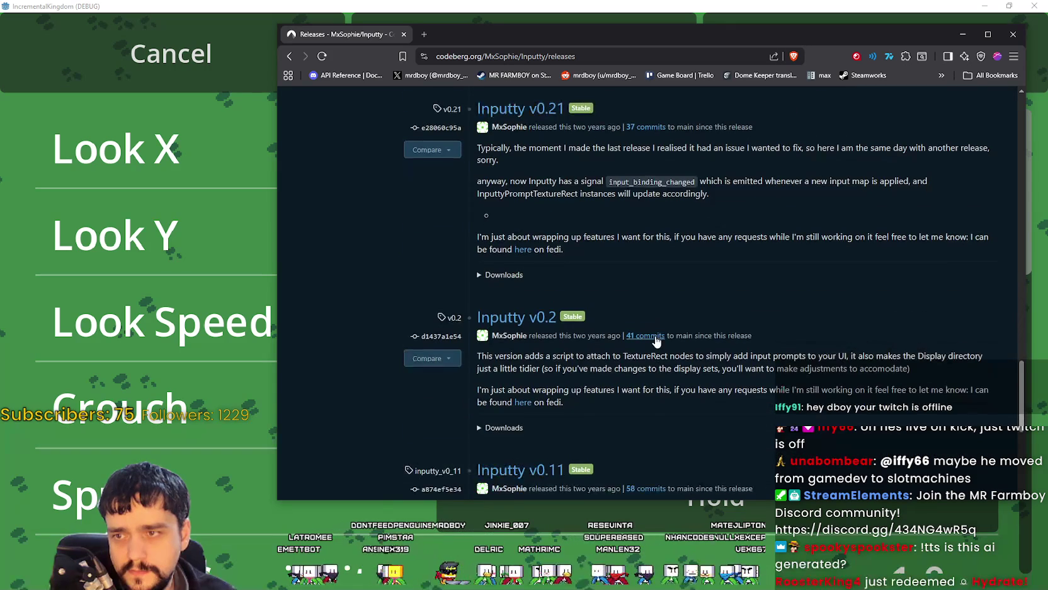
{"action": "scroll", "coordinate": [655, 341], "scroll_direction": "down", "scroll_amount": 3}
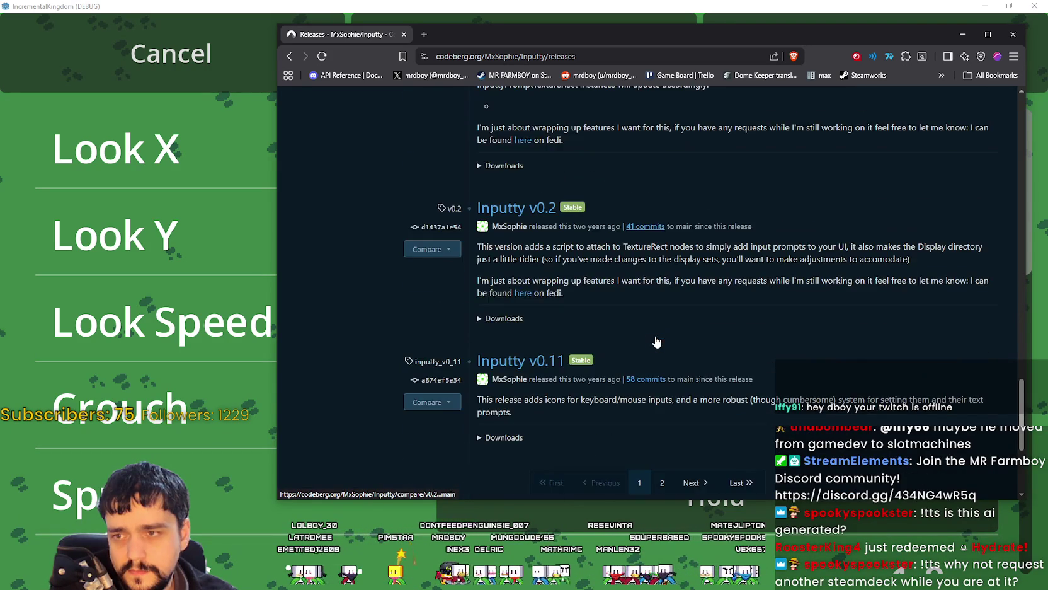
{"action": "left_click", "coordinate": [677, 377]}
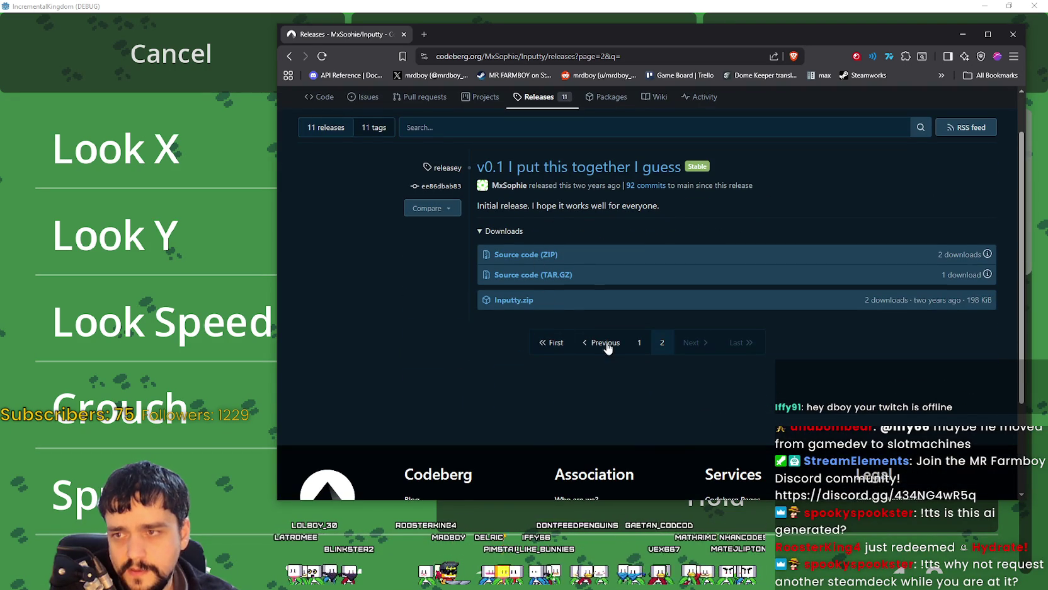
{"action": "left_click", "coordinate": [597, 347]}
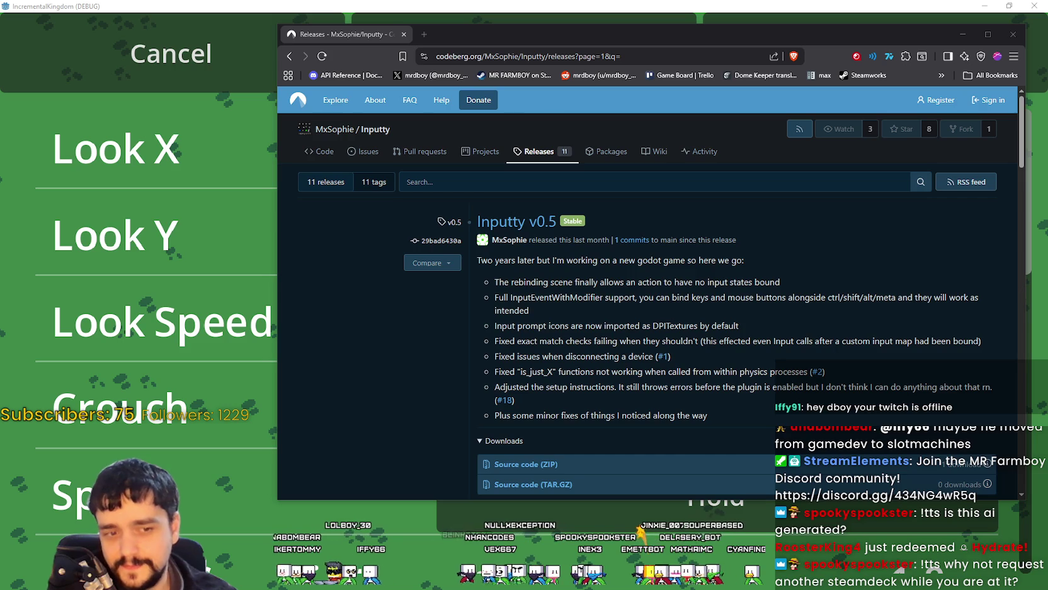
{"action": "key", "text": "alt+Tab"}
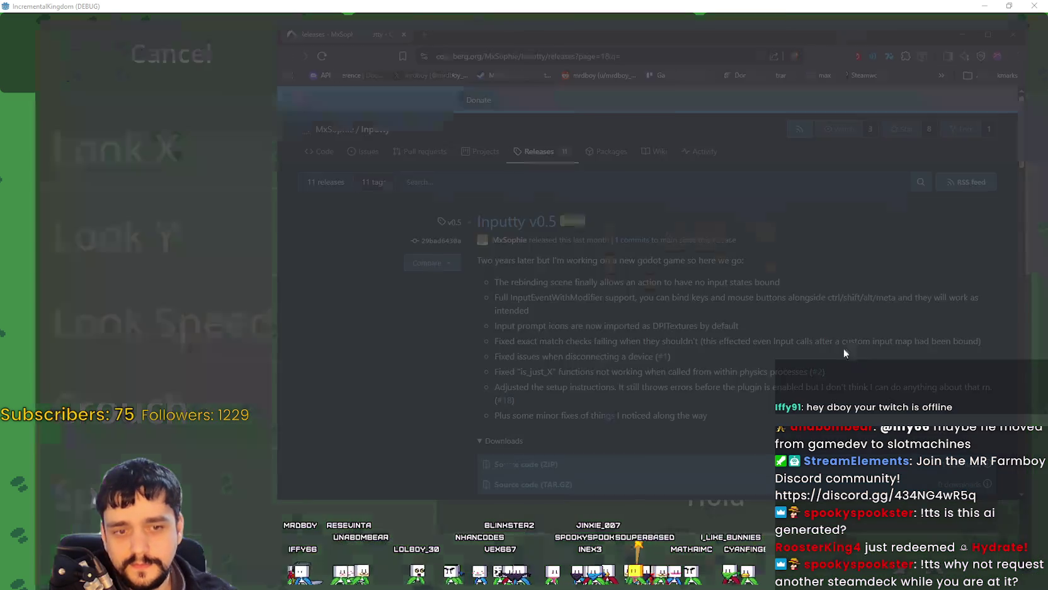
{"action": "right_click", "coordinate": [839, 292]}
{"action": "left_click", "coordinate": [856, 326]}
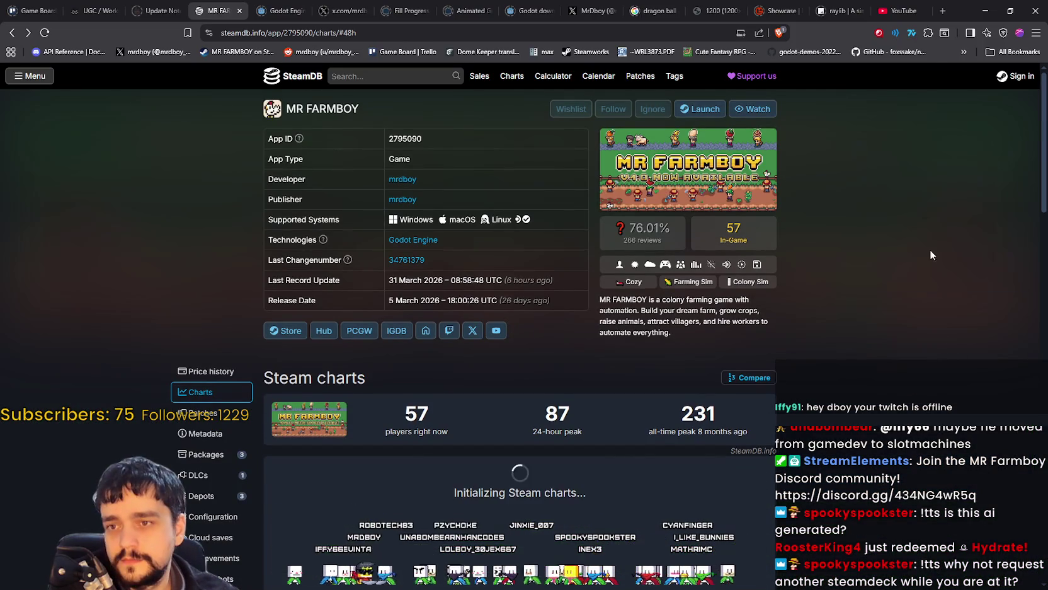
{"action": "left_click", "coordinate": [985, 11]}
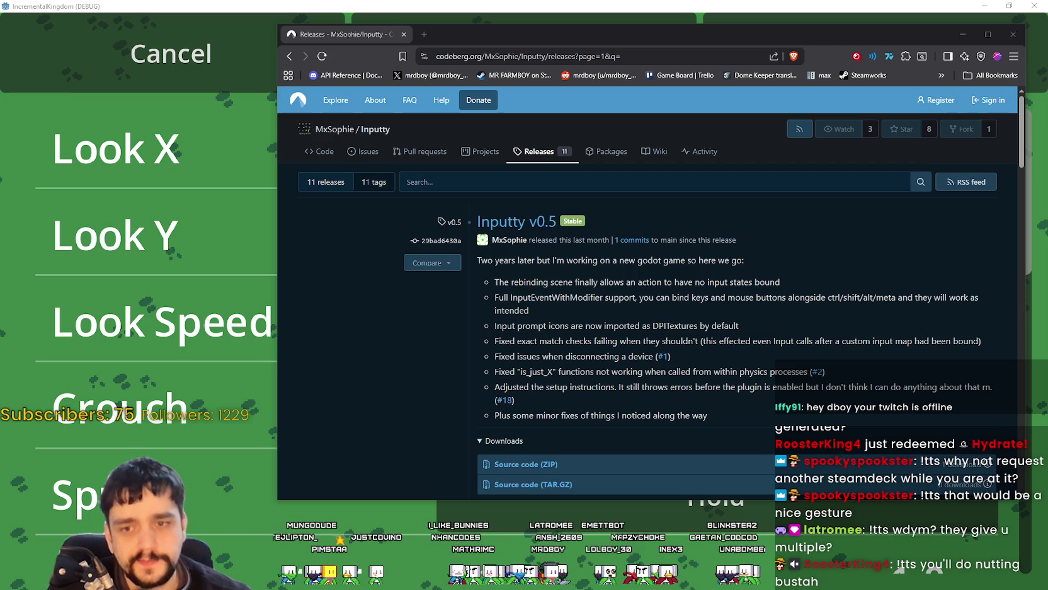
Step: Scroll the releases pages and step Back and Forward to the main releases listing
{"action": "scroll", "coordinate": [656, 323], "scroll_direction": "down", "scroll_amount": 6}
{"action": "scroll", "coordinate": [653, 322], "scroll_direction": "down", "scroll_amount": 15}
{"action": "scroll", "coordinate": [657, 329], "scroll_direction": "down", "scroll_amount": 8}
{"action": "scroll", "coordinate": [669, 258], "scroll_direction": "up", "scroll_amount": 2}
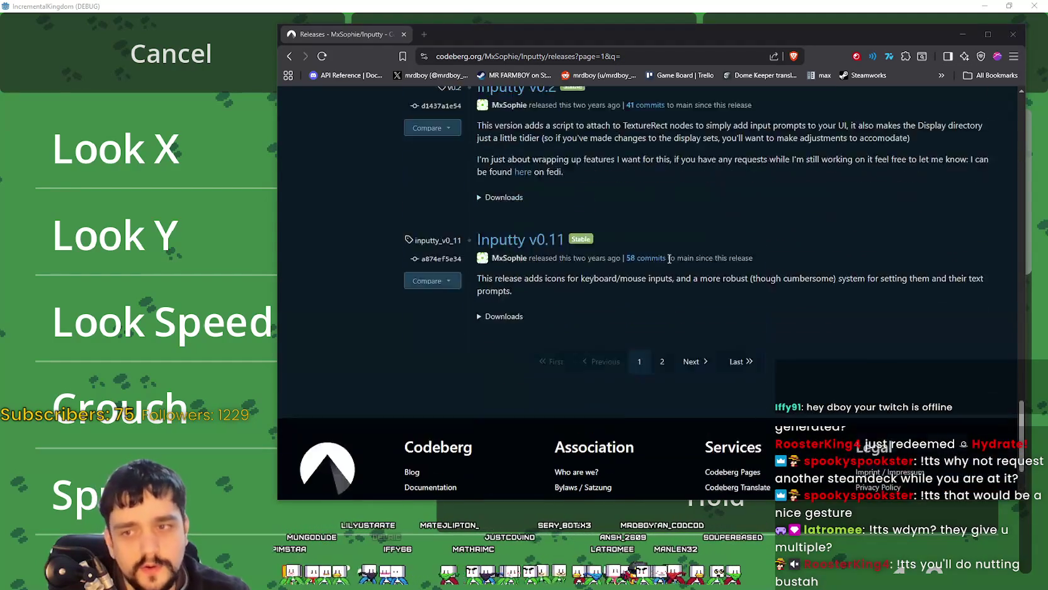
{"action": "scroll", "coordinate": [669, 258], "scroll_direction": "up", "scroll_amount": 20}
{"action": "scroll", "coordinate": [891, 410], "scroll_direction": "up", "scroll_amount": 10}
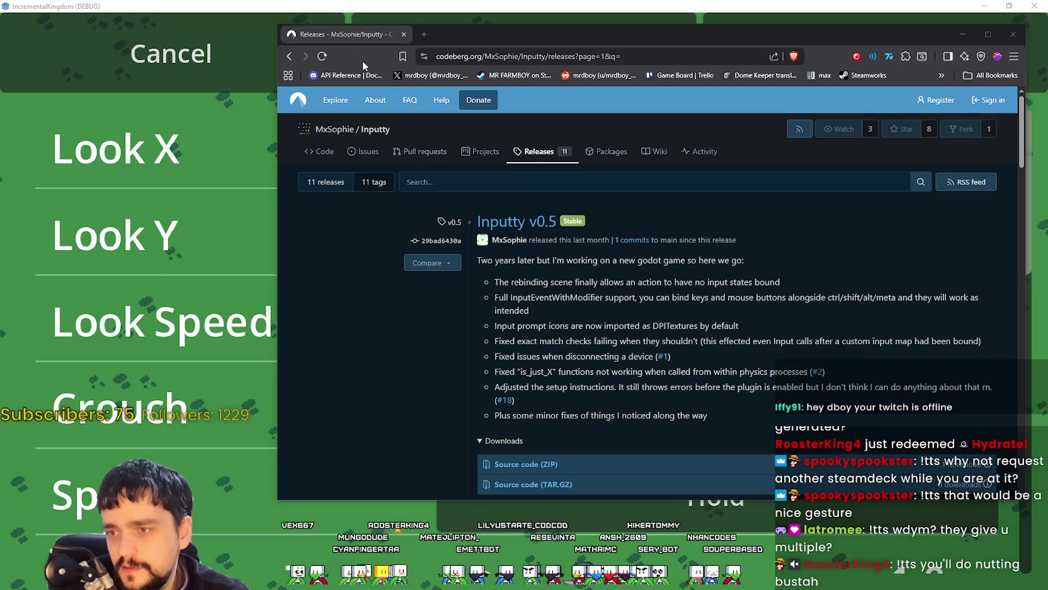
{"action": "left_click", "coordinate": [289, 56]}
{"action": "left_click", "coordinate": [640, 343]}
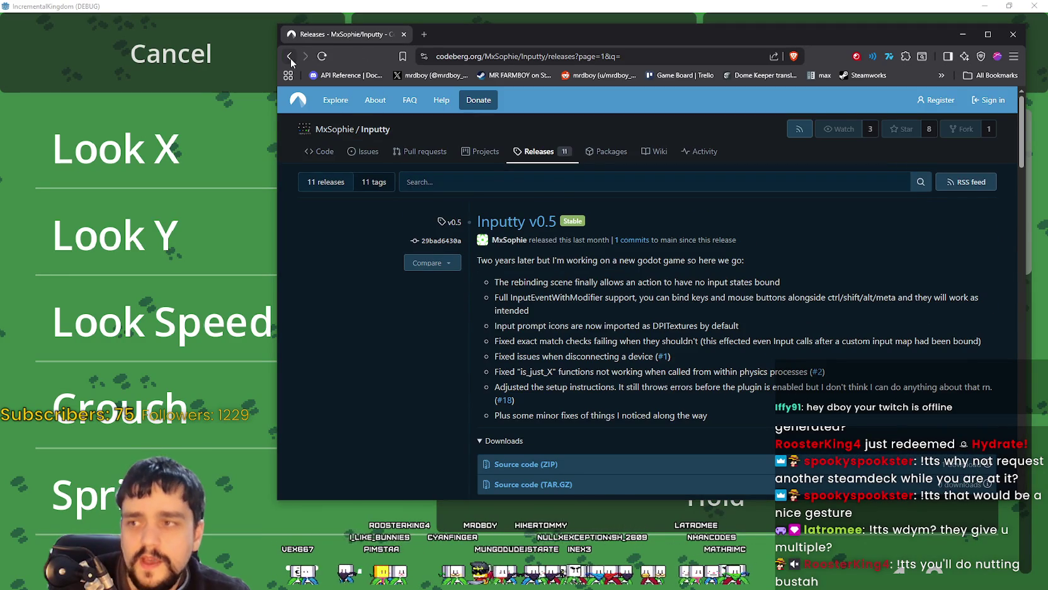
{"action": "left_click", "coordinate": [291, 57]}
{"action": "left_click", "coordinate": [291, 57]}
Step: Open the '1 commits' link under Inputty v0.5 to list main-branch commits
{"action": "scroll", "coordinate": [693, 415], "scroll_direction": "up", "scroll_amount": 10}
{"action": "scroll", "coordinate": [685, 404], "scroll_direction": "up", "scroll_amount": 15}
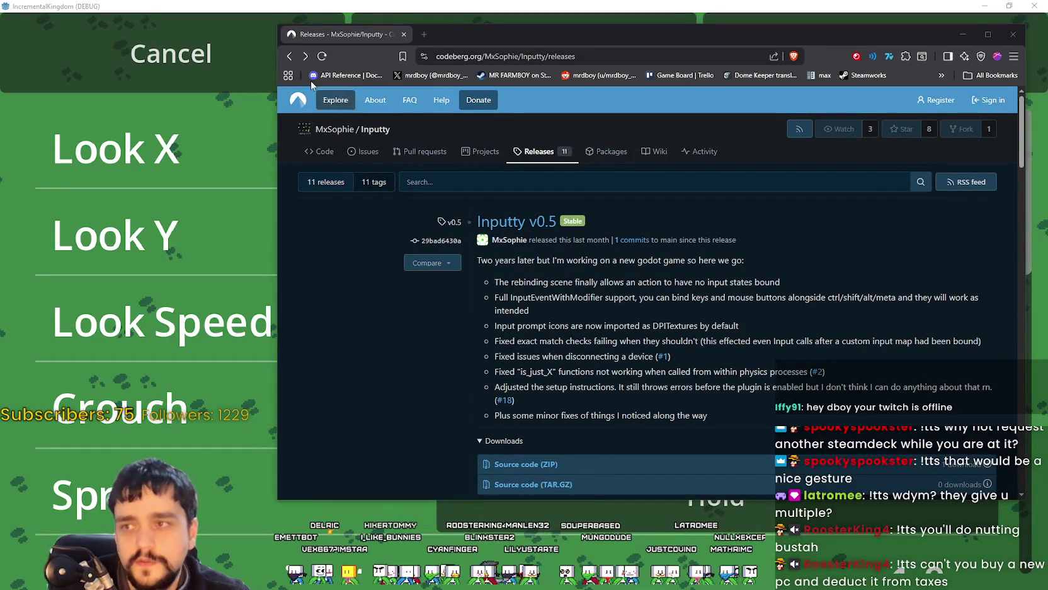
{"action": "left_click", "coordinate": [626, 240]}
{"action": "scroll", "coordinate": [704, 336], "scroll_direction": "down", "scroll_amount": 5}
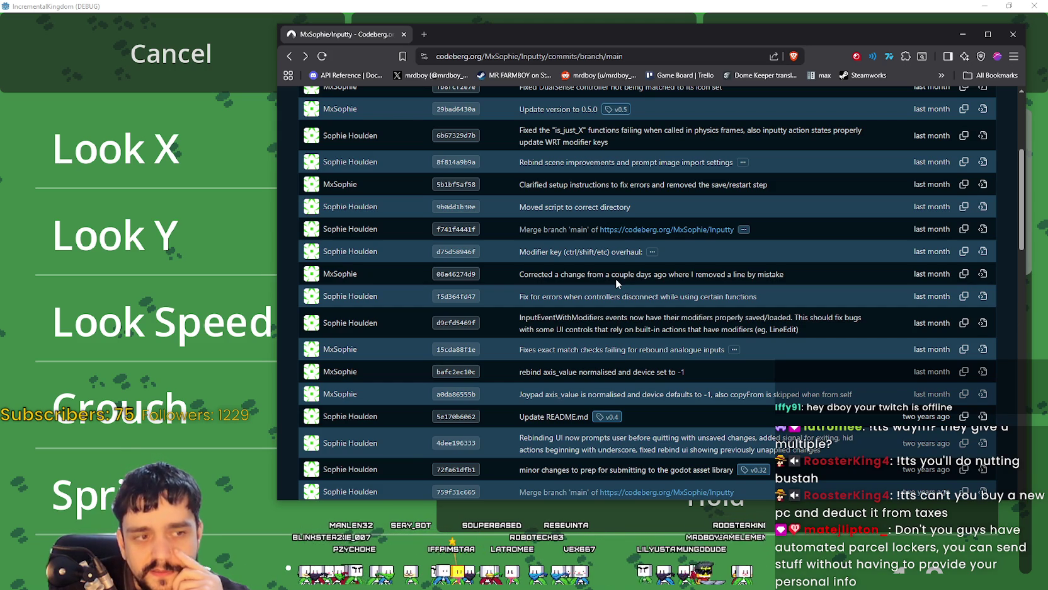
{"action": "scroll", "coordinate": [616, 283], "scroll_direction": "up", "scroll_amount": 4}
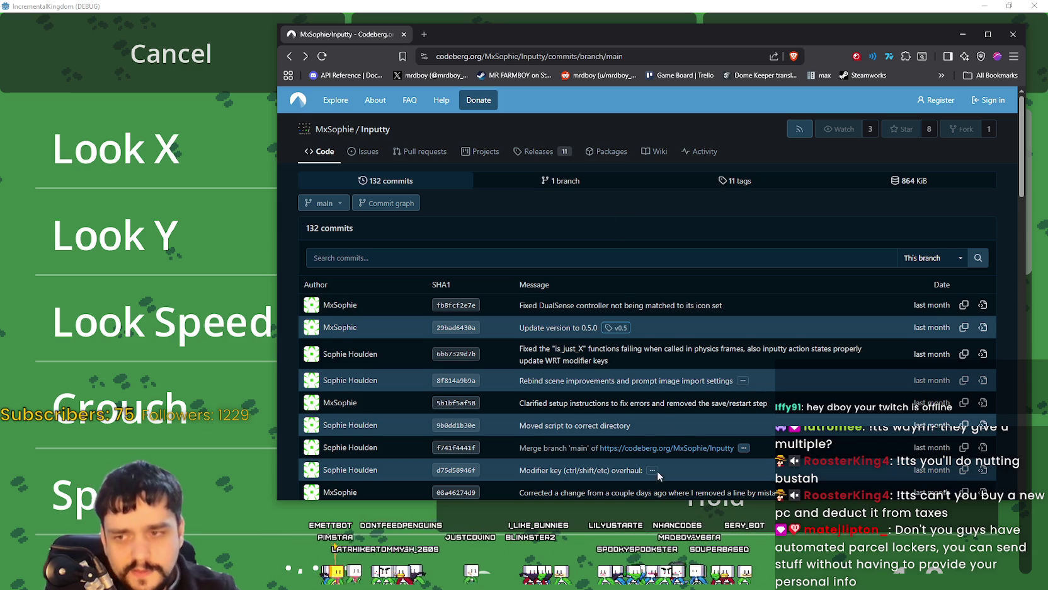
{"action": "scroll", "coordinate": [657, 471], "scroll_direction": "down", "scroll_amount": 3}
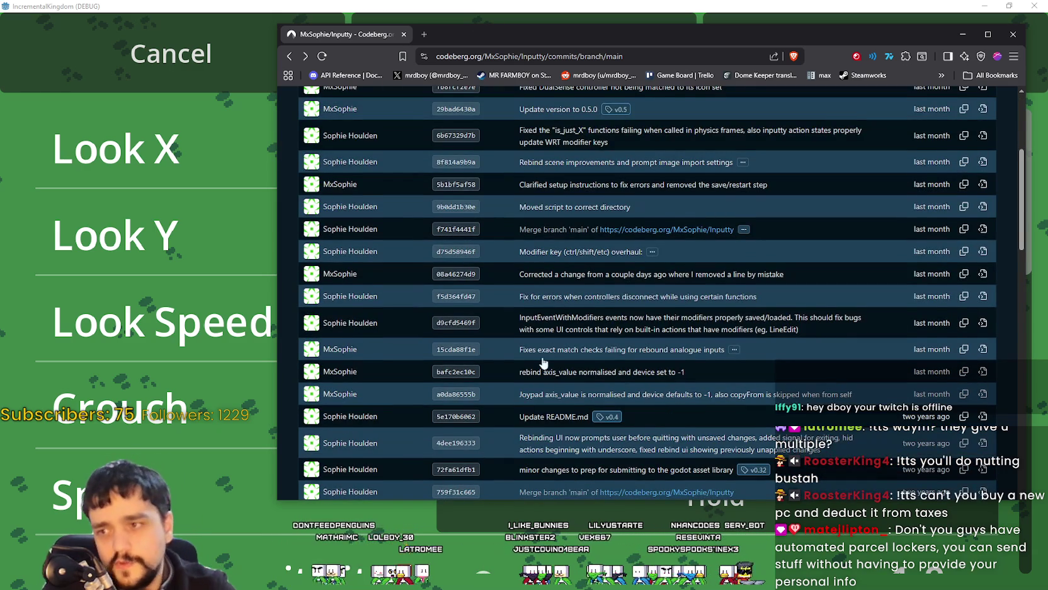
{"action": "scroll", "coordinate": [543, 362], "scroll_direction": "up", "scroll_amount": 4}
{"action": "scroll", "coordinate": [553, 227], "scroll_direction": "down", "scroll_amount": 4}
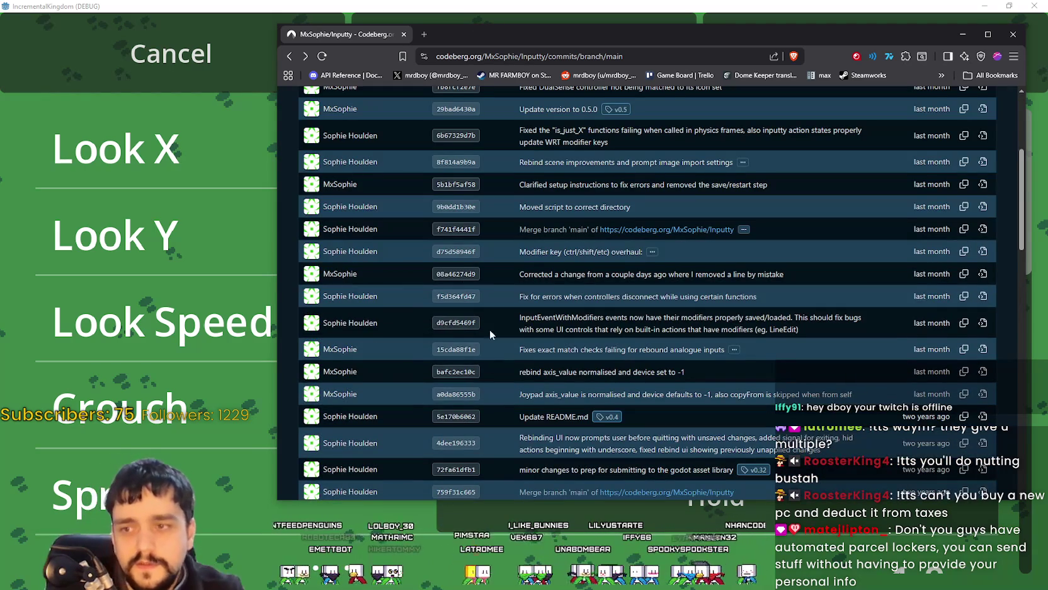
{"action": "scroll", "coordinate": [504, 327], "scroll_direction": "down", "scroll_amount": 4}
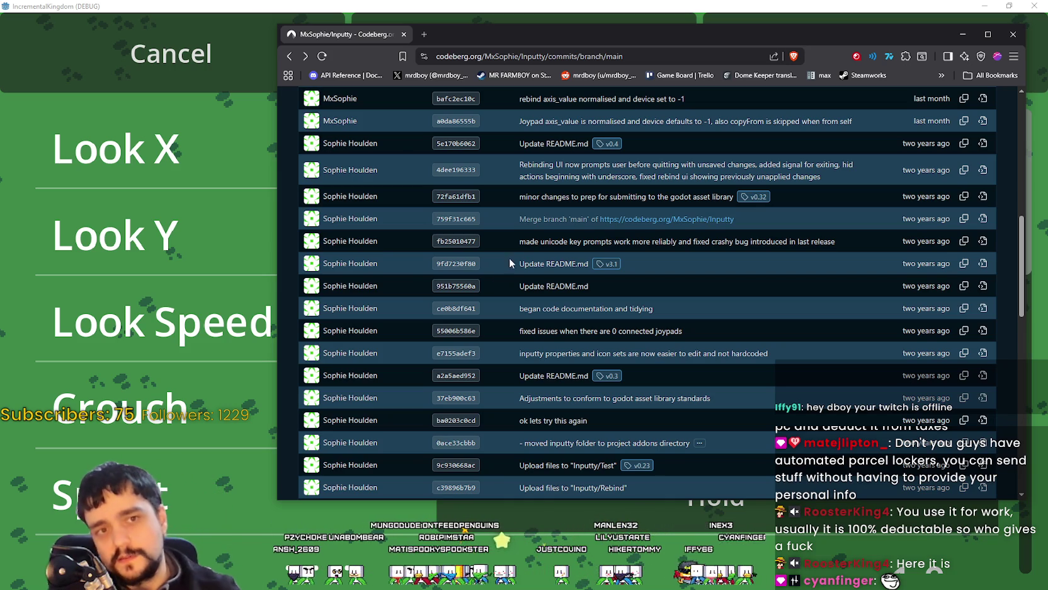
{"action": "scroll", "coordinate": [572, 346], "scroll_direction": "down", "scroll_amount": 4}
{"action": "scroll", "coordinate": [582, 371], "scroll_direction": "down", "scroll_amount": 6}
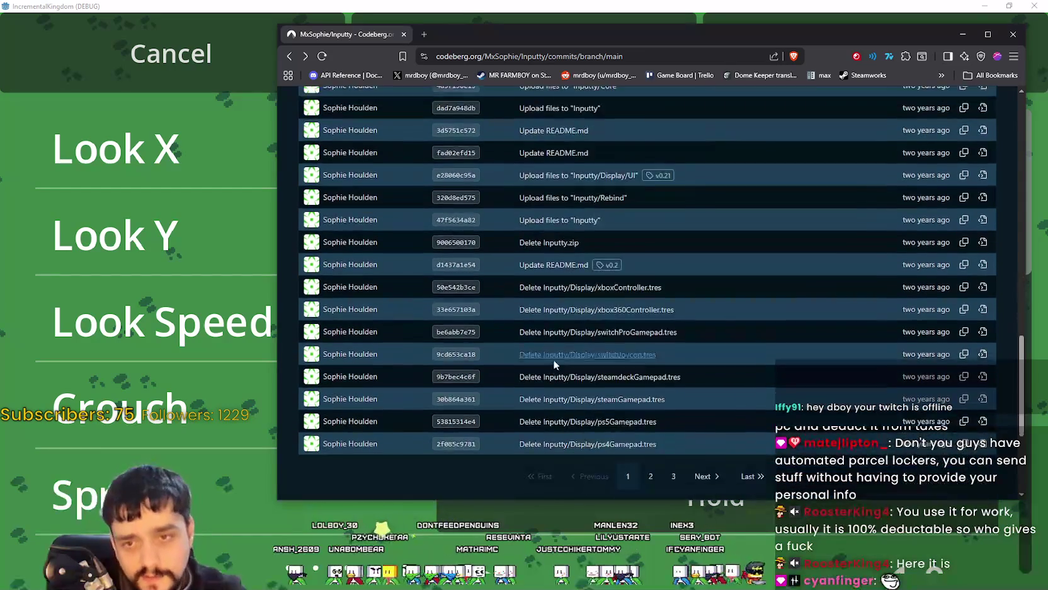
{"action": "scroll", "coordinate": [540, 393], "scroll_direction": "up", "scroll_amount": 12}
{"action": "scroll", "coordinate": [518, 404], "scroll_direction": "up", "scroll_amount": 6}
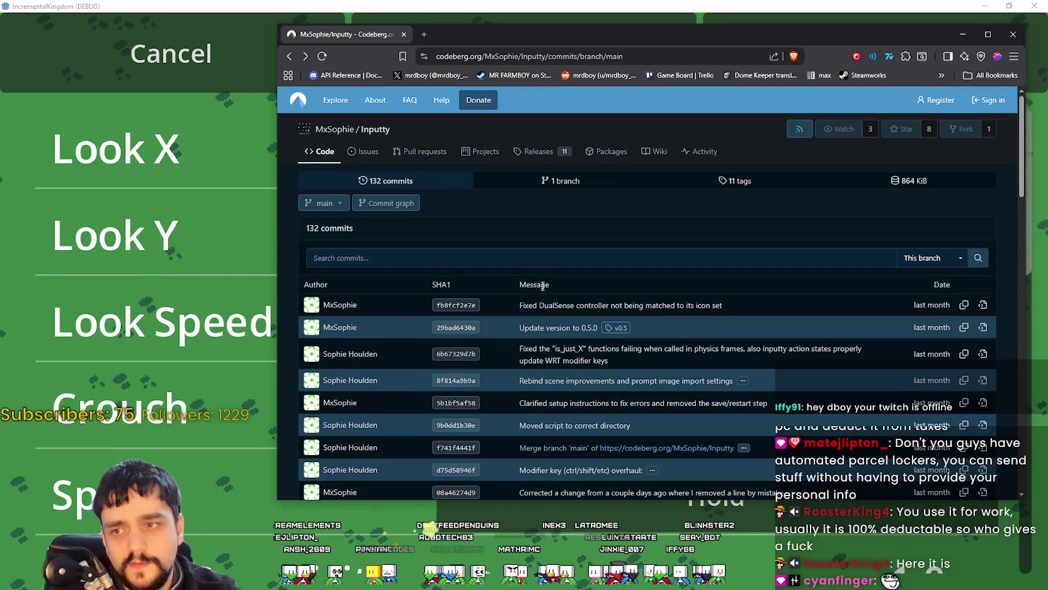
{"action": "left_click", "coordinate": [290, 59]}
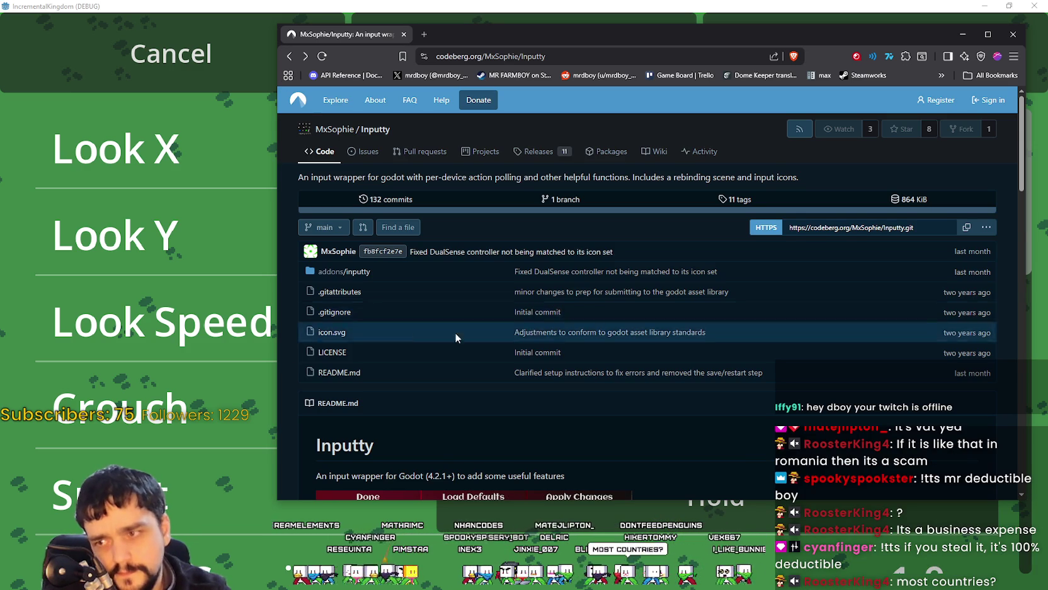
Step: Scroll briefly through the README on the Inputty repository home page
{"action": "scroll", "coordinate": [547, 332], "scroll_direction": "down", "scroll_amount": 3}
{"action": "scroll", "coordinate": [547, 333], "scroll_direction": "up", "scroll_amount": 3}
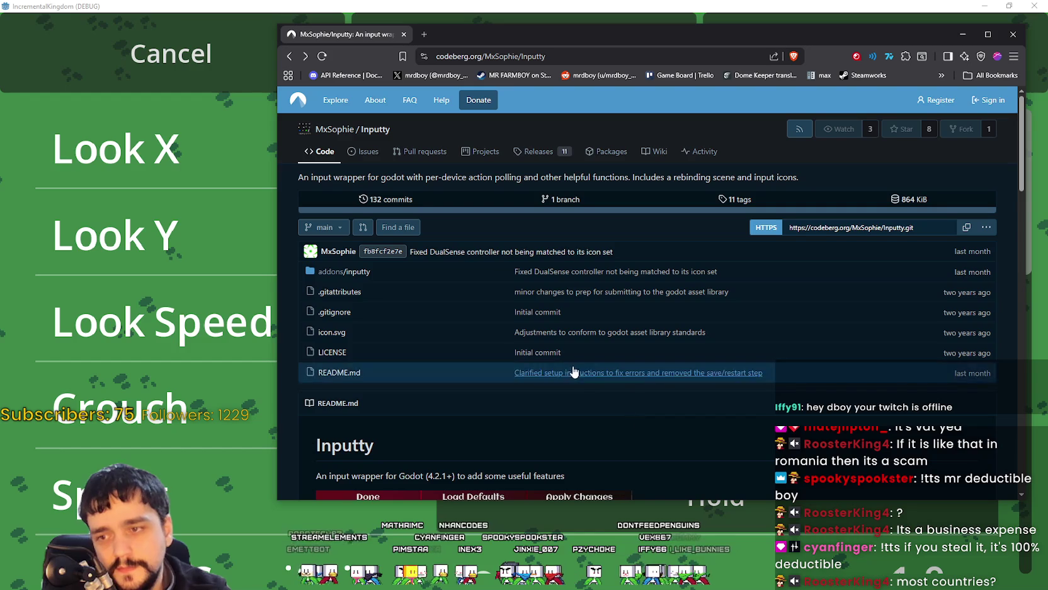
Step: Go back and forward to the Inputty code page and reposition the browser window
{"action": "left_click", "coordinate": [290, 58]}
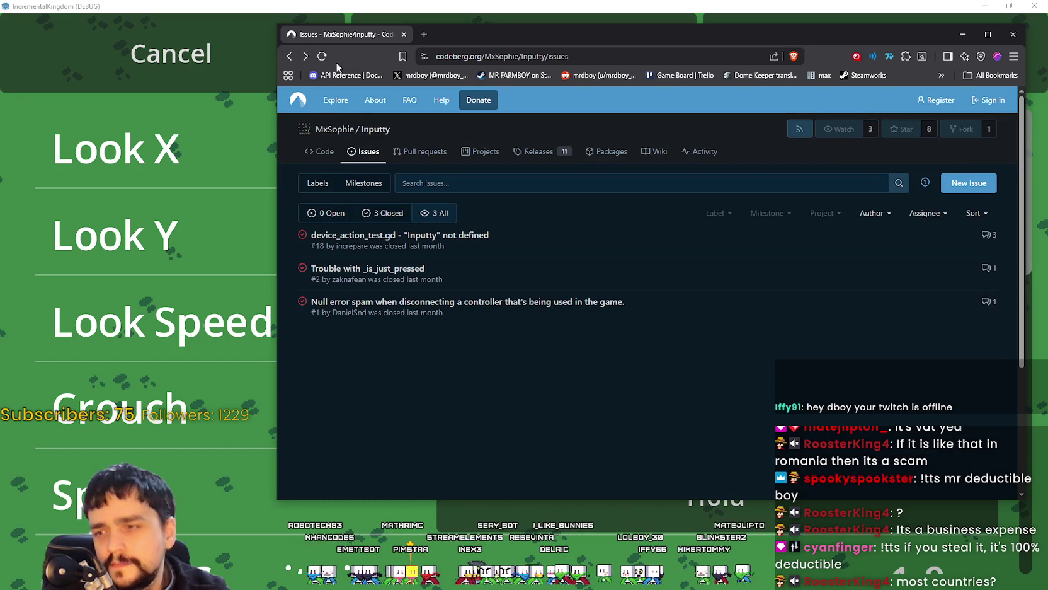
{"action": "left_click", "coordinate": [305, 56]}
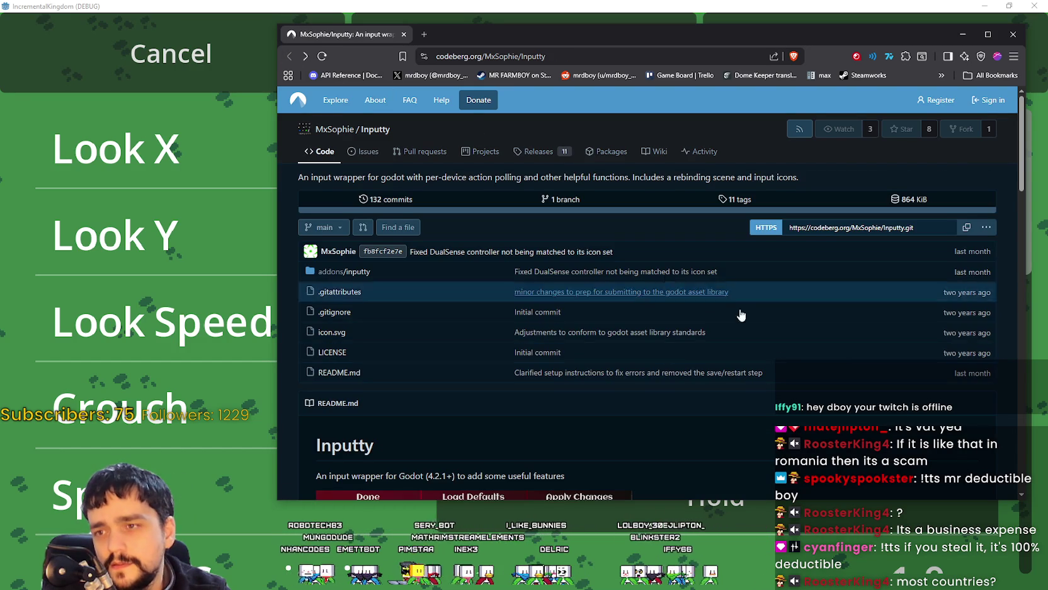
{"action": "scroll", "coordinate": [864, 226], "scroll_direction": "down", "scroll_amount": 1}
{"action": "scroll", "coordinate": [864, 226], "scroll_direction": "up", "scroll_amount": 1}
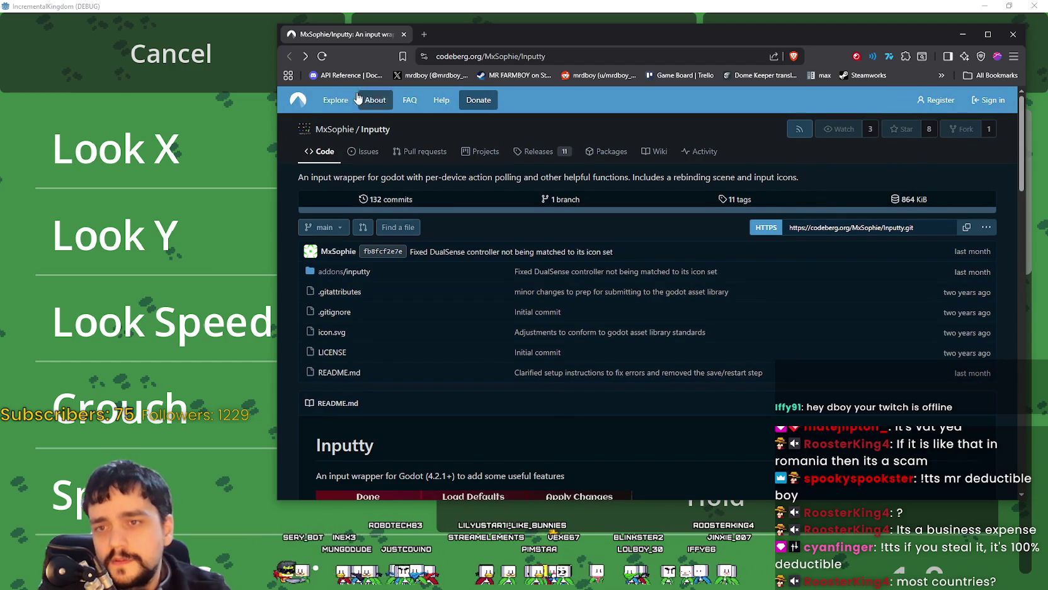
{"action": "left_click_drag", "start_coordinate": [478, 35], "coordinate": [486, 48]}
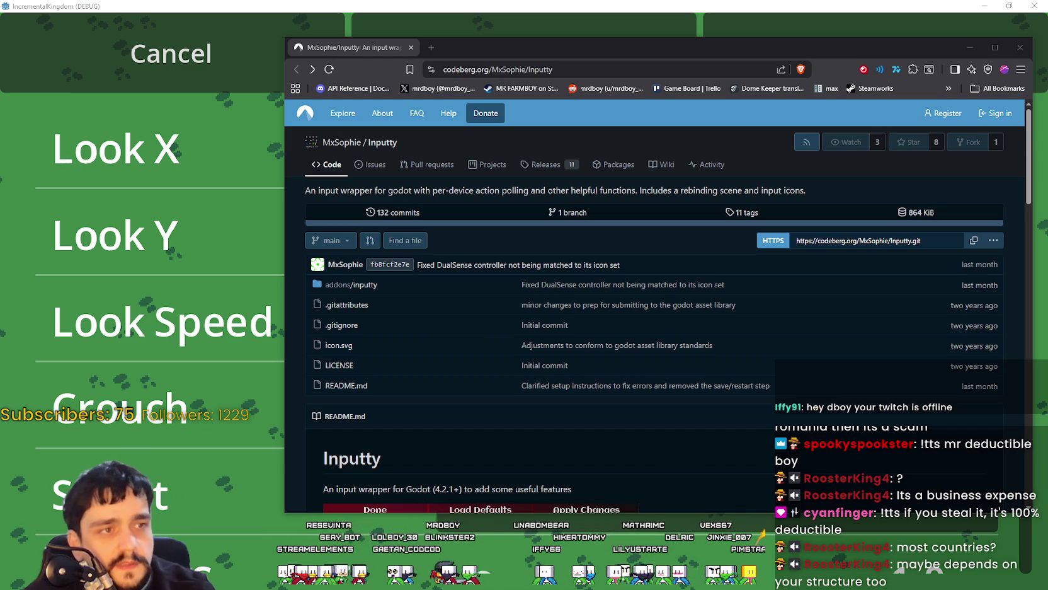
{"action": "mouse_move", "coordinate": [460, 41]}
{"action": "left_mouse_down"}
{"action": "mouse_move", "coordinate": [440, 46]}
{"action": "mouse_move", "coordinate": [466, 44]}
{"action": "left_mouse_up"}
{"action": "mouse_move", "coordinate": [602, 53]}
{"action": "left_mouse_down"}
{"action": "mouse_move", "coordinate": [608, 22]}
{"action": "mouse_move", "coordinate": [593, 92]}
{"action": "left_mouse_up"}
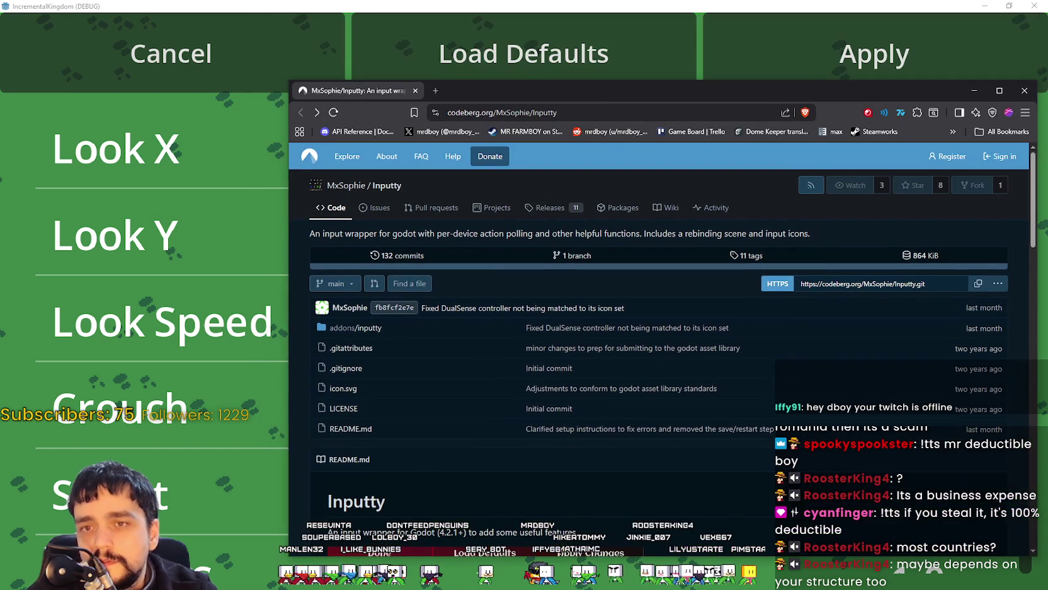
Step: Toggle between game and browser, visit the Inputty issues list, and return to the code page
{"action": "left_click", "coordinate": [789, 78]}
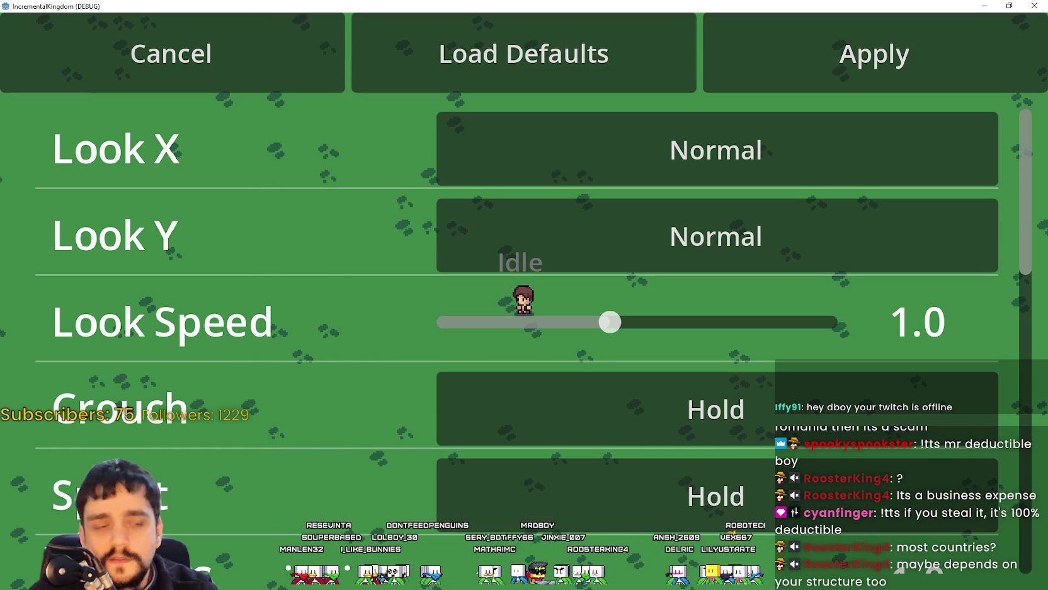
{"action": "key", "text": "alt+Tab"}
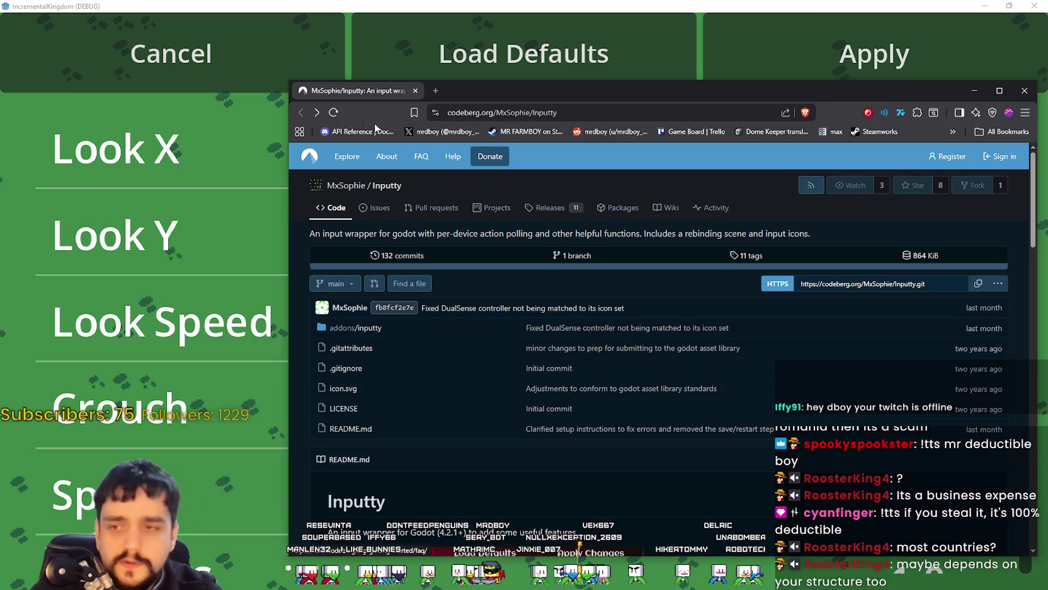
{"action": "left_click", "coordinate": [375, 207]}
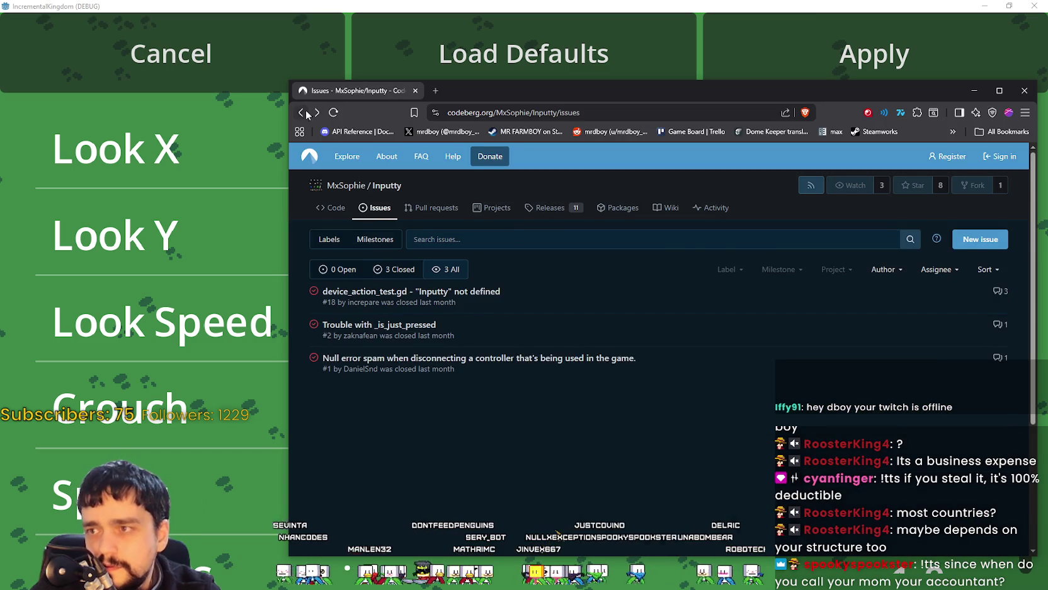
{"action": "left_click", "coordinate": [301, 113]}
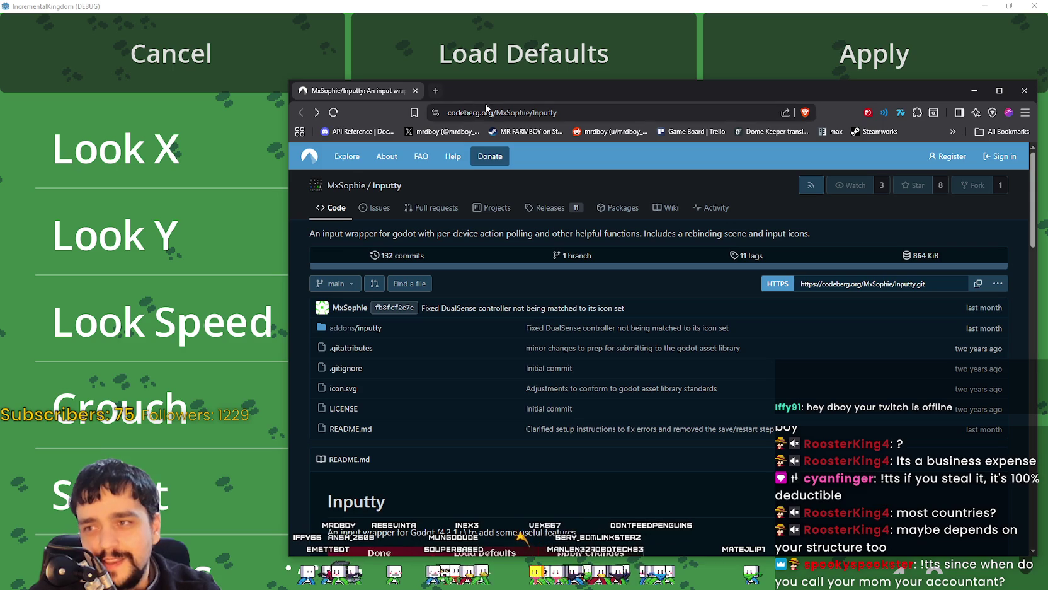
{"action": "left_click", "coordinate": [492, 111]}
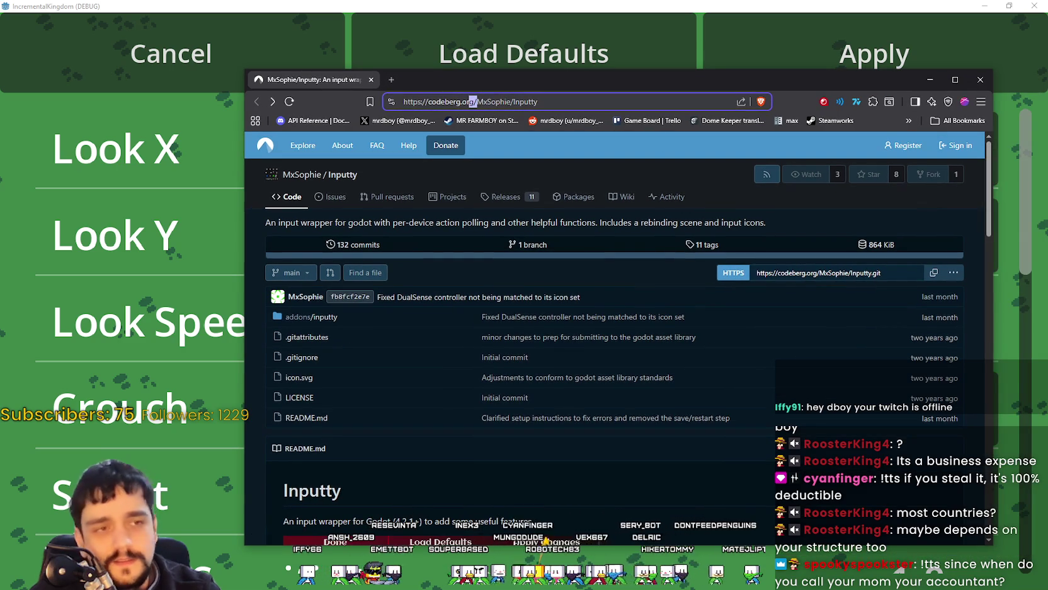
{"action": "key", "text": "alt+Tab"}
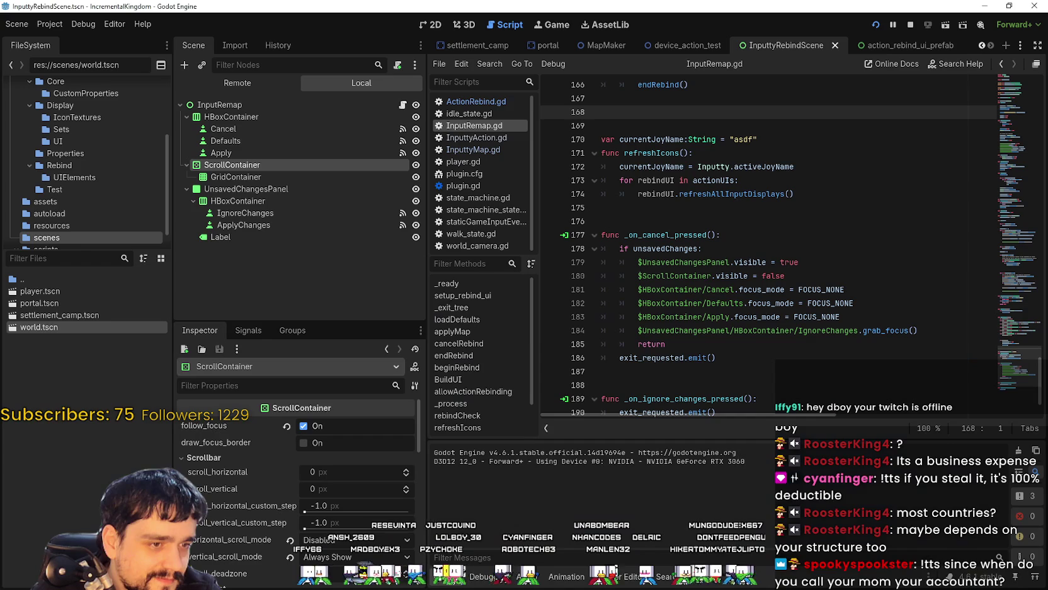
Step: Search AssetLib for 'input' and open the G.U.I.D.E 0.12.0 plugin details
{"action": "left_click", "coordinate": [616, 25]}
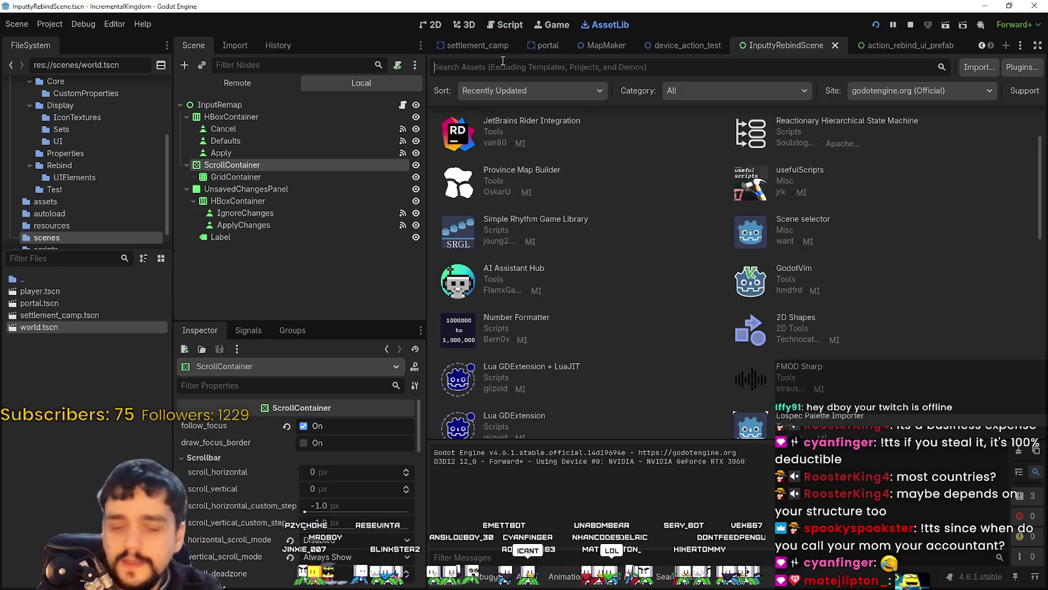
{"action": "type", "text": "input"}
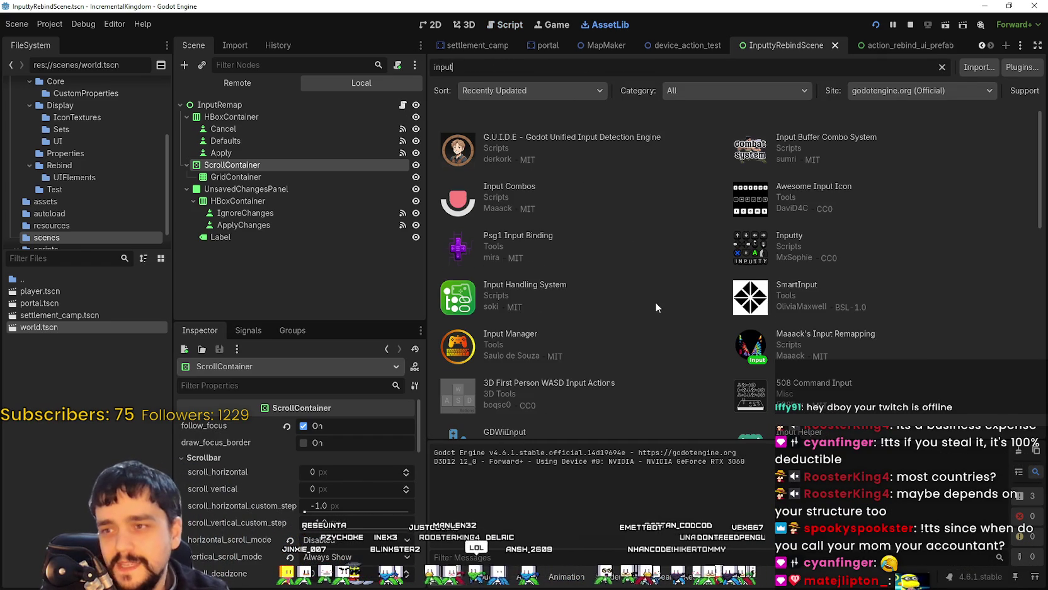
{"action": "left_click", "coordinate": [627, 138]}
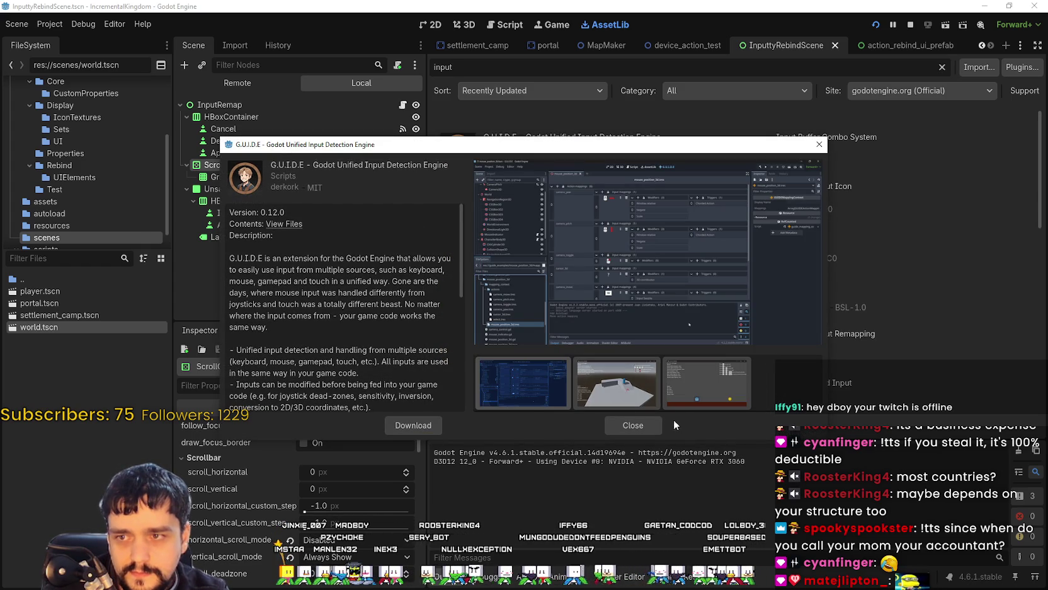
Step: View the G.U.I.D.E 3D scene, 2D scene and editor screenshots
{"action": "left_click", "coordinate": [615, 395]}
{"action": "left_click", "coordinate": [694, 394]}
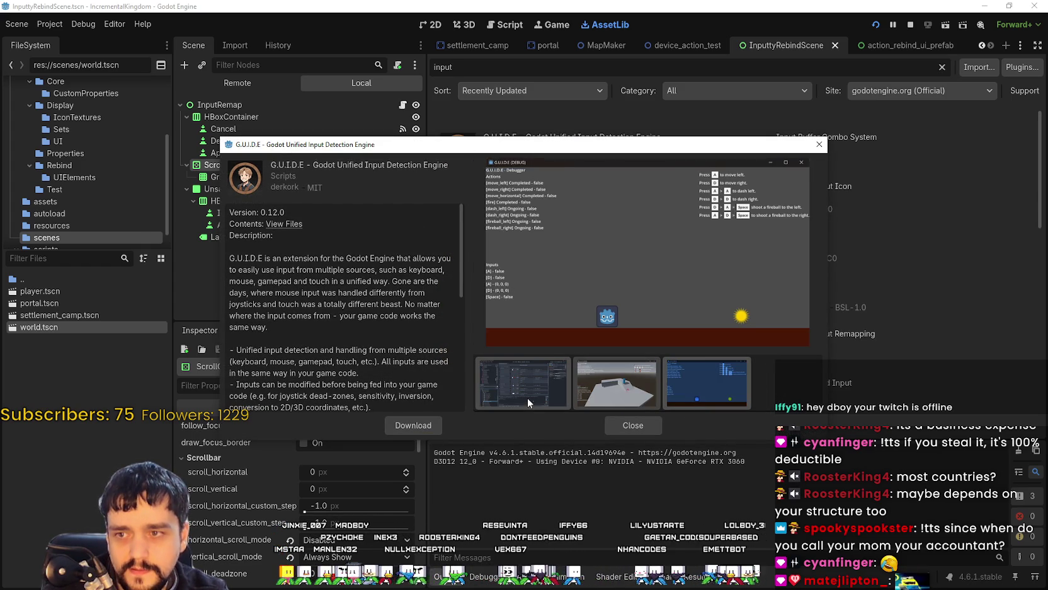
{"action": "left_click", "coordinate": [528, 396]}
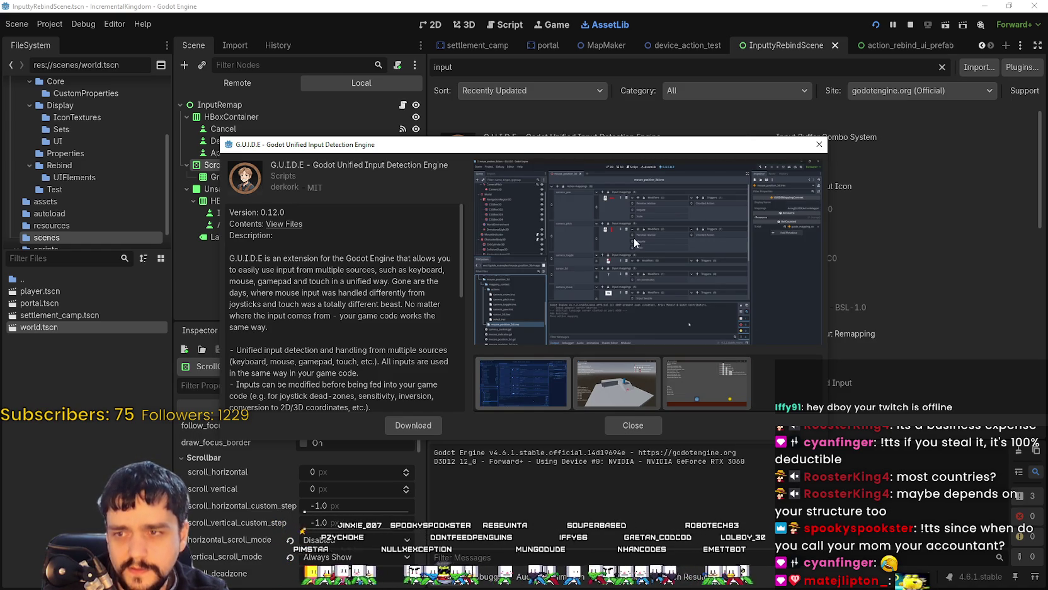
Step: Move and enlarge the G.U.I.D.E details window, then close it
{"action": "left_click_drag", "start_coordinate": [782, 144], "coordinate": [689, 31]}
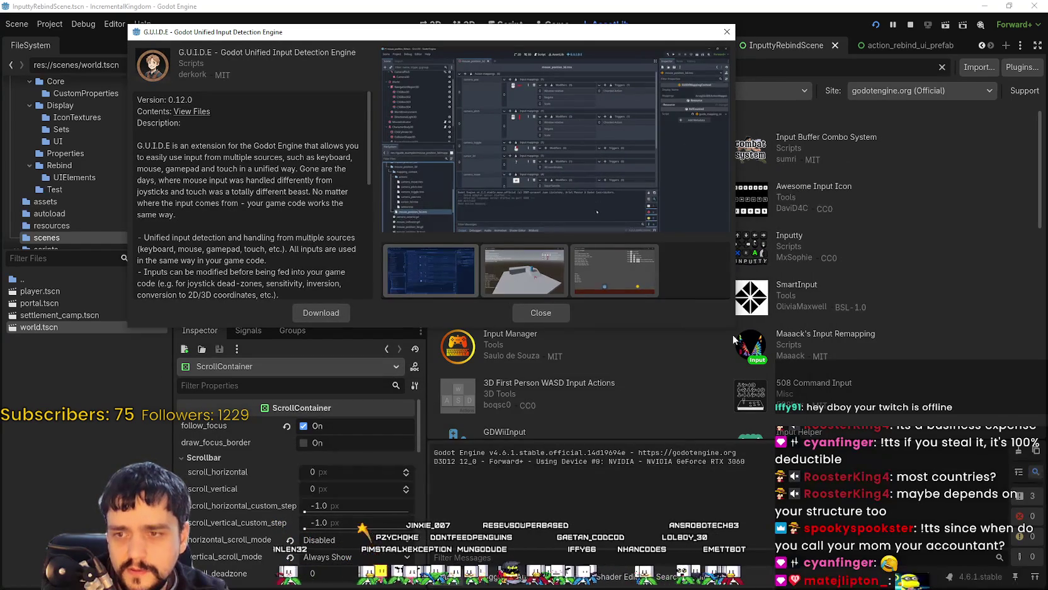
{"action": "mouse_move", "coordinate": [729, 328]}
{"action": "left_mouse_down"}
{"action": "mouse_move", "coordinate": [806, 469]}
{"action": "mouse_move", "coordinate": [1046, 551]}
{"action": "mouse_move", "coordinate": [991, 548]}
{"action": "left_mouse_up"}
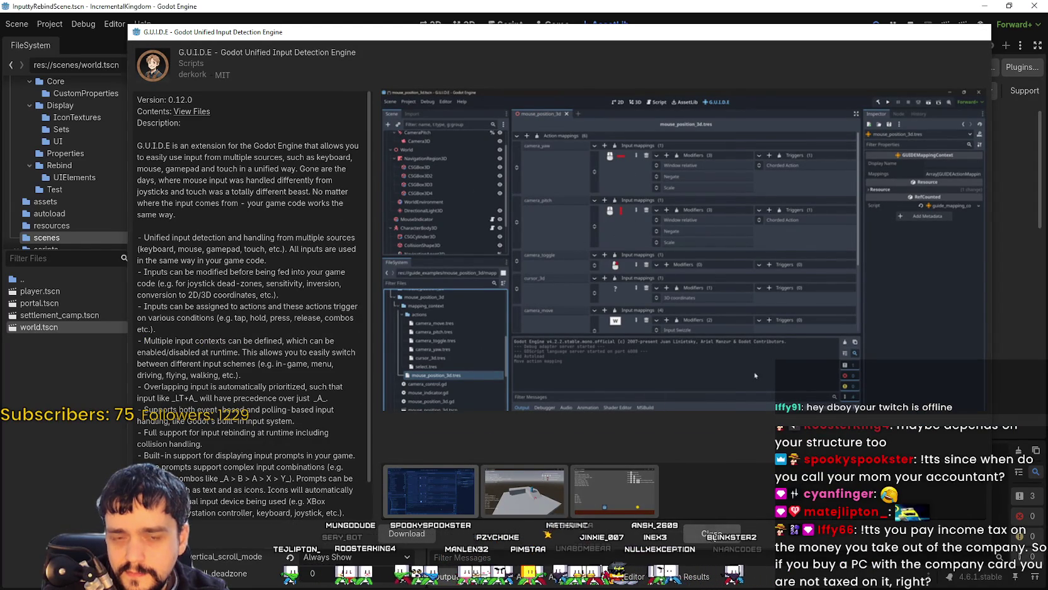
{"action": "key", "text": "Escape"}
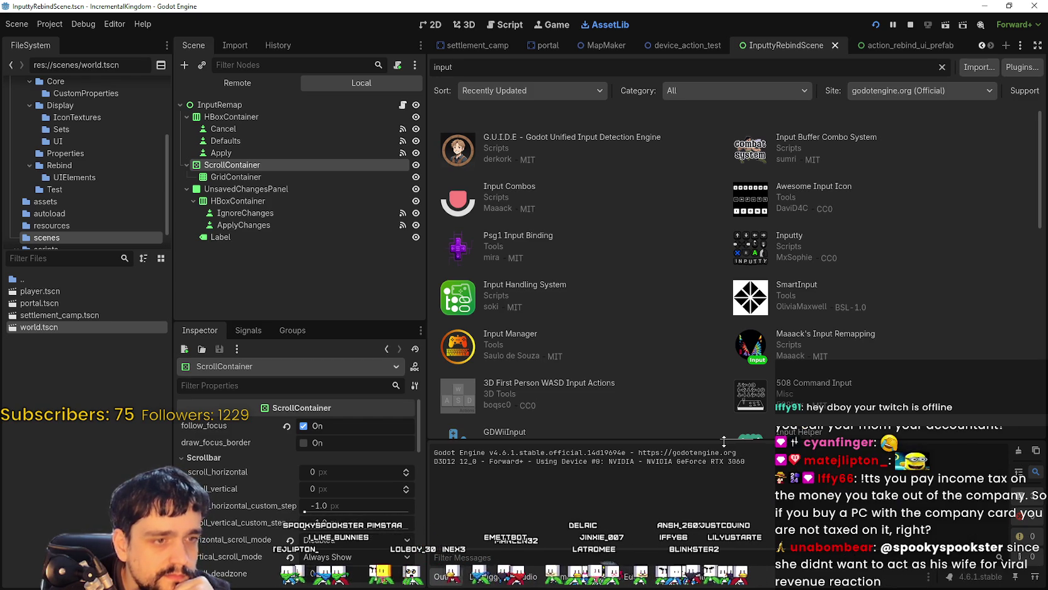
{"action": "scroll", "coordinate": [821, 379], "scroll_direction": "down", "scroll_amount": 5}
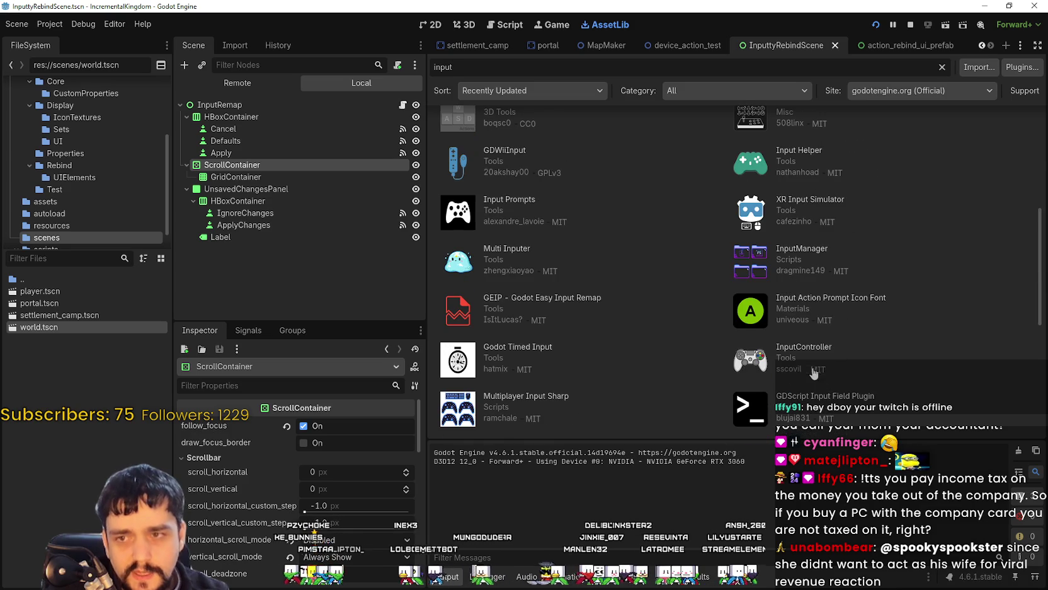
{"action": "left_click", "coordinate": [799, 151]}
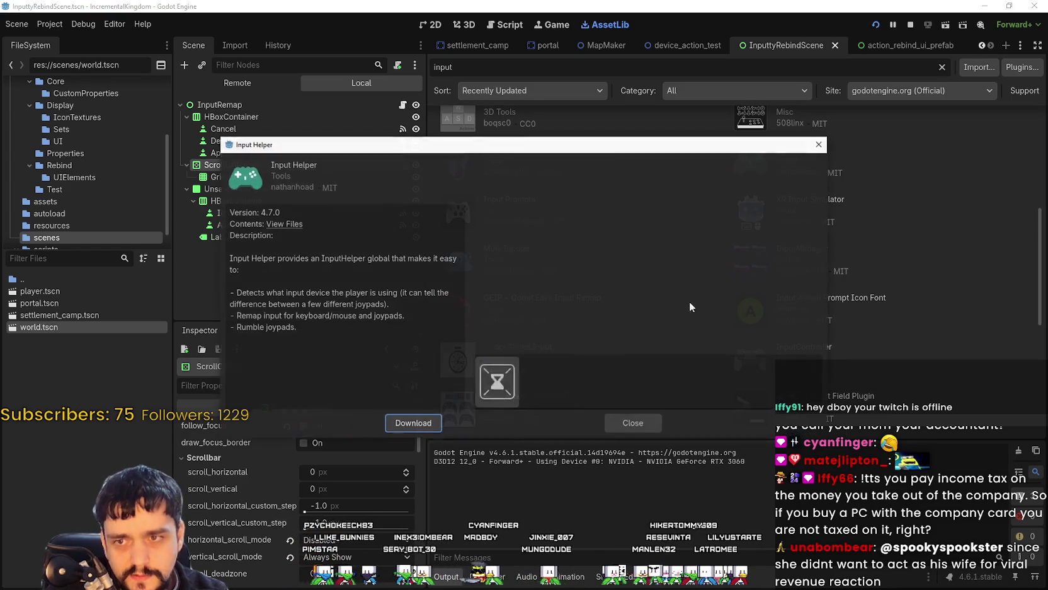
{"action": "key", "text": "Escape"}
{"action": "scroll", "coordinate": [512, 272], "scroll_direction": "up", "scroll_amount": 3}
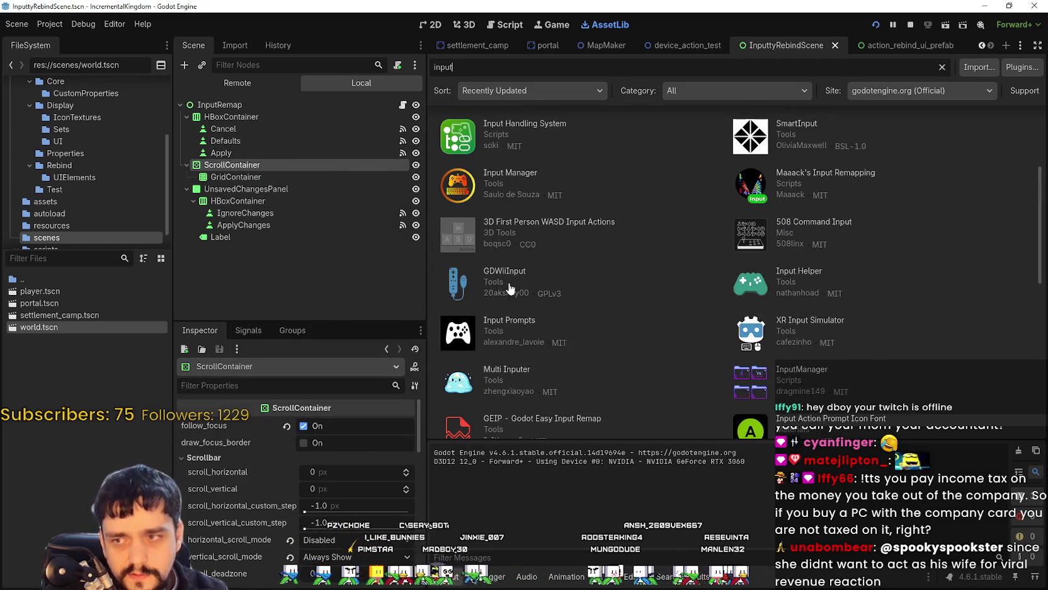
{"action": "scroll", "coordinate": [555, 233], "scroll_direction": "up", "scroll_amount": 2}
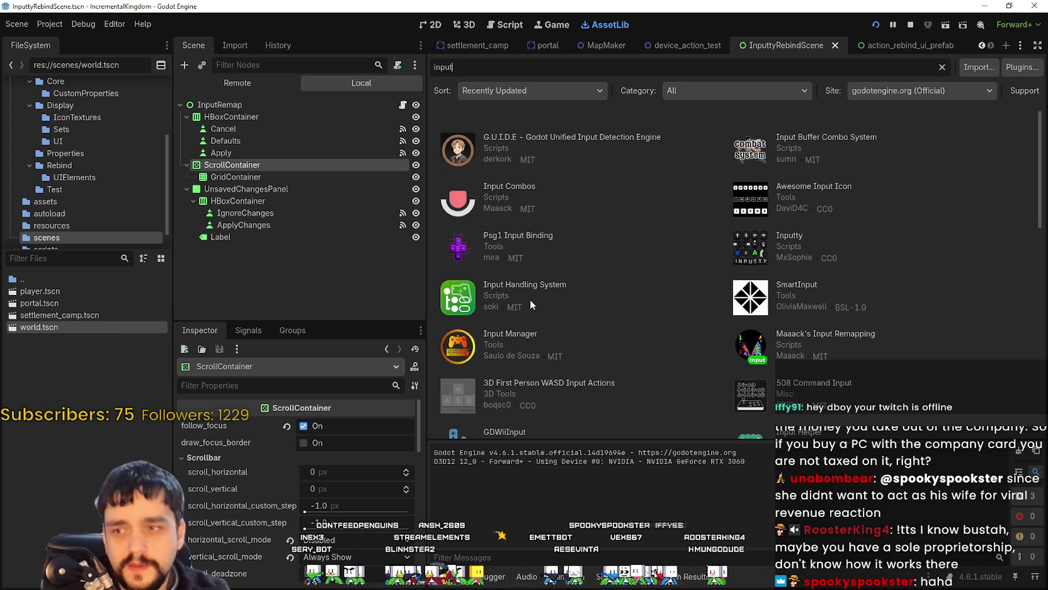
{"action": "scroll", "coordinate": [625, 326], "scroll_direction": "down", "scroll_amount": 5}
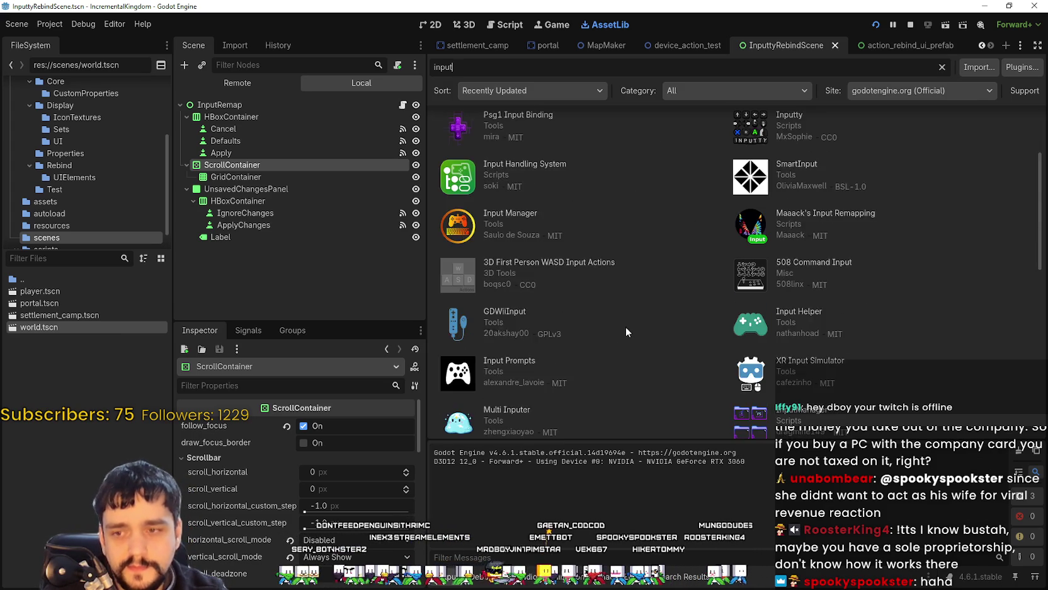
{"action": "scroll", "coordinate": [674, 323], "scroll_direction": "down", "scroll_amount": 3}
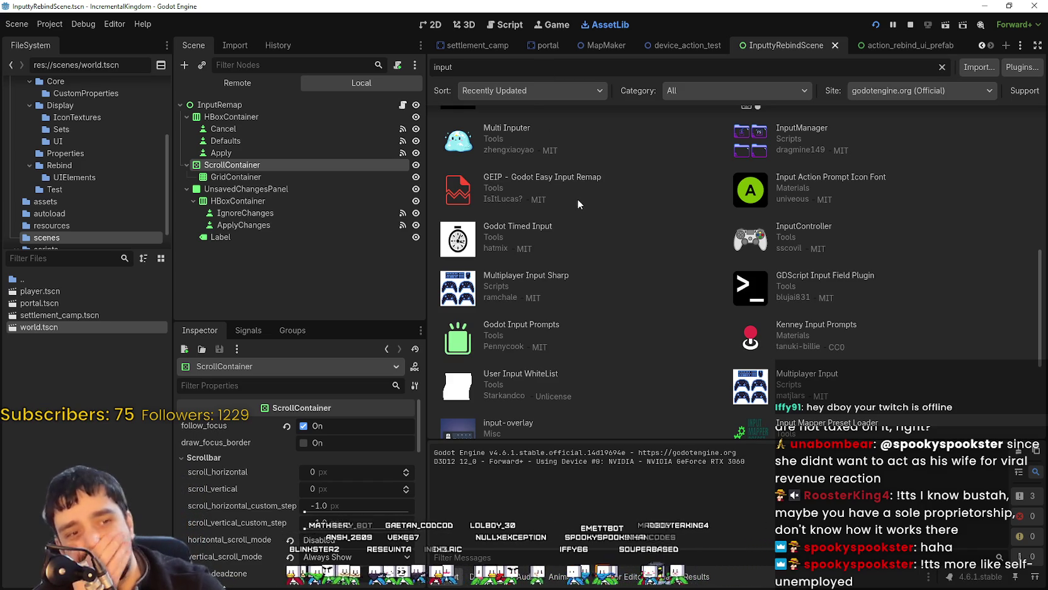
{"action": "scroll", "coordinate": [693, 239], "scroll_direction": "down", "scroll_amount": 3}
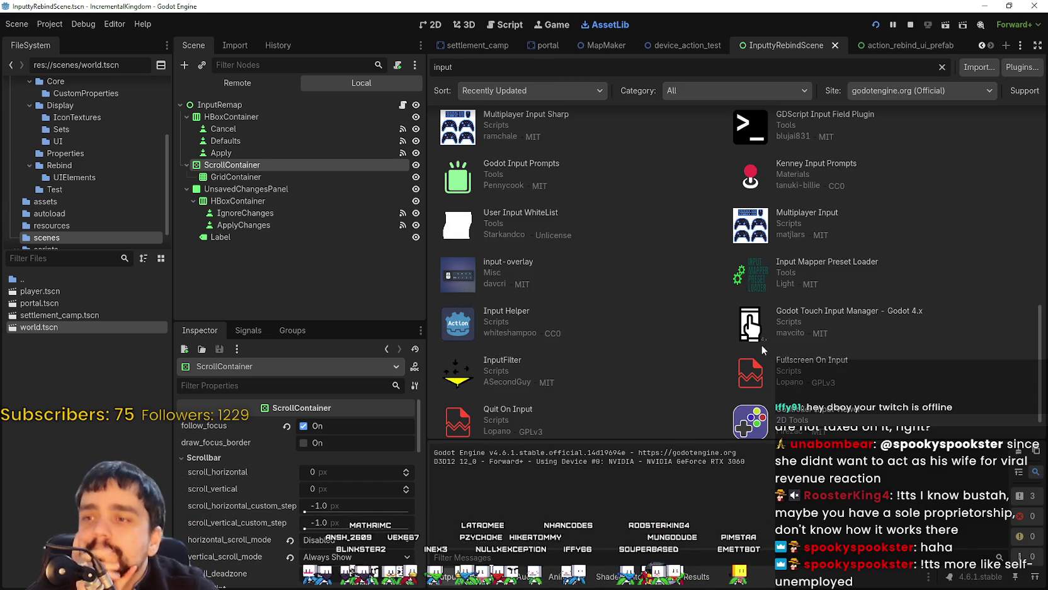
{"action": "scroll", "coordinate": [693, 315], "scroll_direction": "down", "scroll_amount": 1}
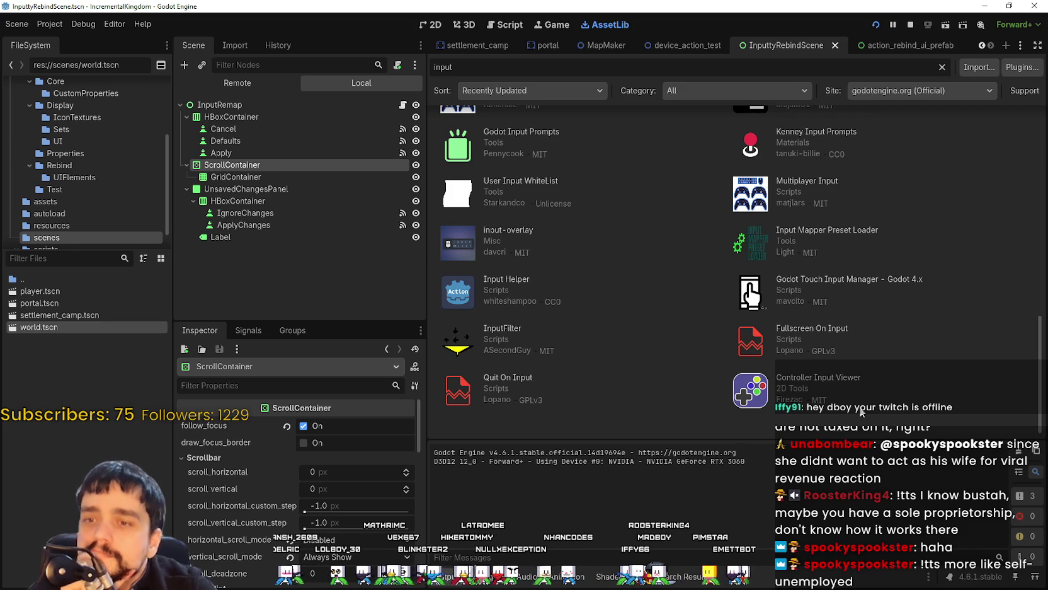
{"action": "scroll", "coordinate": [862, 413], "scroll_direction": "up", "scroll_amount": 5}
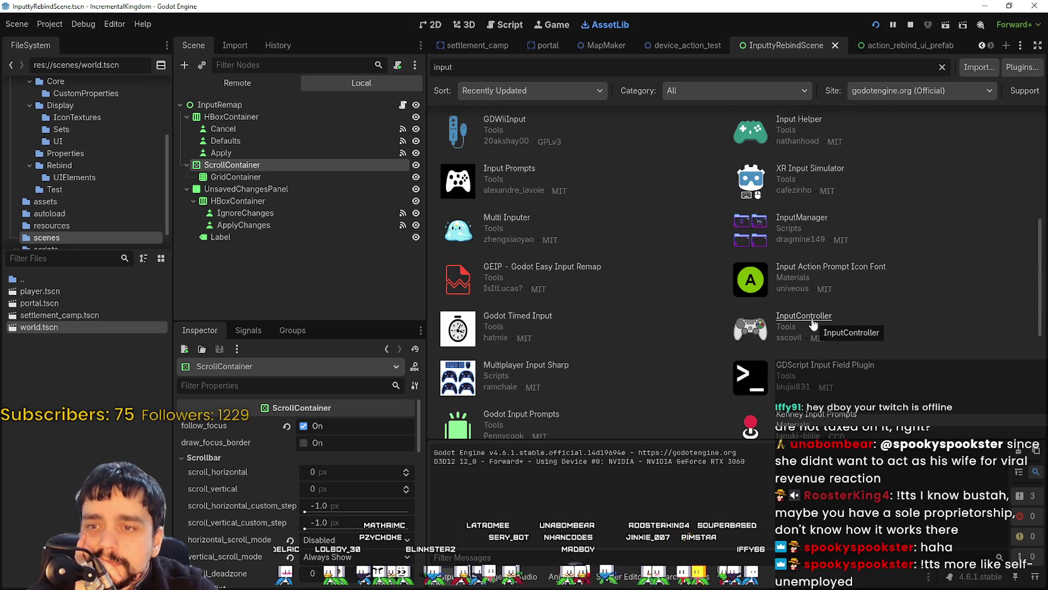
{"action": "scroll", "coordinate": [885, 320], "scroll_direction": "up", "scroll_amount": 3}
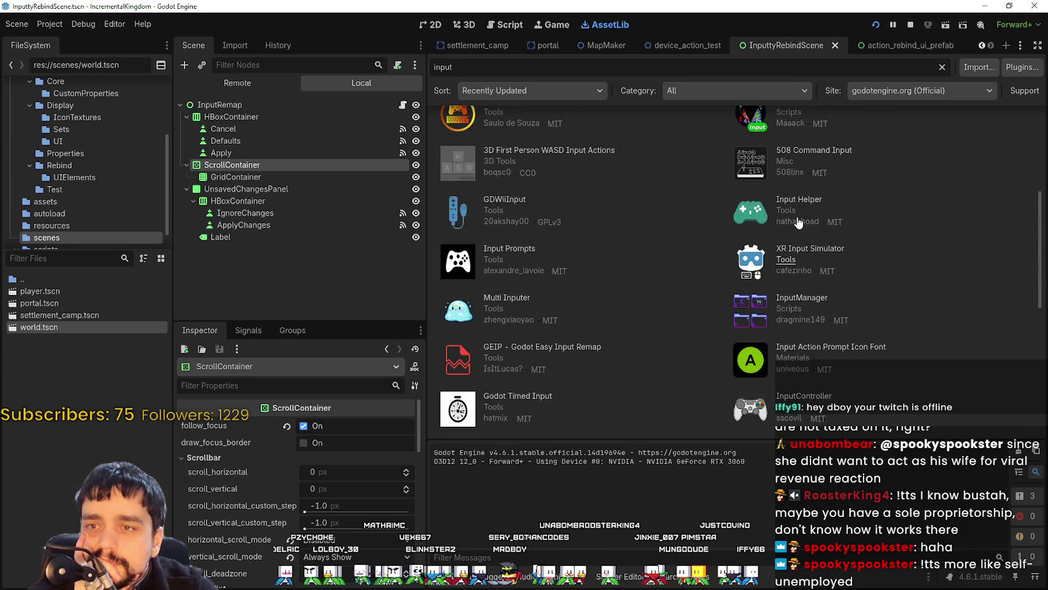
{"action": "scroll", "coordinate": [806, 275], "scroll_direction": "up", "scroll_amount": 1}
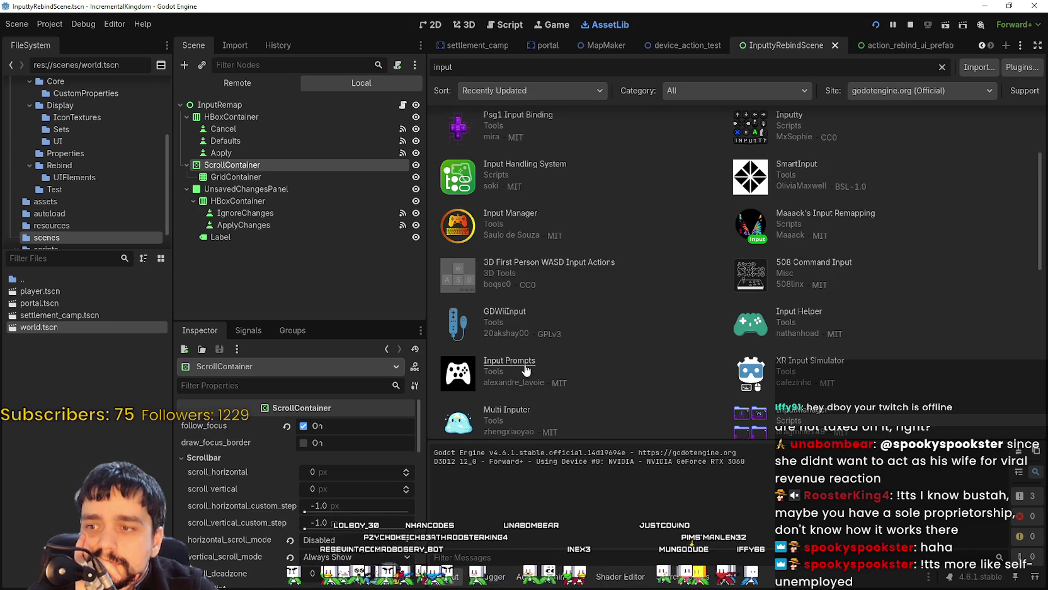
{"action": "scroll", "coordinate": [645, 391], "scroll_direction": "up", "scroll_amount": 3}
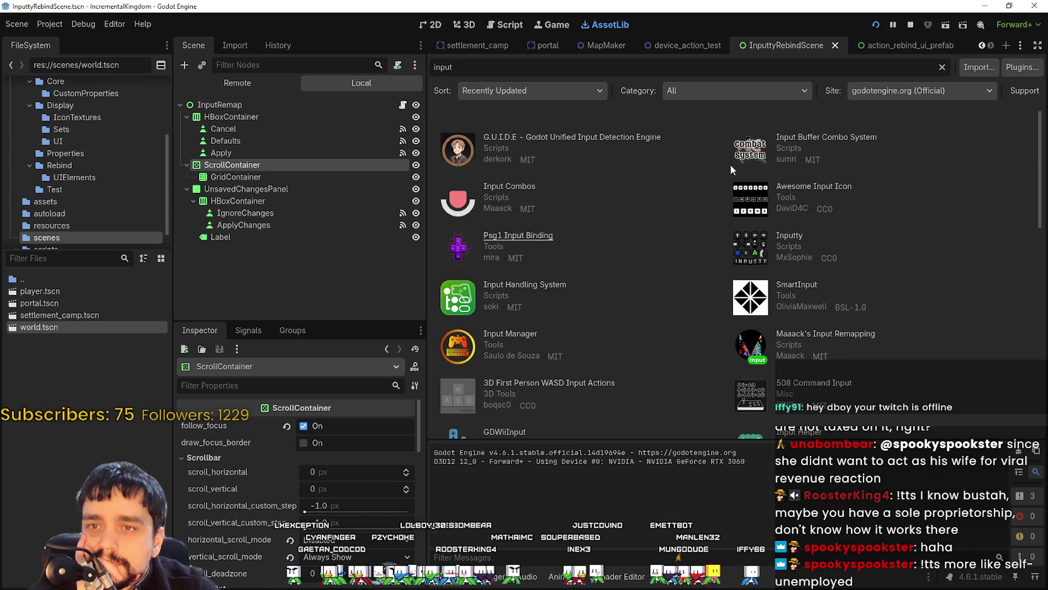
{"action": "left_click", "coordinate": [587, 85]}
{"action": "left_click", "coordinate": [586, 86]}
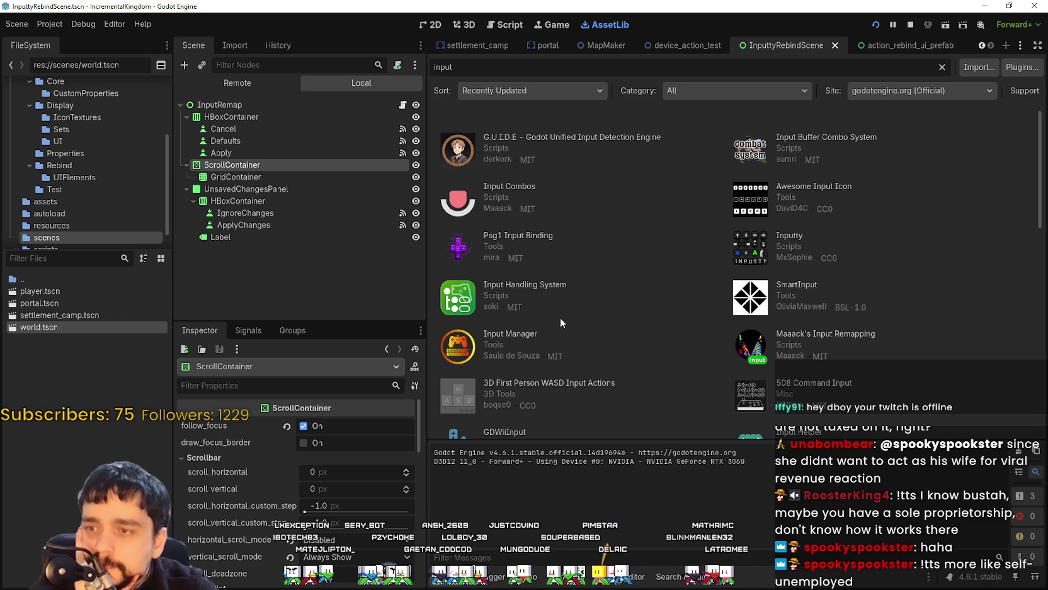
{"action": "left_click", "coordinate": [566, 287]}
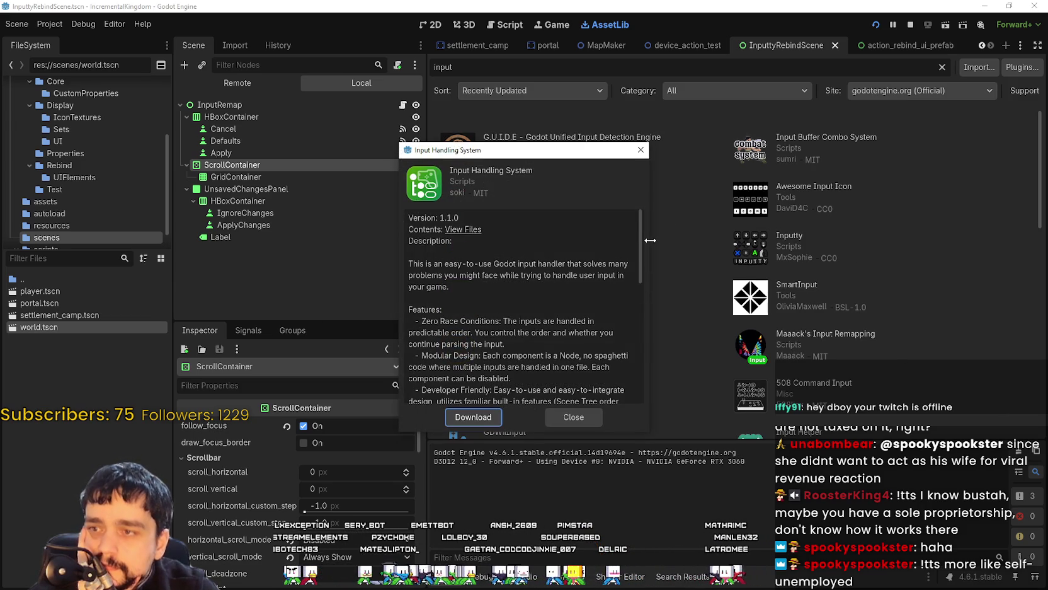
Step: Read through the Input Handling System description, then close it to return to the 'input' results
{"action": "scroll", "coordinate": [641, 250], "scroll_direction": "down", "scroll_amount": 2}
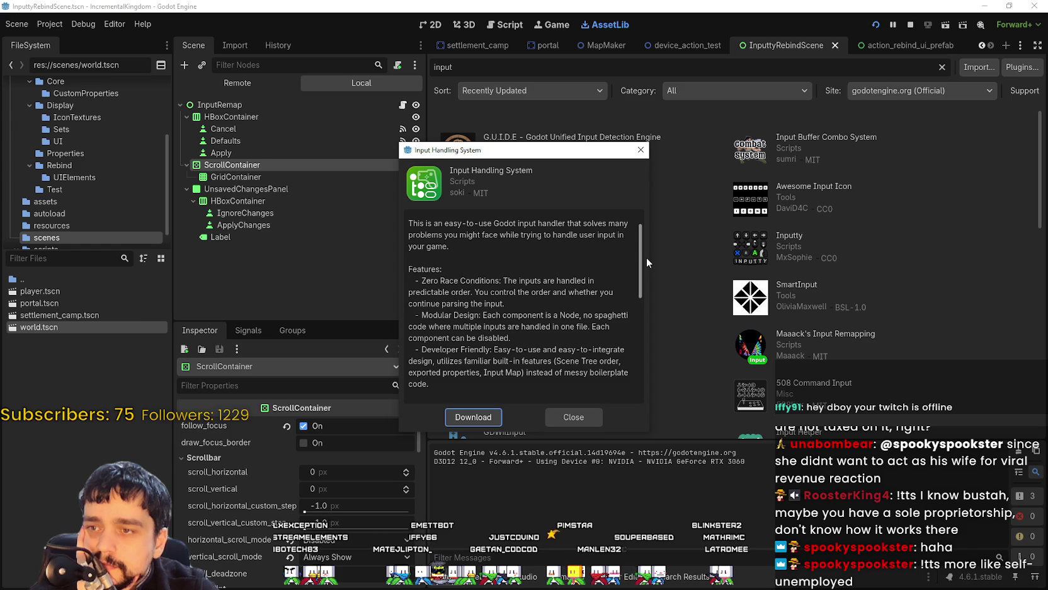
{"action": "scroll", "coordinate": [647, 257], "scroll_direction": "down", "scroll_amount": 2}
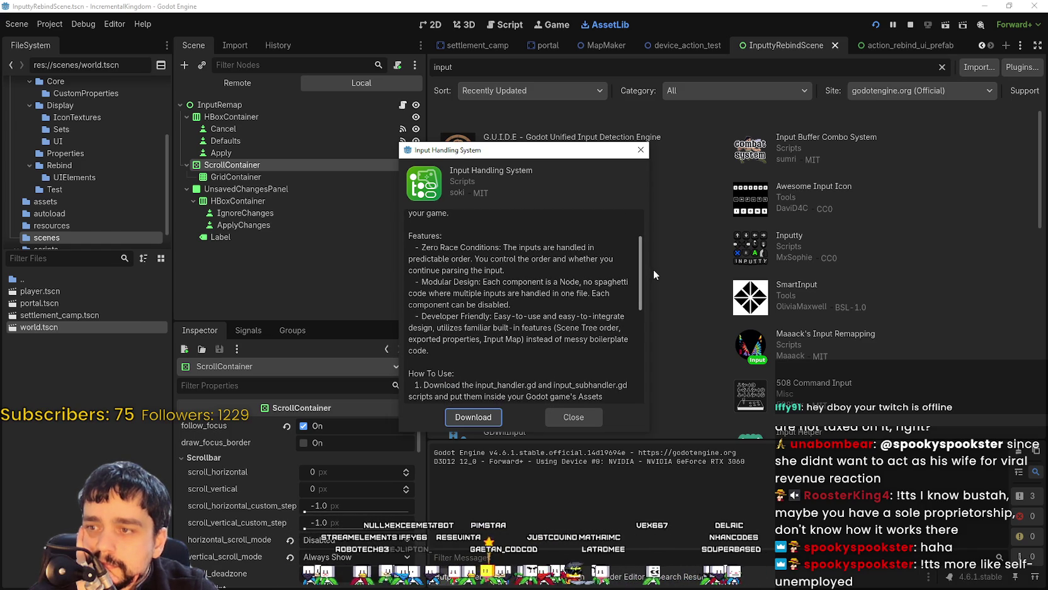
{"action": "scroll", "coordinate": [653, 268], "scroll_direction": "down", "scroll_amount": 1}
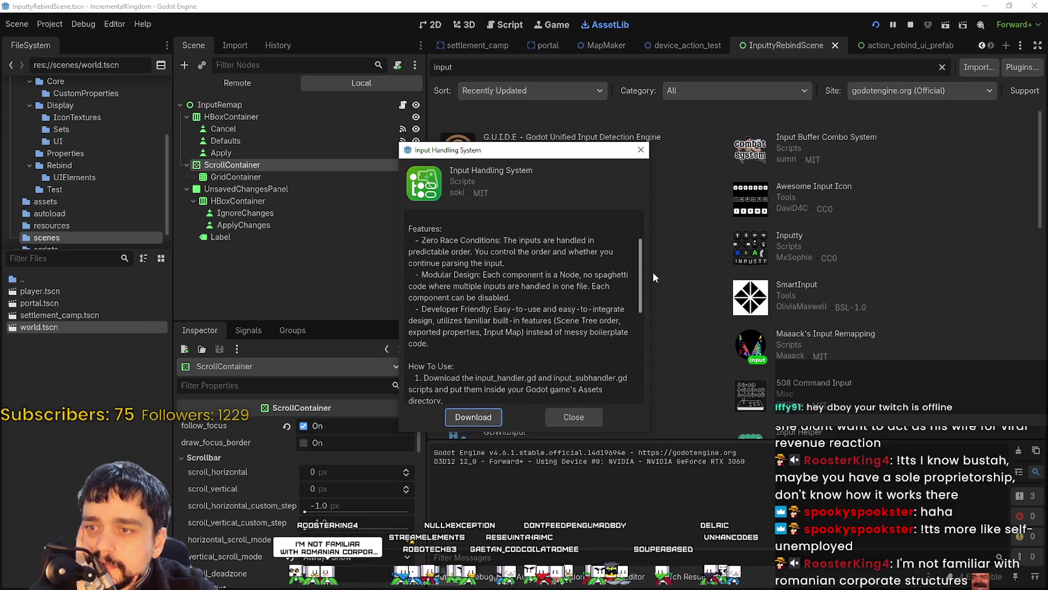
{"action": "scroll", "coordinate": [653, 278], "scroll_direction": "down", "scroll_amount": 3}
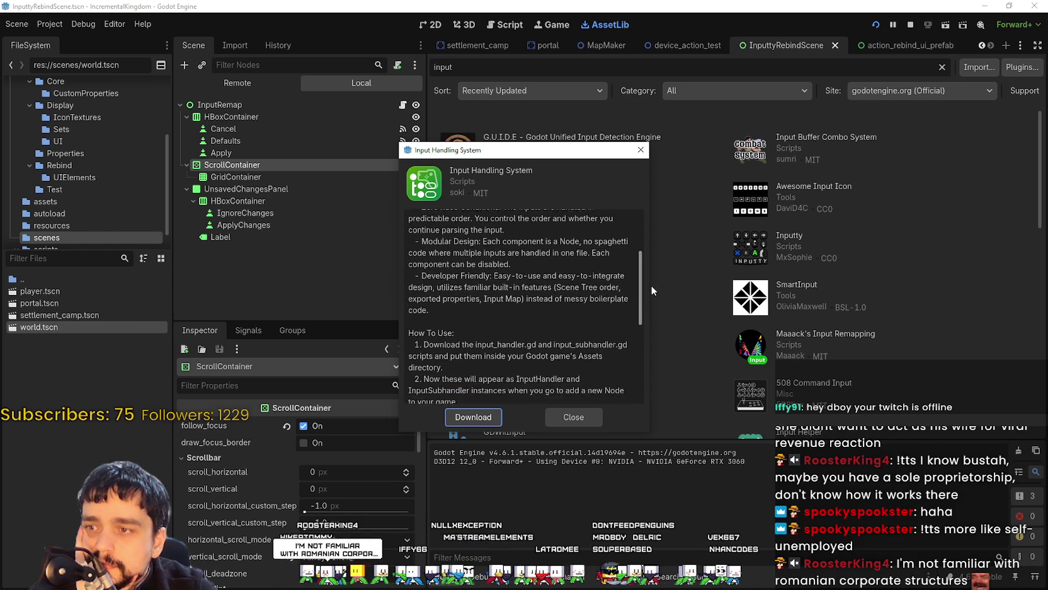
{"action": "scroll", "coordinate": [650, 289], "scroll_direction": "down", "scroll_amount": 8}
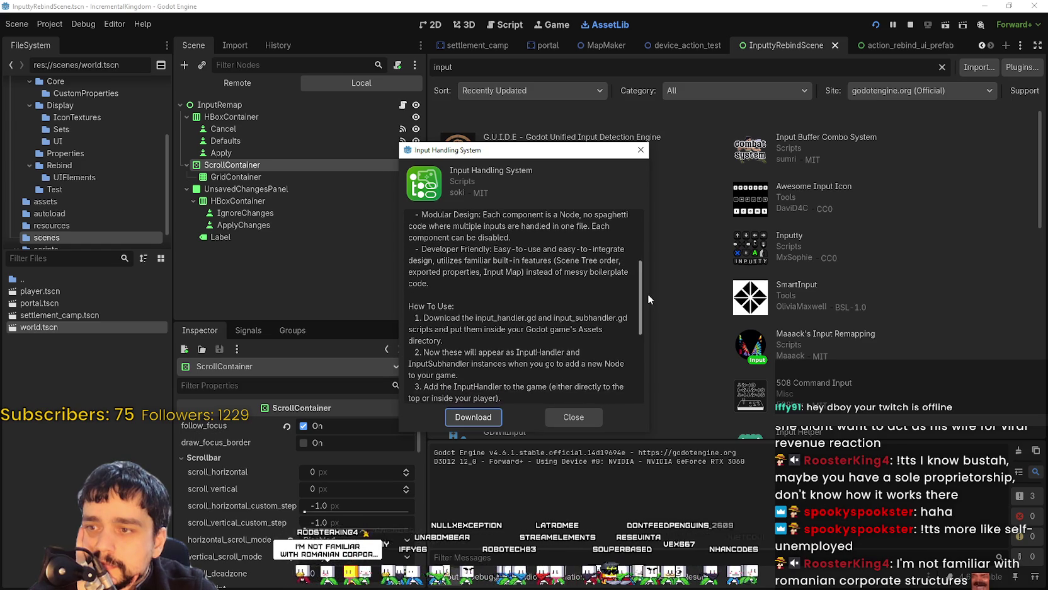
{"action": "scroll", "coordinate": [639, 343], "scroll_direction": "down", "scroll_amount": 7}
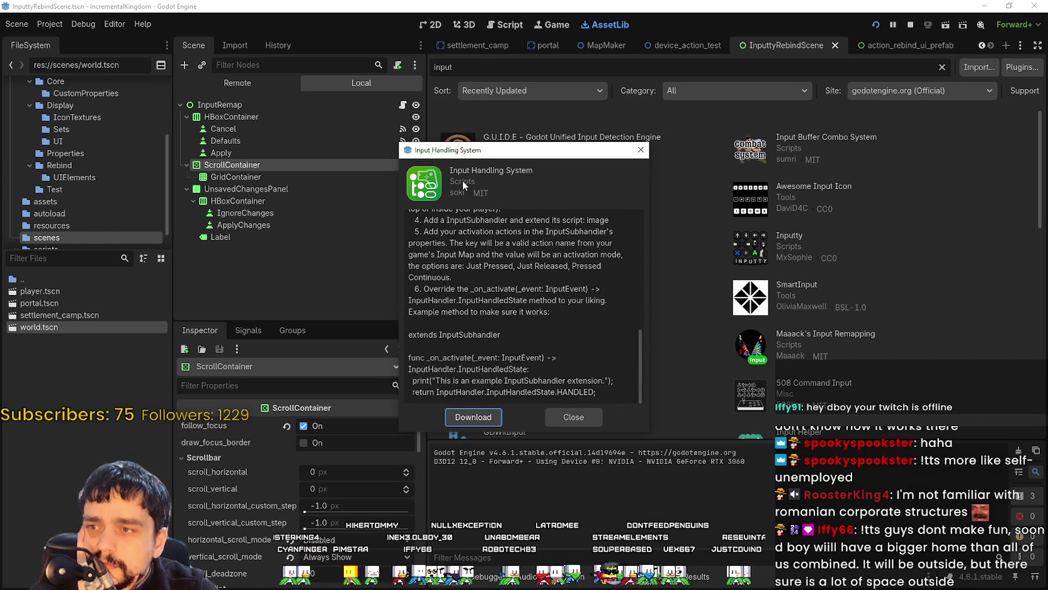
{"action": "scroll", "coordinate": [577, 325], "scroll_direction": "up", "scroll_amount": 20}
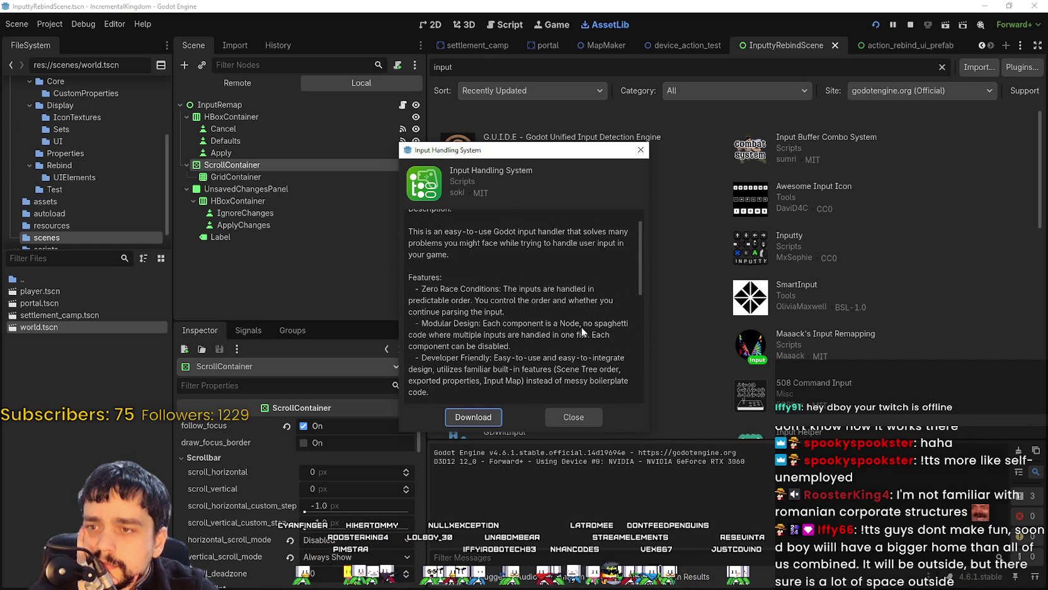
{"action": "left_click", "coordinate": [453, 229]}
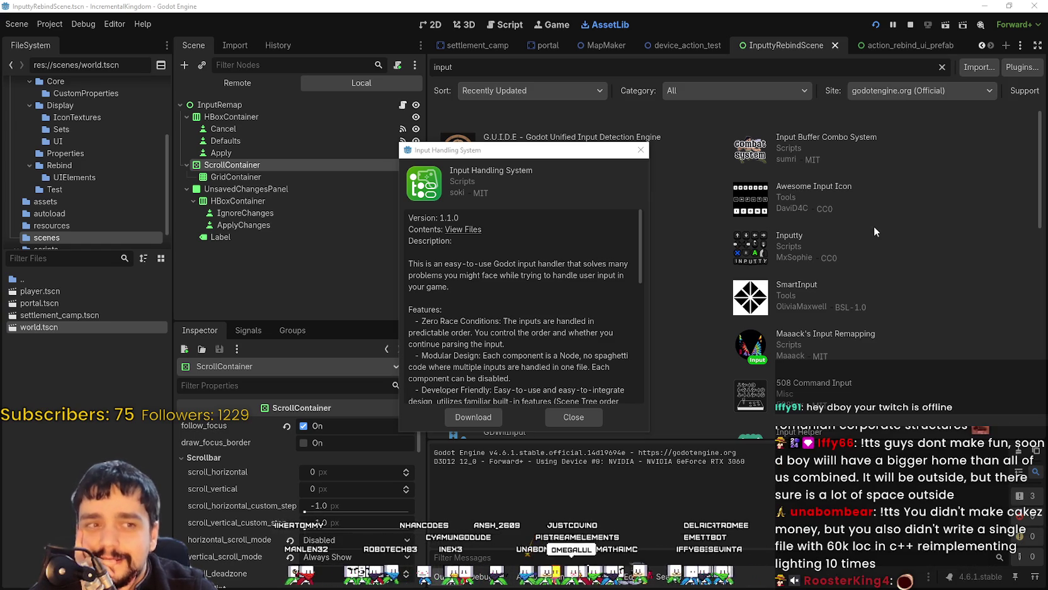
{"action": "left_click", "coordinate": [573, 416]}
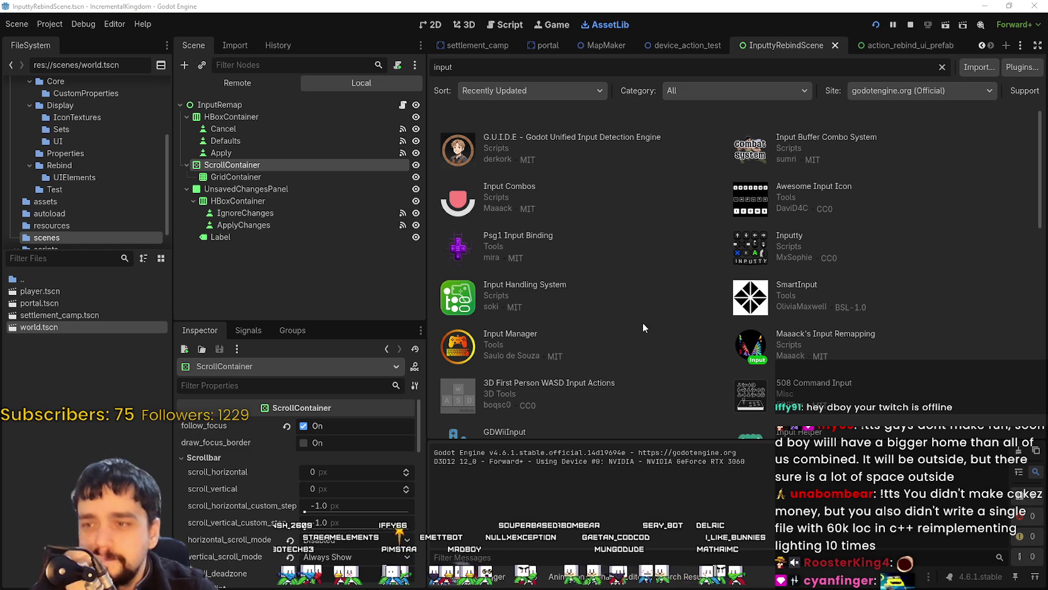
Step: Glance at the SmartInput and 508 Command Input asset pages, closing each
{"action": "left_click", "coordinate": [797, 285]}
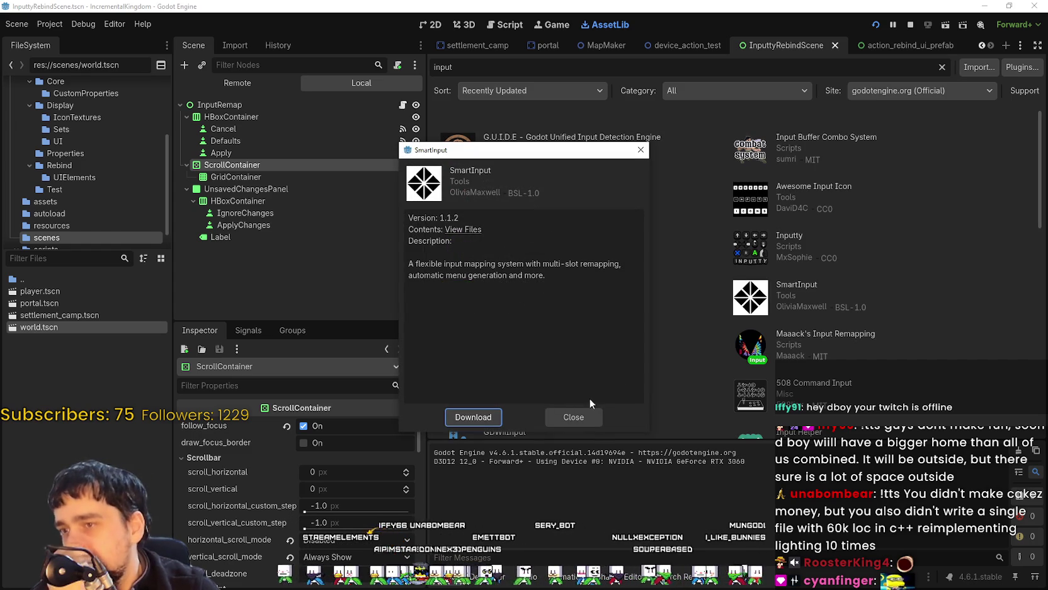
{"action": "left_click", "coordinate": [594, 419]}
{"action": "scroll", "coordinate": [706, 321], "scroll_direction": "down", "scroll_amount": 3}
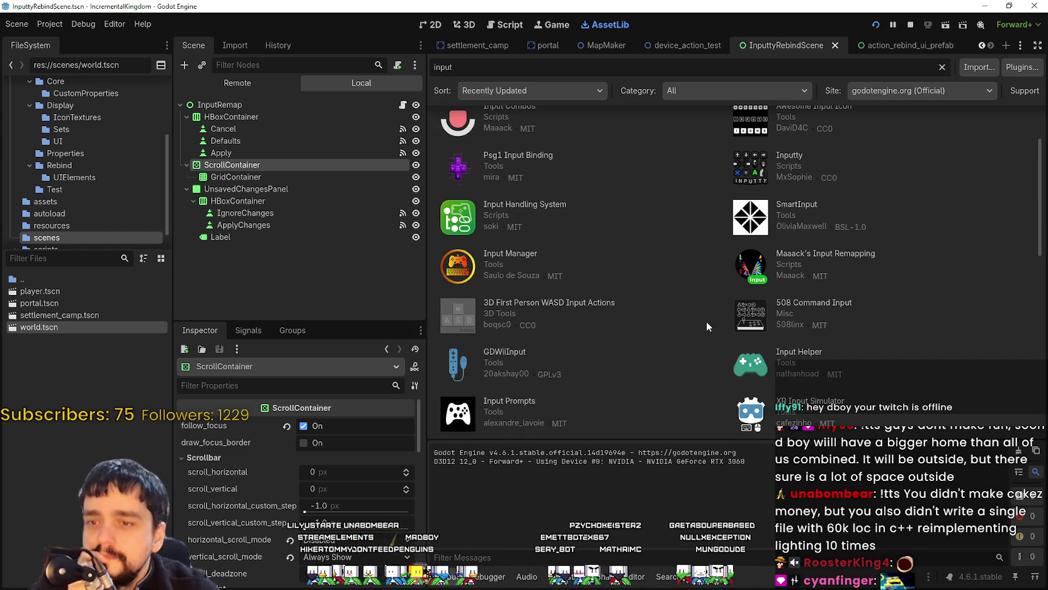
{"action": "left_click", "coordinate": [813, 303]}
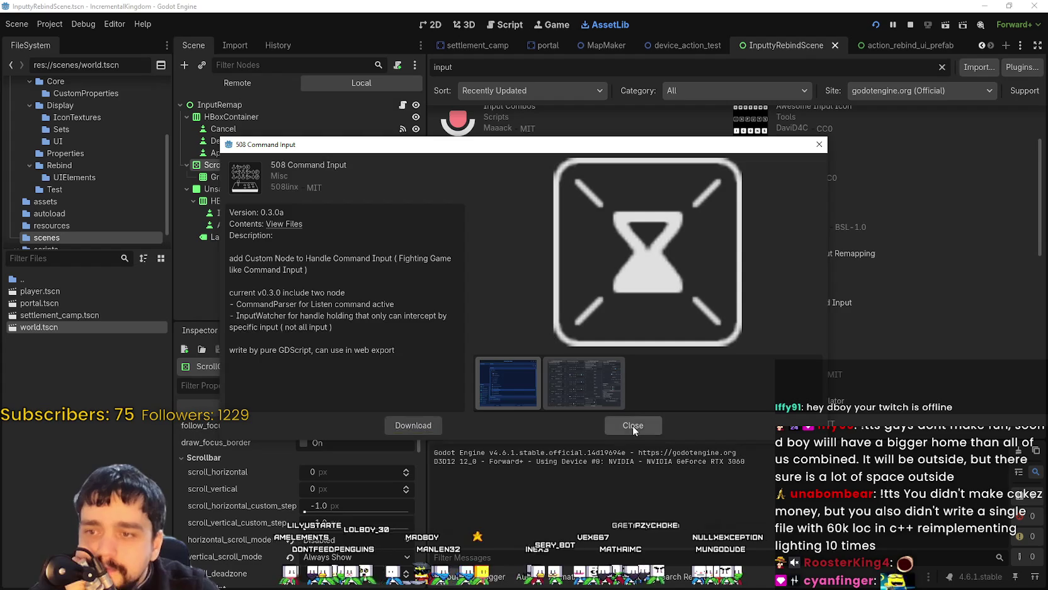
{"action": "left_click", "coordinate": [632, 425]}
Step: Read the 3D First Person WASD Input Actions asset page and close it
{"action": "scroll", "coordinate": [611, 271], "scroll_direction": "down", "scroll_amount": 3}
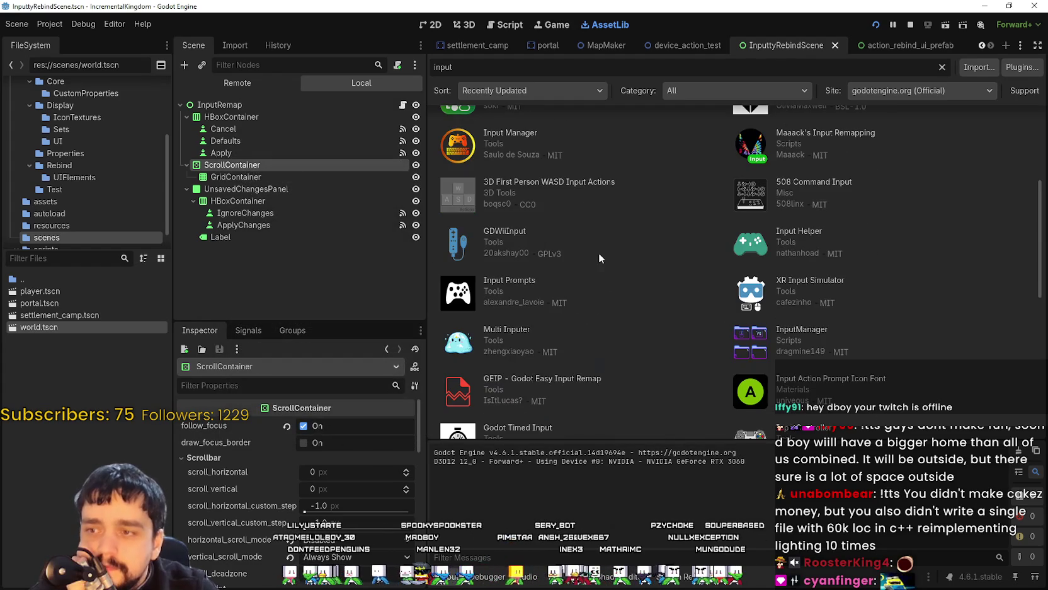
{"action": "left_click", "coordinate": [540, 183]}
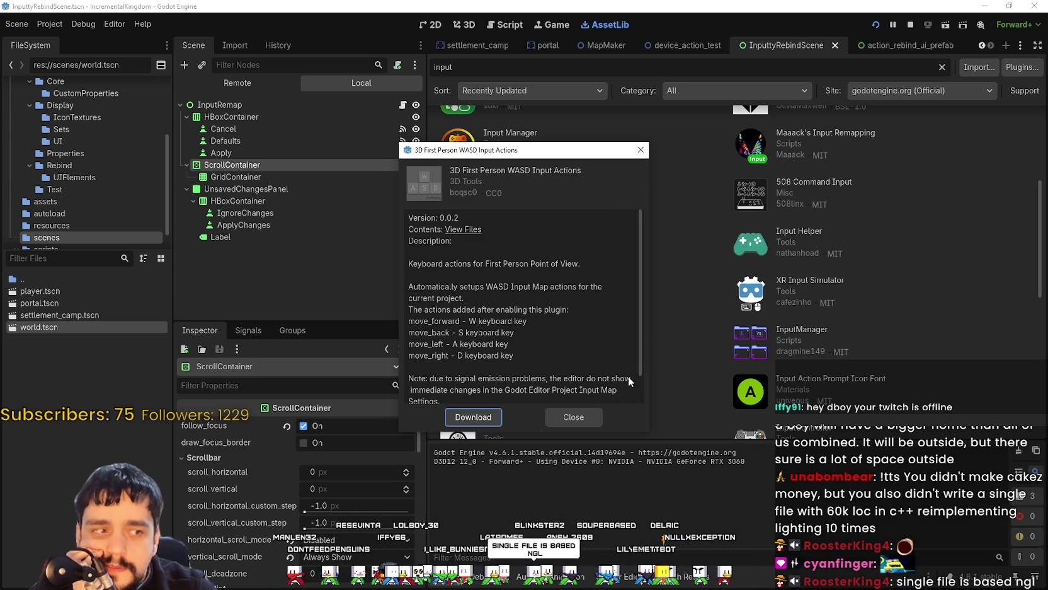
{"action": "scroll", "coordinate": [544, 322], "scroll_direction": "down", "scroll_amount": 1}
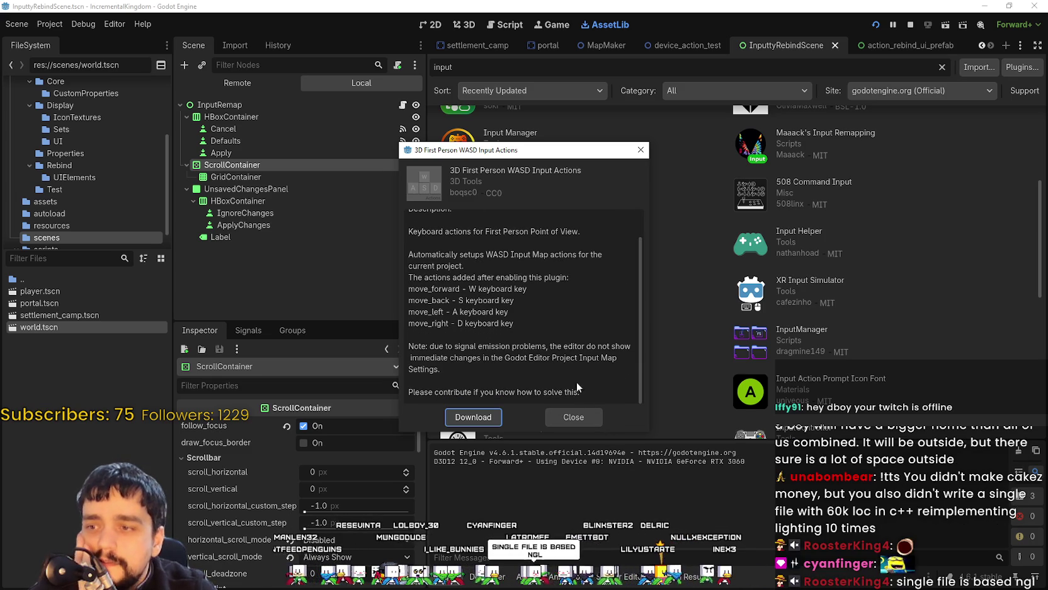
{"action": "left_click", "coordinate": [575, 420]}
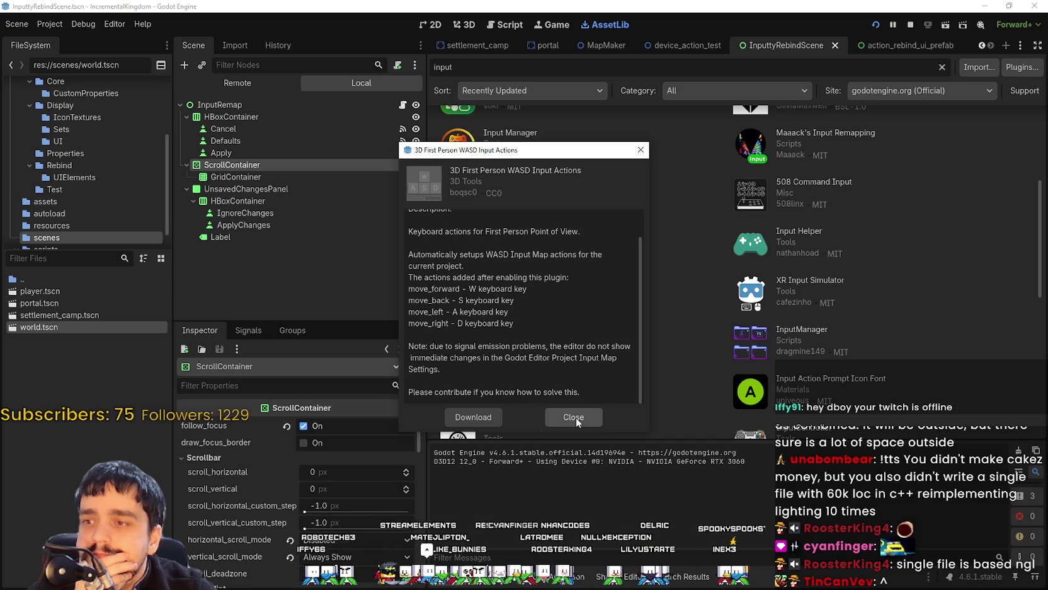
{"action": "scroll", "coordinate": [600, 333], "scroll_direction": "up", "scroll_amount": 1}
{"action": "scroll", "coordinate": [599, 339], "scroll_direction": "down", "scroll_amount": 1}
{"action": "scroll", "coordinate": [582, 330], "scroll_direction": "up", "scroll_amount": 1}
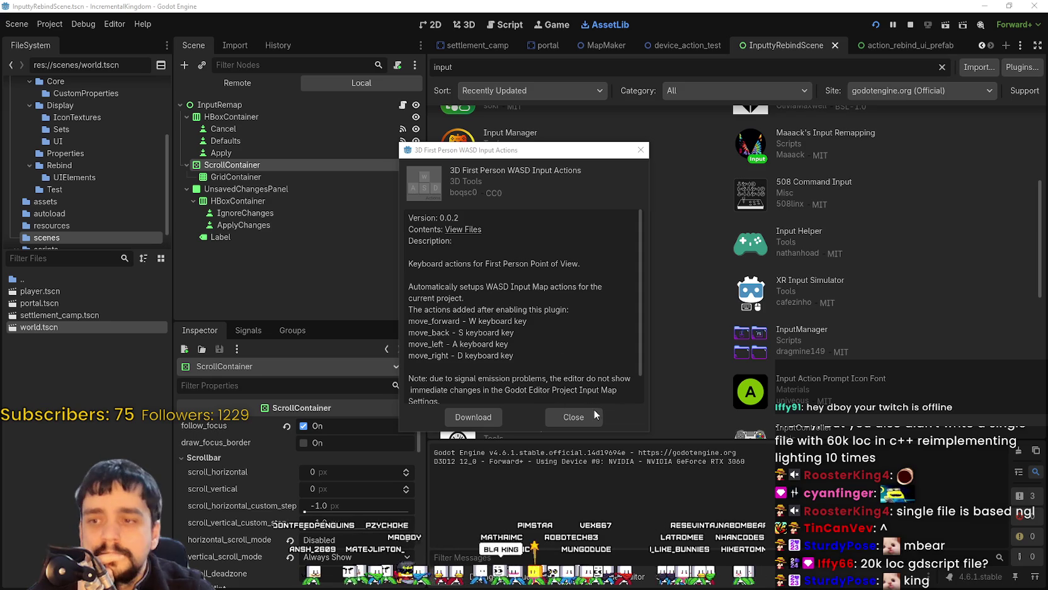
{"action": "left_click", "coordinate": [567, 417]}
Step: Review the InputManager asset page and close it
{"action": "left_click", "coordinate": [829, 332]}
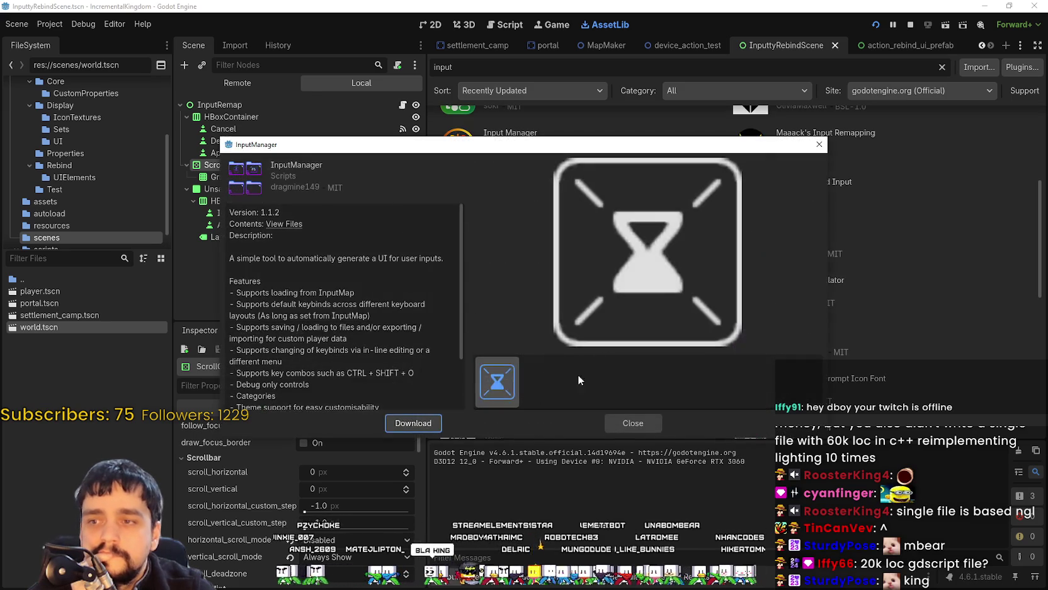
{"action": "scroll", "coordinate": [413, 362], "scroll_direction": "up", "scroll_amount": 3}
{"action": "scroll", "coordinate": [413, 362], "scroll_direction": "down", "scroll_amount": 3}
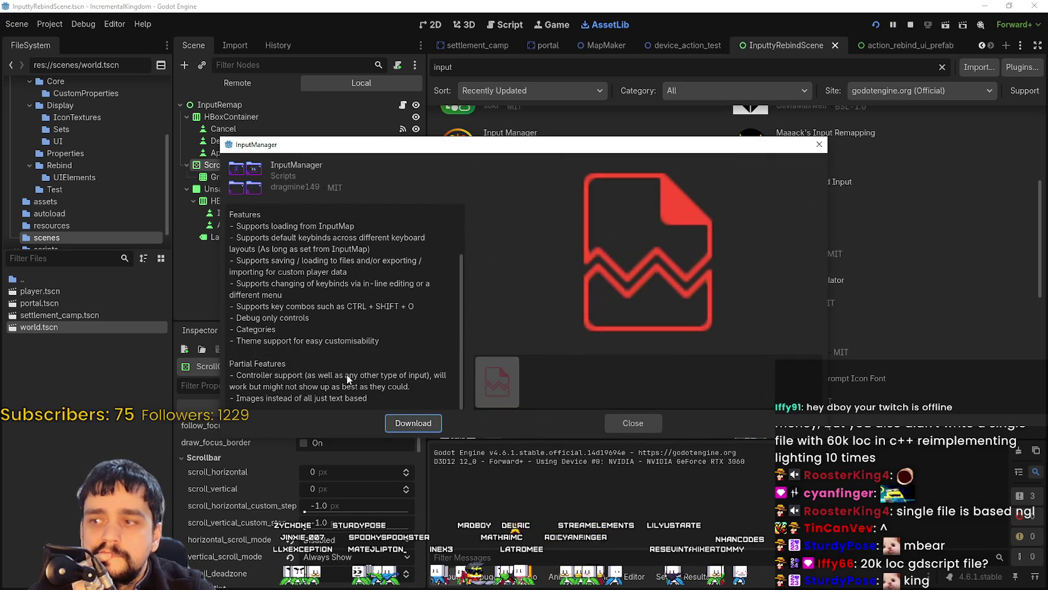
{"action": "scroll", "coordinate": [421, 344], "scroll_direction": "up", "scroll_amount": 3}
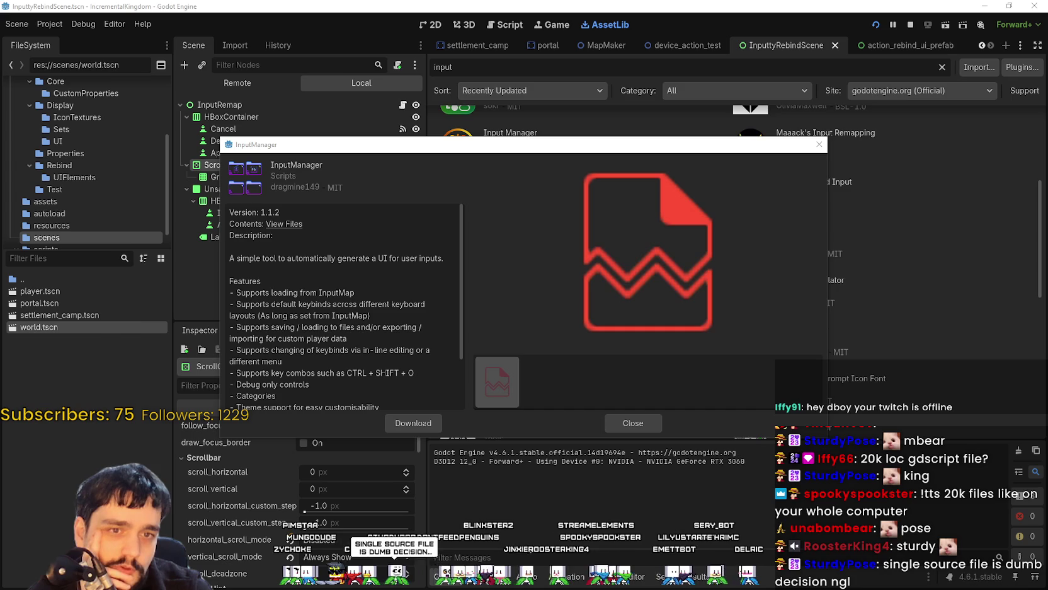
{"action": "scroll", "coordinate": [452, 318], "scroll_direction": "down", "scroll_amount": 3}
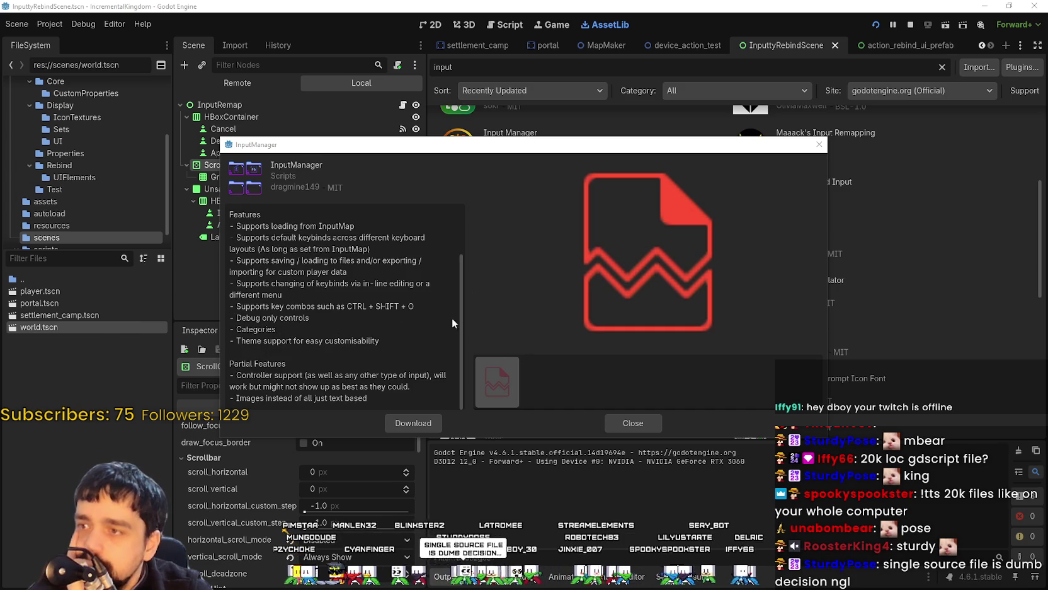
{"action": "left_click", "coordinate": [633, 423]}
{"action": "scroll", "coordinate": [705, 334], "scroll_direction": "up", "scroll_amount": 2}
Step: Open Maaack's Input Remapping and compare its icon-binding, text-binding and action-list screenshots
{"action": "left_click", "coordinate": [829, 257]}
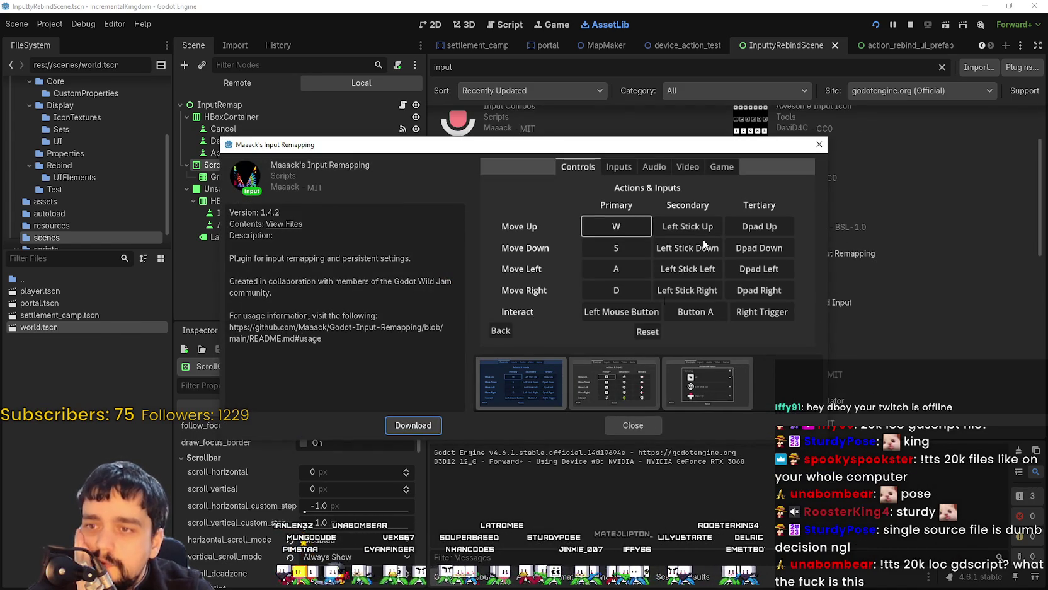
{"action": "left_click", "coordinate": [624, 384]}
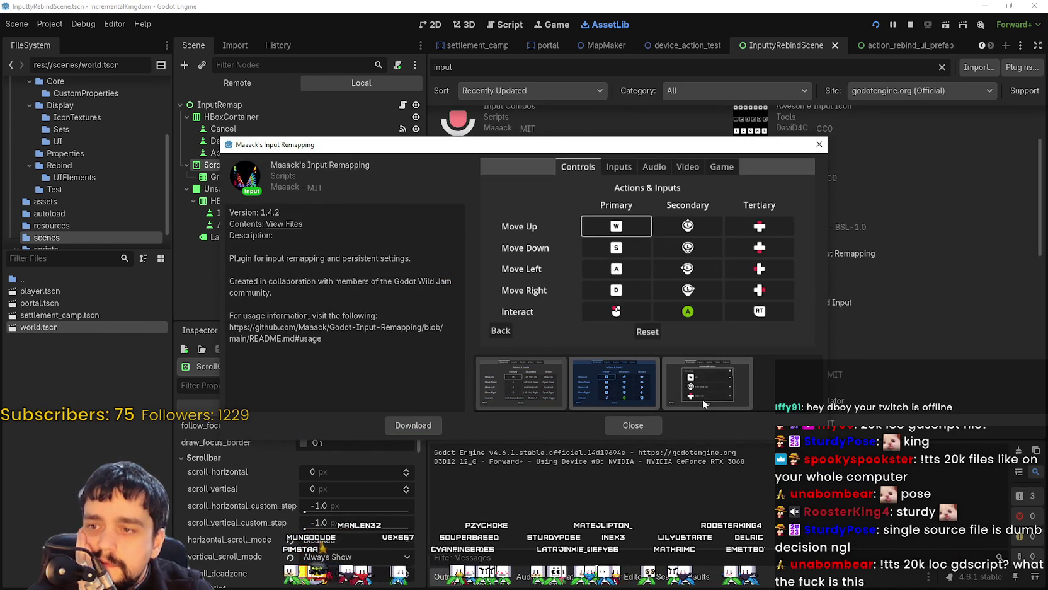
{"action": "left_click", "coordinate": [557, 390]}
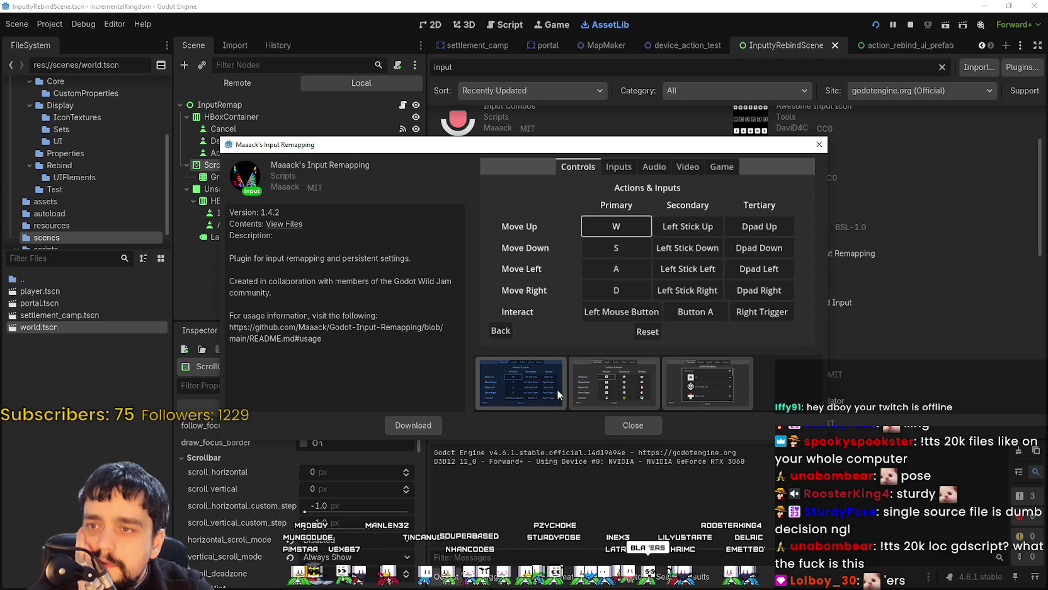
{"action": "left_click", "coordinate": [599, 387]}
{"action": "left_click", "coordinate": [529, 389]}
{"action": "left_click", "coordinate": [615, 389]}
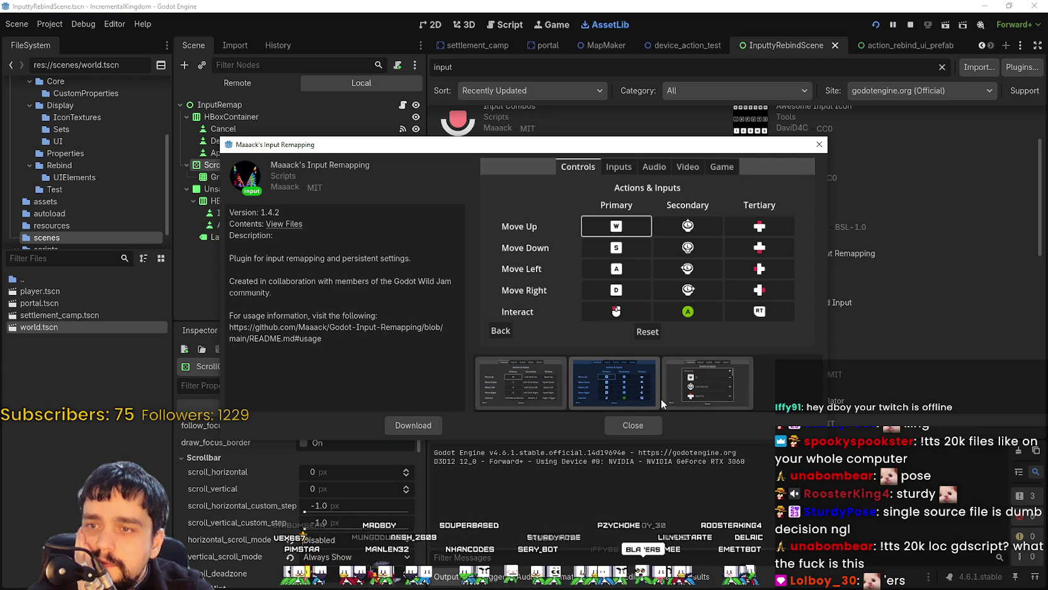
{"action": "left_click", "coordinate": [706, 388]}
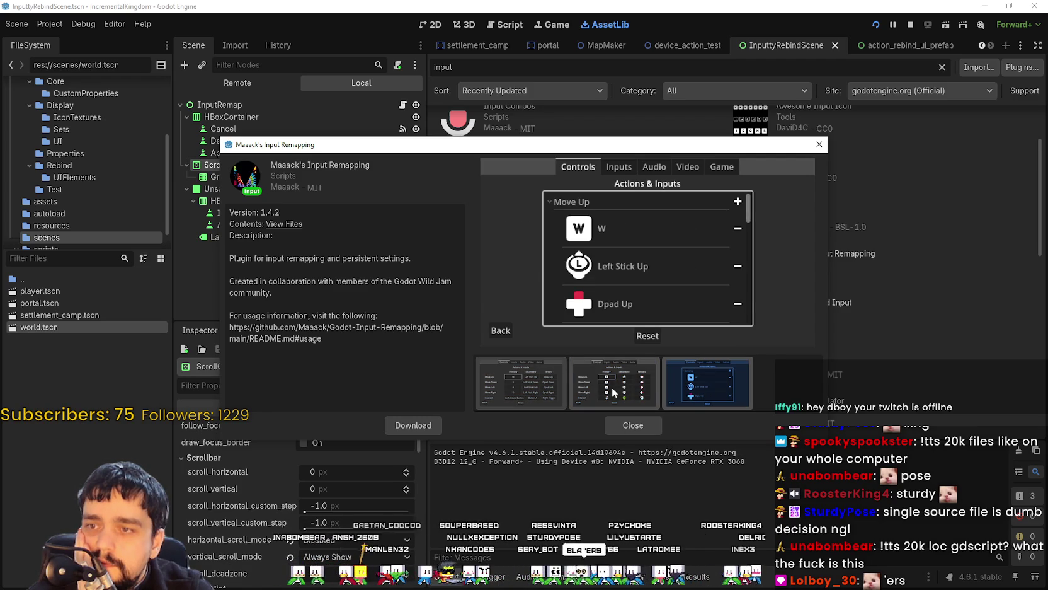
{"action": "left_click", "coordinate": [538, 390]}
{"action": "left_click", "coordinate": [595, 396]}
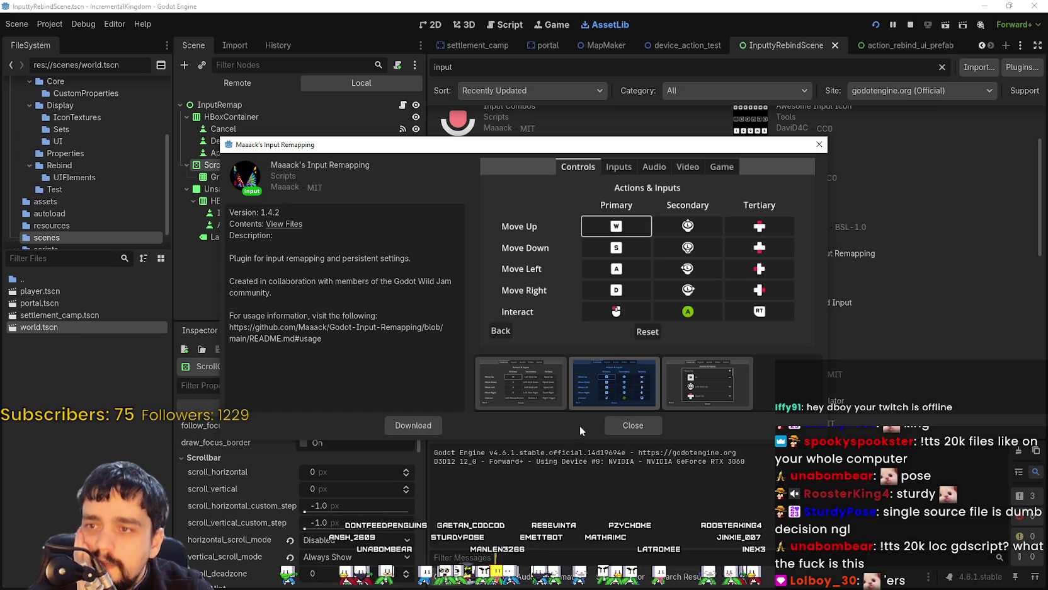
Step: Reopen the Maaack's Input Remapping page and download the addon
{"action": "left_click", "coordinate": [630, 425]}
{"action": "left_click", "coordinate": [819, 259]}
{"action": "left_click", "coordinate": [421, 430]}
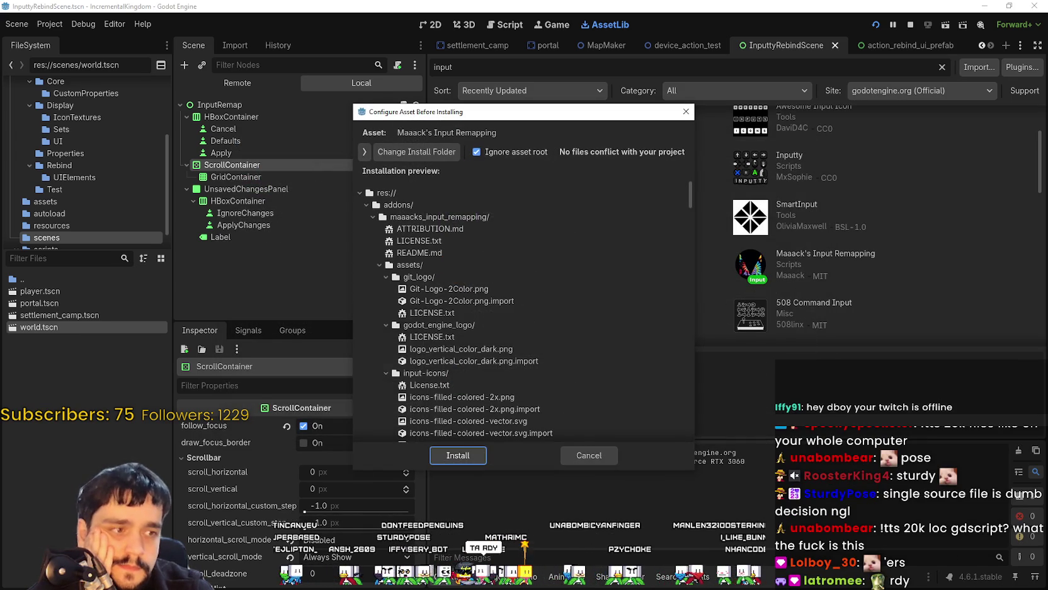
Step: Install Maaack's Input Remapping files into addons/maaacks_input_remapping using the default folder
{"action": "left_click", "coordinate": [463, 458]}
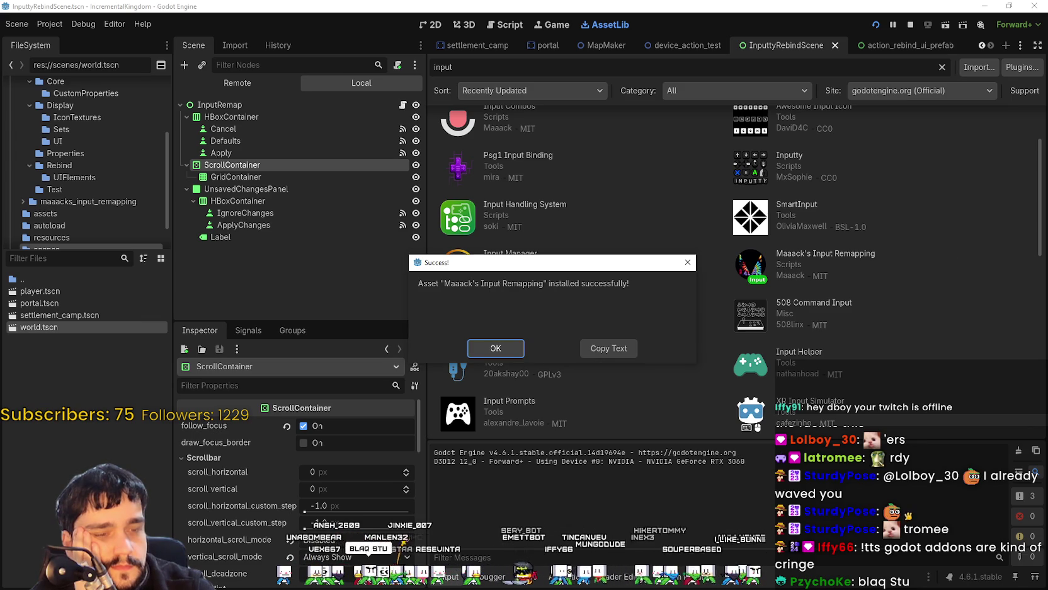
Step: Dismiss the install message and open Project Settings, browsing through to the Plugins list
{"action": "left_click", "coordinate": [495, 348]}
{"action": "left_click", "coordinate": [50, 23]}
{"action": "left_click", "coordinate": [75, 40]}
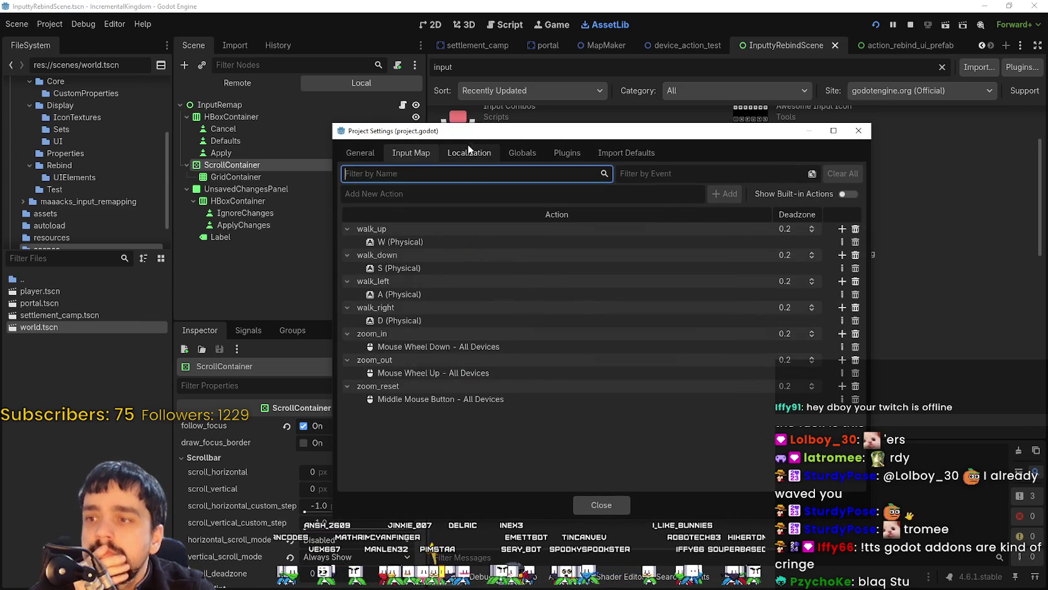
{"action": "left_click", "coordinate": [468, 152]}
{"action": "left_click", "coordinate": [511, 153]}
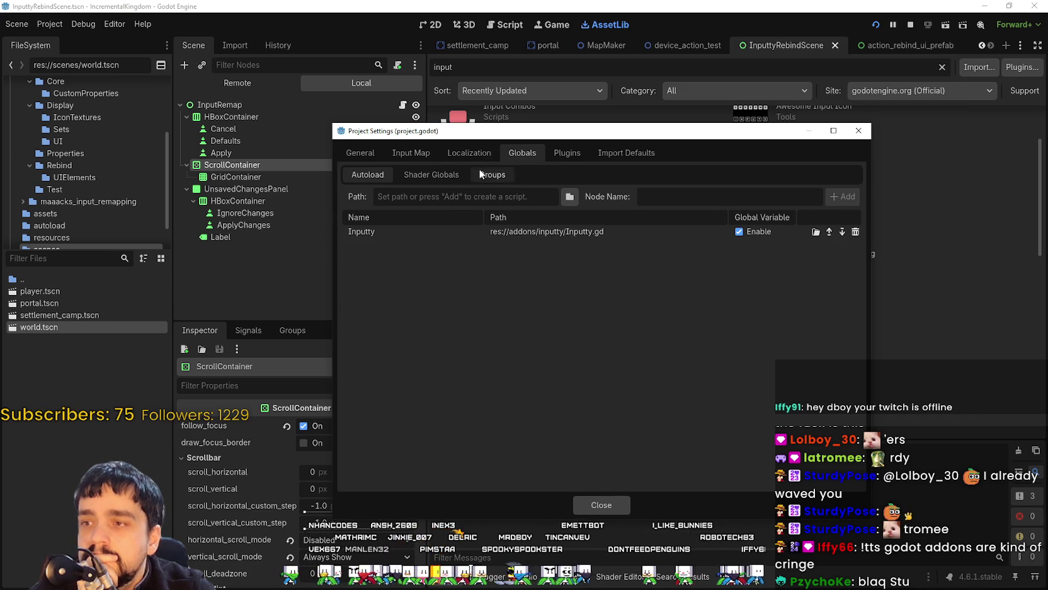
{"action": "left_click", "coordinate": [558, 153]}
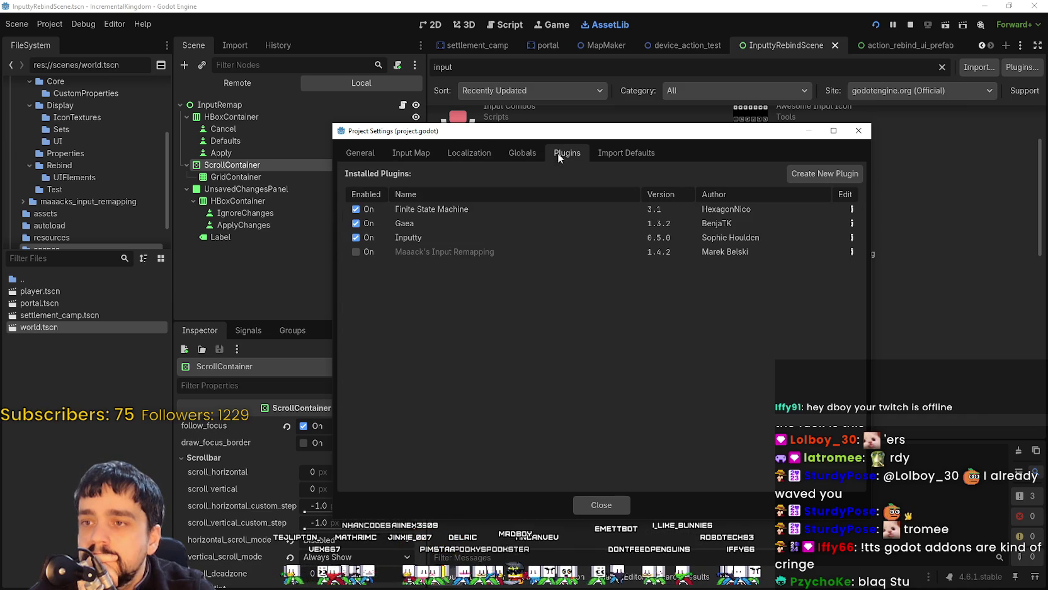
Step: Enable the Maaack's Input Remapping plugin without copying its examples, and disable Inputty
{"action": "left_click", "coordinate": [356, 252]}
{"action": "left_click", "coordinate": [439, 322]}
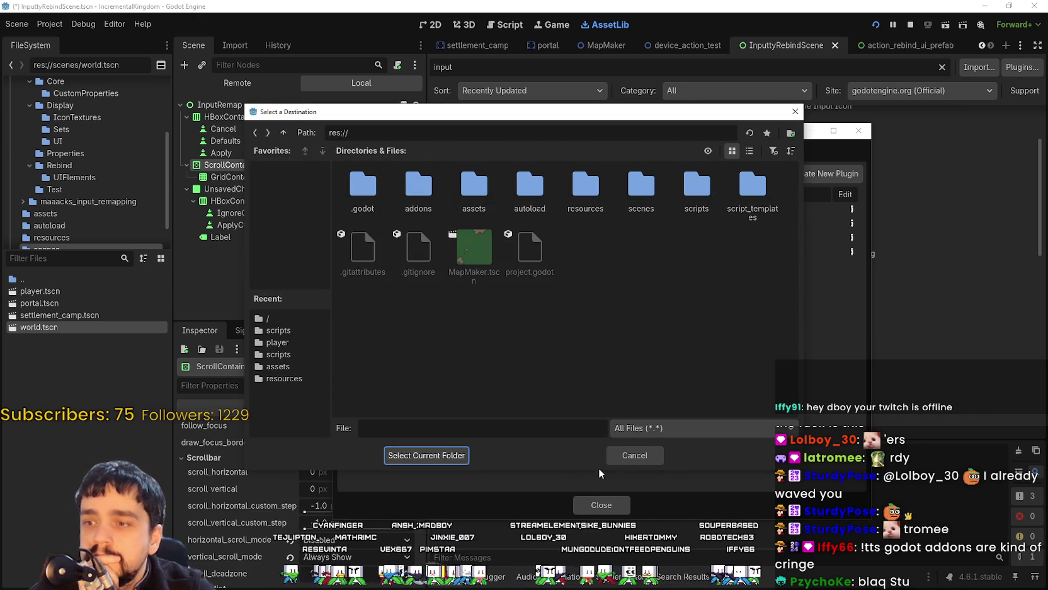
{"action": "left_click", "coordinate": [638, 455]}
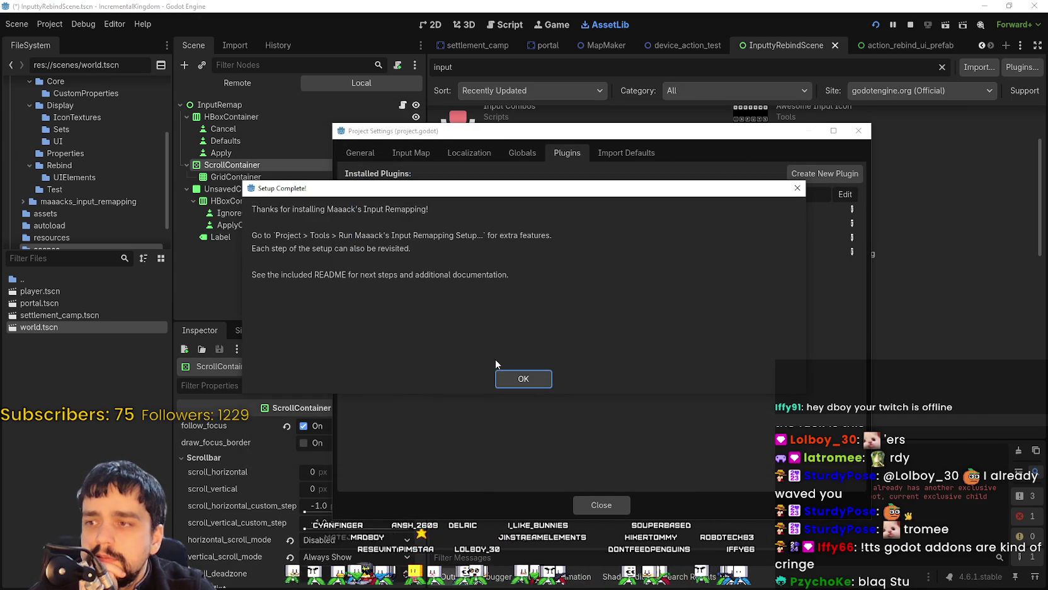
{"action": "left_click", "coordinate": [522, 377]}
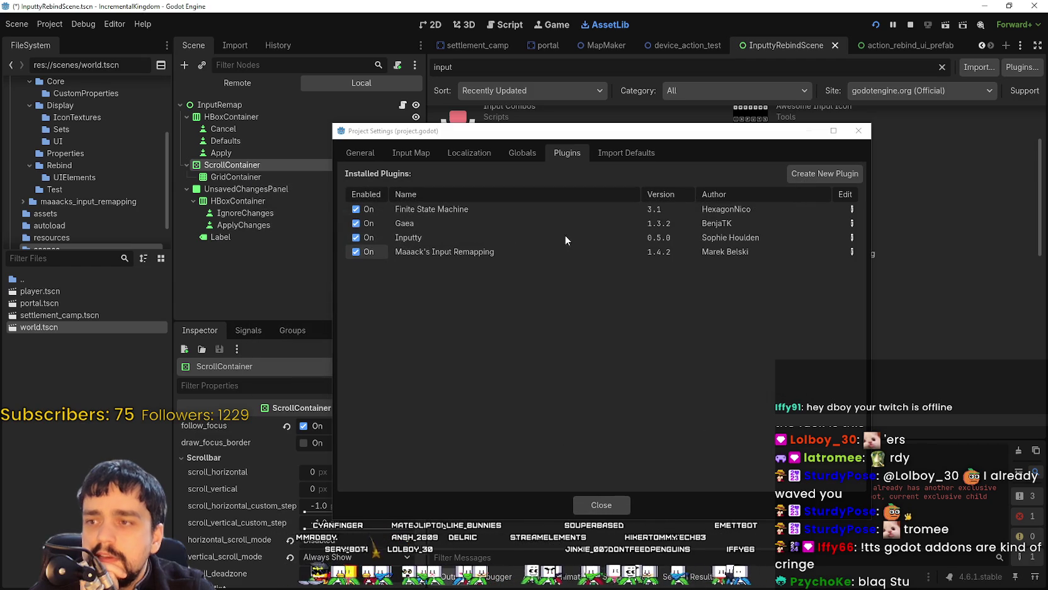
{"action": "left_click", "coordinate": [370, 238]}
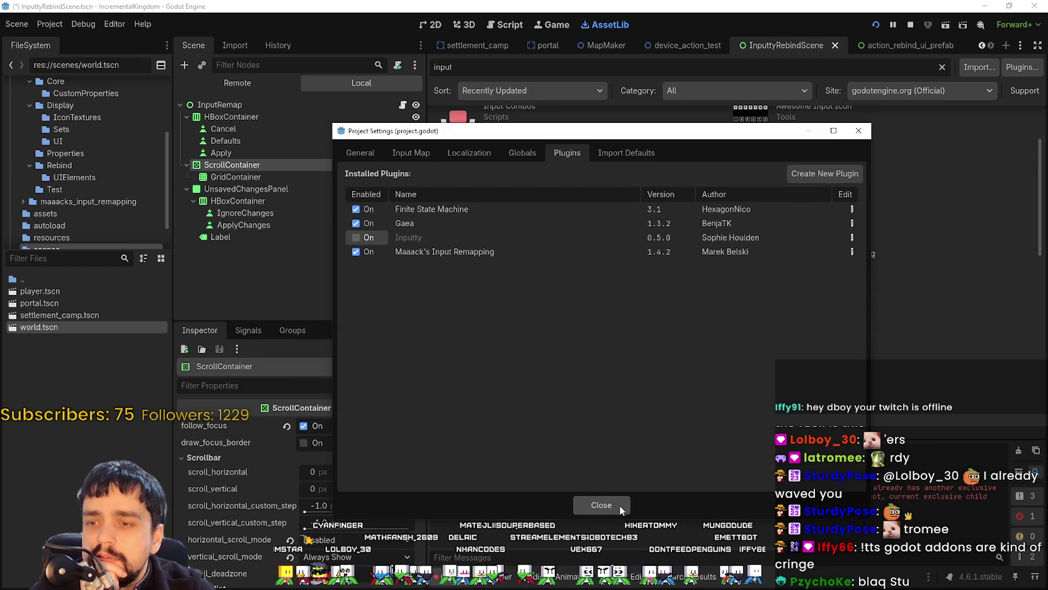
Step: Check the new plugin's autoloads, close Project Settings, and reload the current project
{"action": "left_click", "coordinate": [521, 152]}
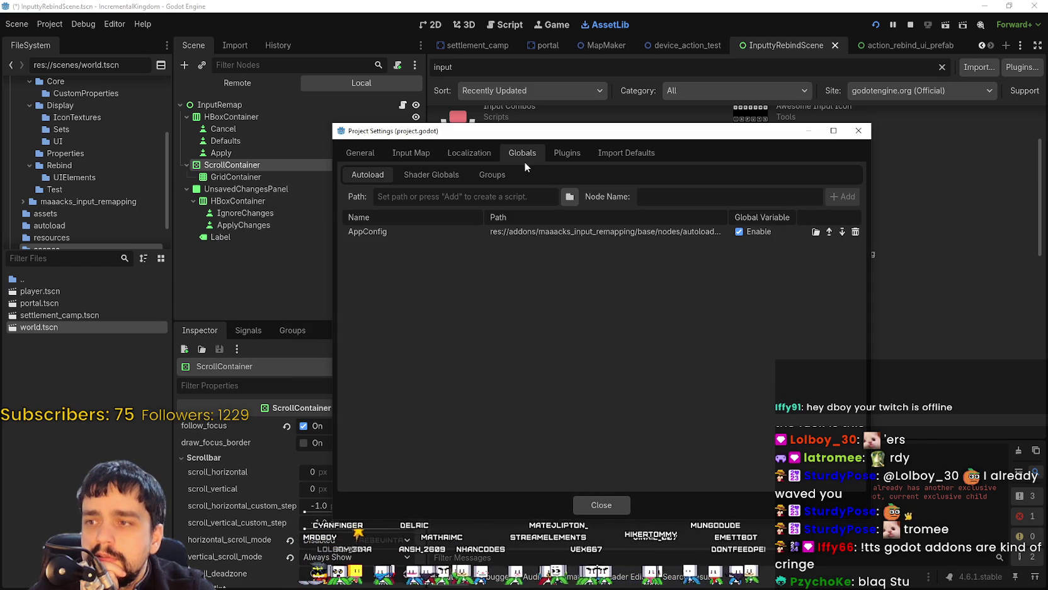
{"action": "left_click", "coordinate": [600, 505]}
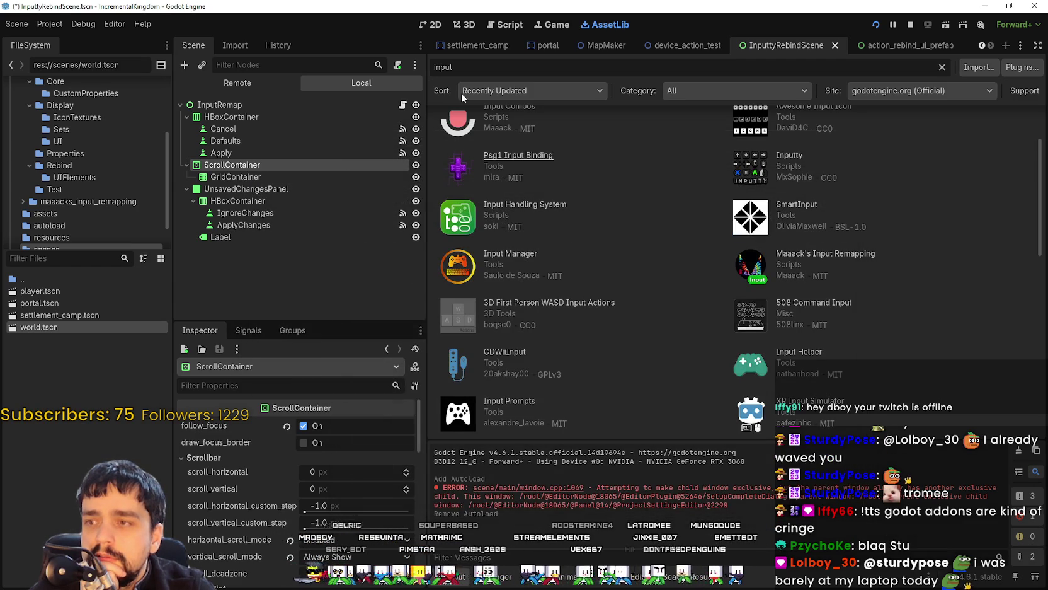
{"action": "left_click", "coordinate": [50, 24]}
{"action": "left_click", "coordinate": [104, 163]}
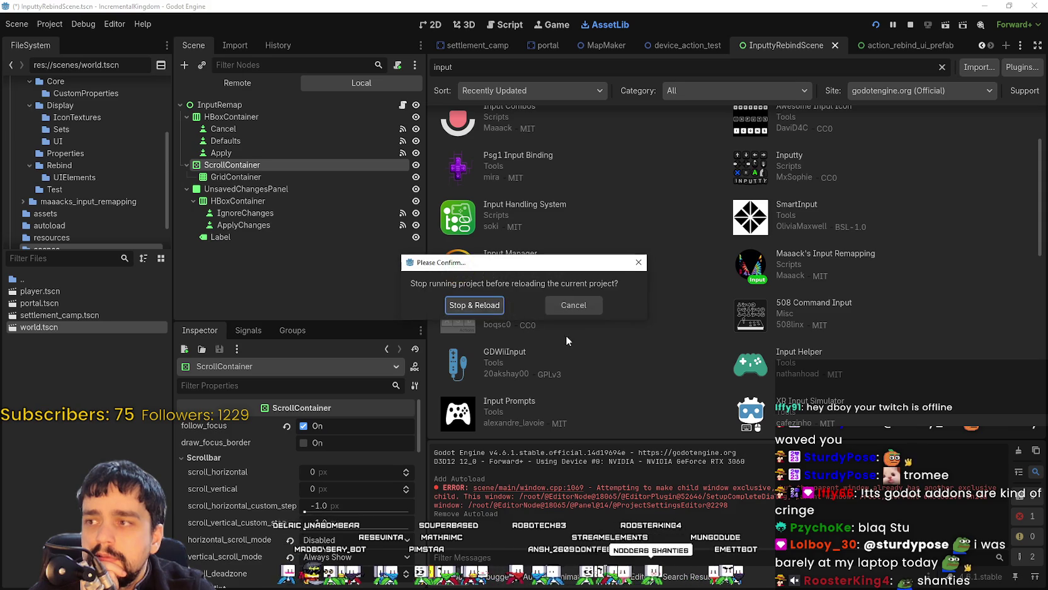
{"action": "left_click", "coordinate": [431, 305]}
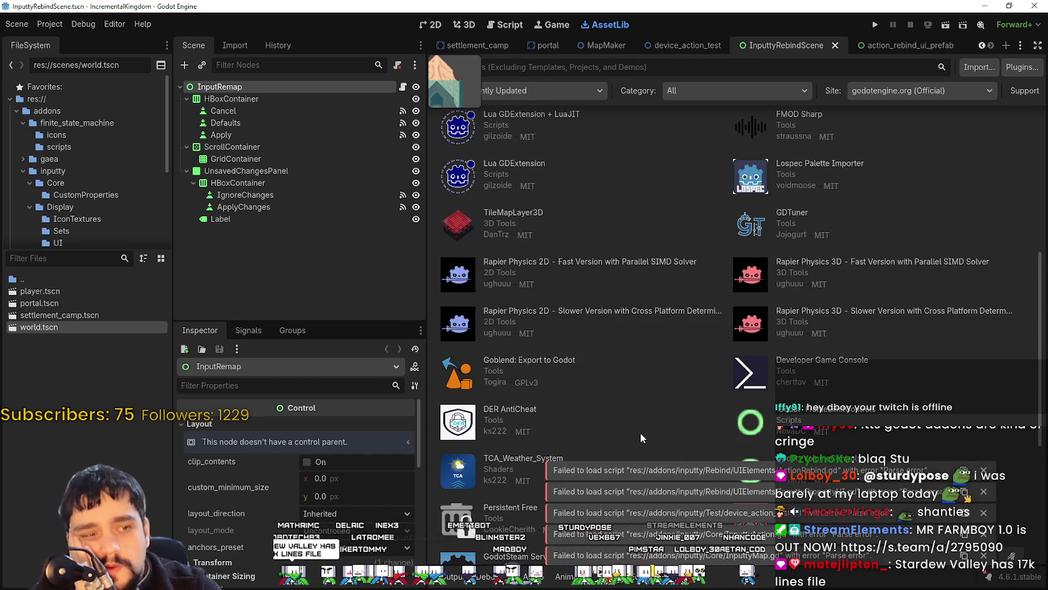
Step: After the reload, switch to the 2D view of the InputRemap scene and zoom the canvas
{"action": "scroll", "coordinate": [641, 427], "scroll_direction": "down", "scroll_amount": 3}
{"action": "scroll", "coordinate": [730, 422], "scroll_direction": "down", "scroll_amount": 5}
{"action": "scroll", "coordinate": [739, 425], "scroll_direction": "up", "scroll_amount": 6}
{"action": "left_click", "coordinate": [433, 25]}
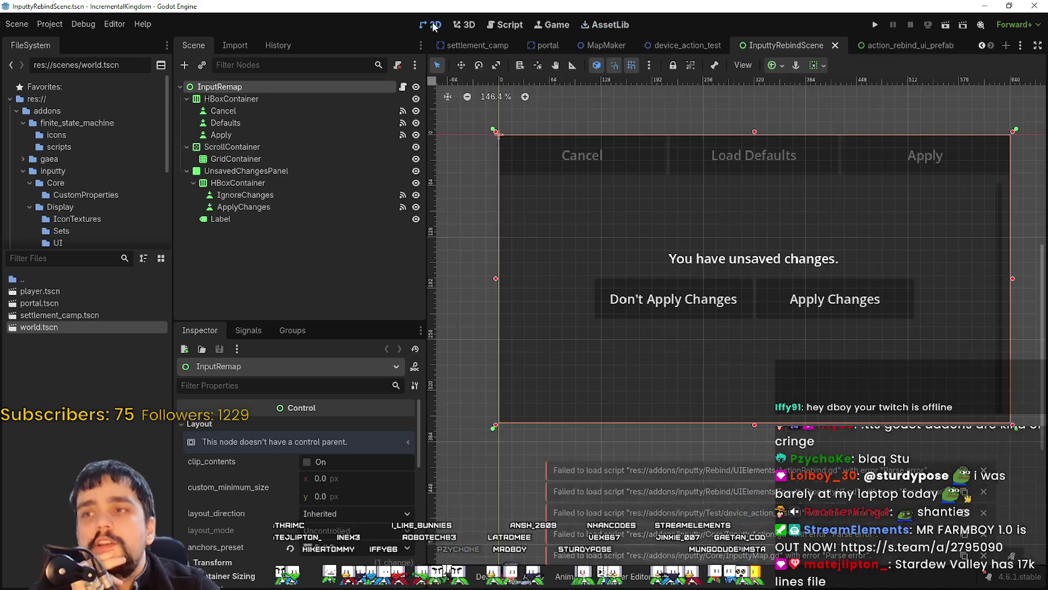
{"action": "scroll", "coordinate": [725, 190], "scroll_direction": "down", "scroll_amount": 4}
{"action": "scroll", "coordinate": [708, 256], "scroll_direction": "up", "scroll_amount": 5}
{"action": "scroll", "coordinate": [704, 237], "scroll_direction": "down", "scroll_amount": 2}
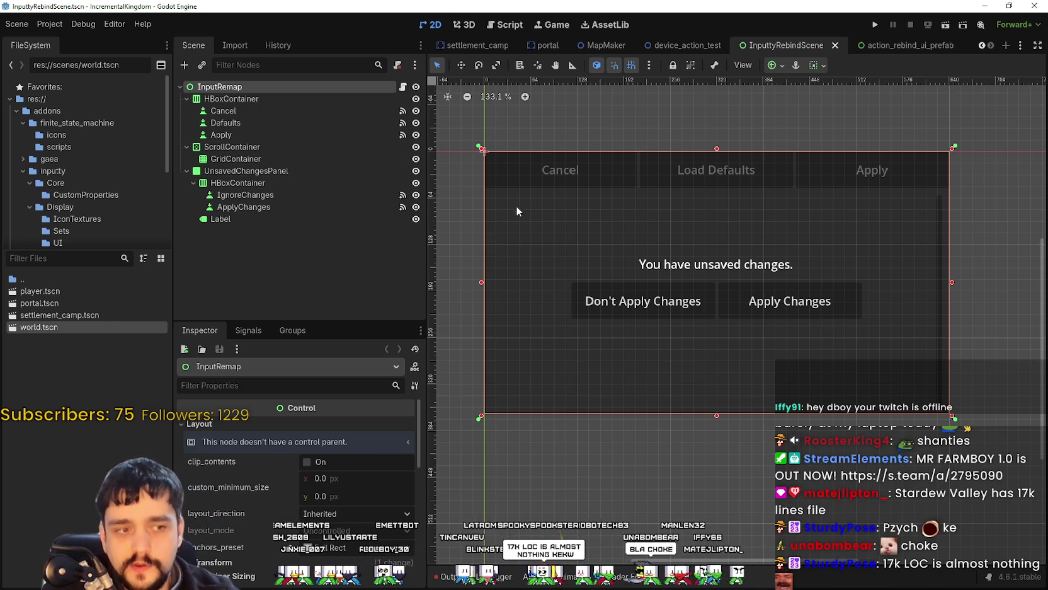
Step: In the FileSystem dock, expand addons, collapse inputty and open maaacks_input_remapping
{"action": "scroll", "coordinate": [516, 205], "scroll_direction": "up", "scroll_amount": 1}
{"action": "scroll", "coordinate": [671, 148], "scroll_direction": "down", "scroll_amount": 3}
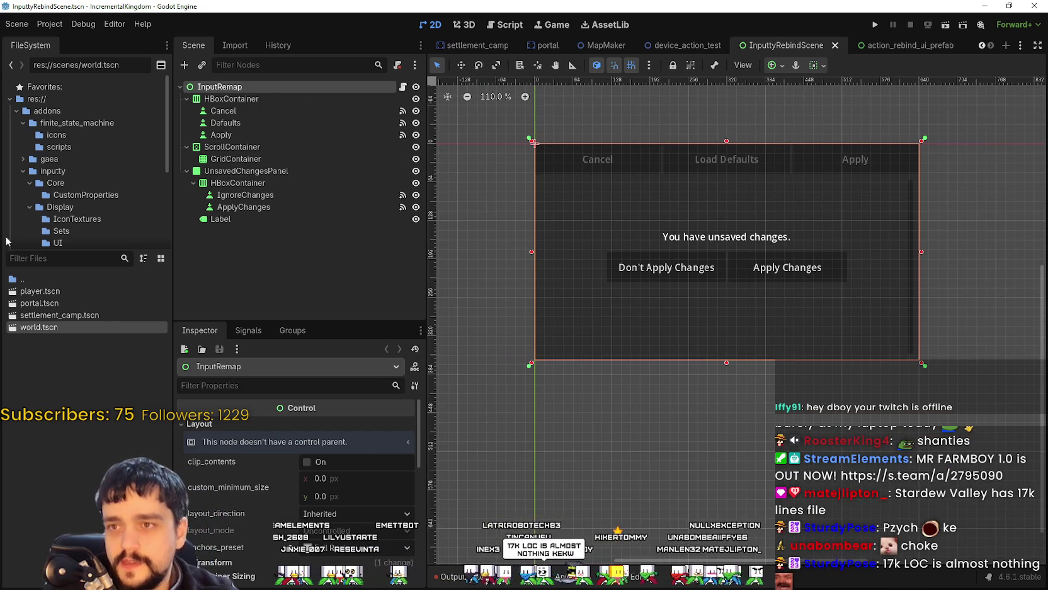
{"action": "scroll", "coordinate": [86, 181], "scroll_direction": "down", "scroll_amount": 2}
{"action": "scroll", "coordinate": [86, 177], "scroll_direction": "up", "scroll_amount": 2}
{"action": "left_click", "coordinate": [74, 122]}
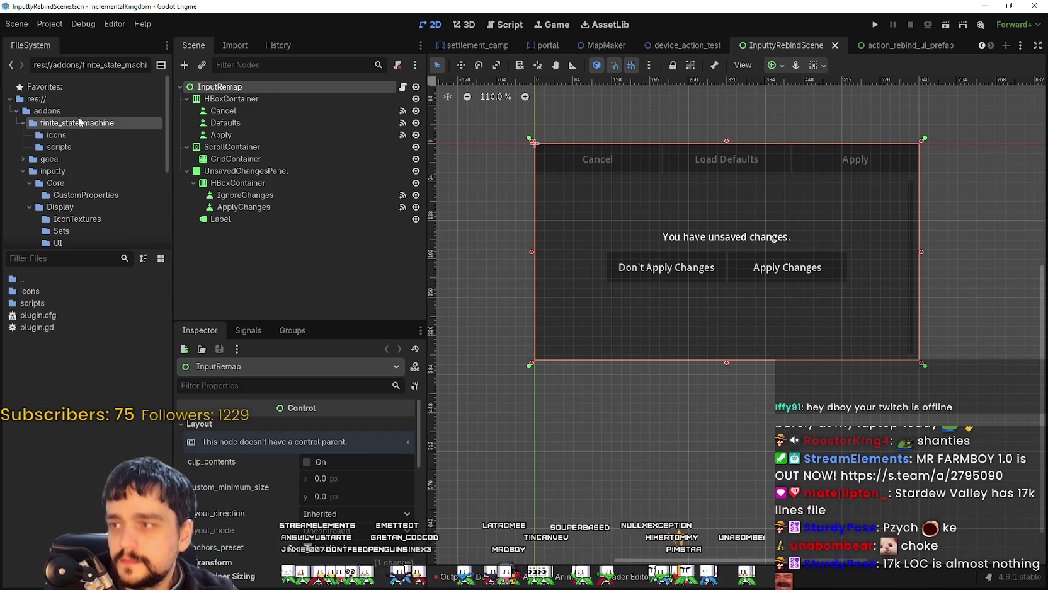
{"action": "left_click", "coordinate": [47, 111]}
{"action": "left_click", "coordinate": [24, 171]}
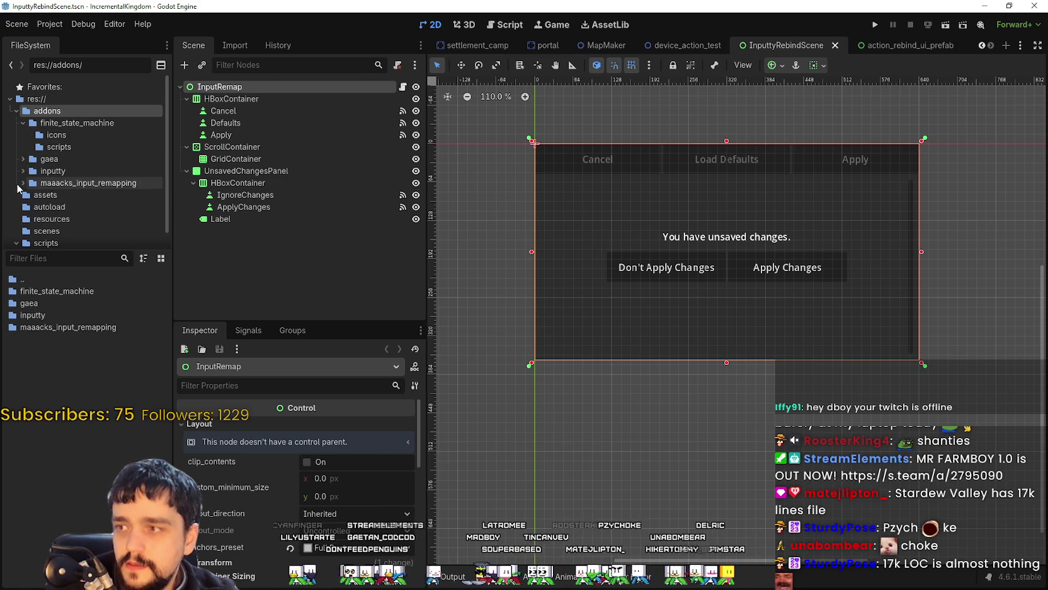
{"action": "left_click", "coordinate": [88, 183]}
Step: Drill into examples/scenes/menus/options_menu/input and open input_options_menu.tscn
{"action": "left_click", "coordinate": [69, 340]}
{"action": "double_click", "coordinate": [78, 327]}
{"action": "double_click", "coordinate": [67, 290]}
{"action": "double_click", "coordinate": [66, 290]}
{"action": "double_click", "coordinate": [92, 292]}
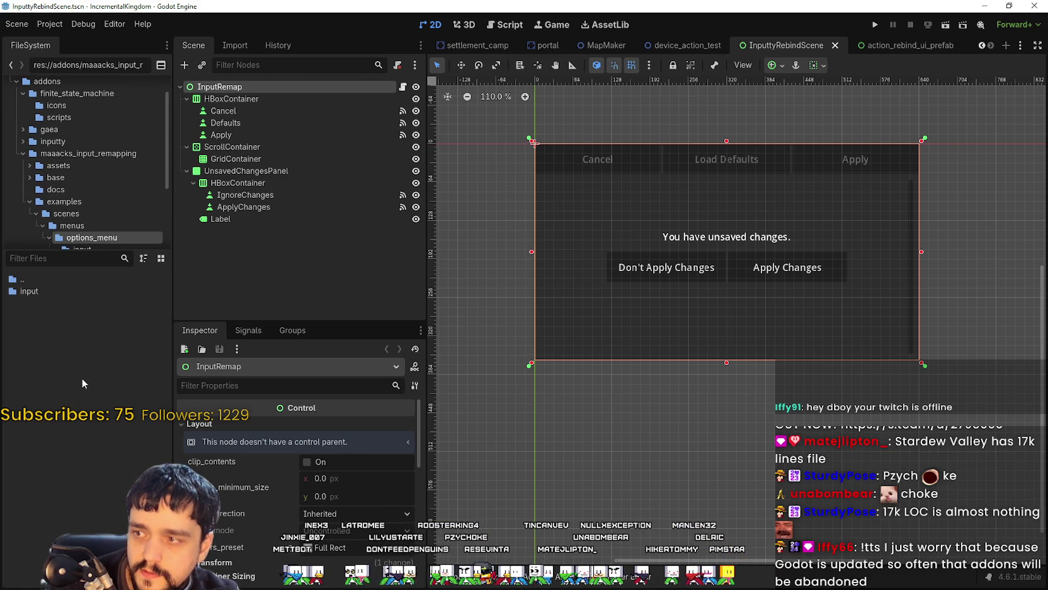
{"action": "double_click", "coordinate": [68, 293]}
{"action": "double_click", "coordinate": [73, 305]}
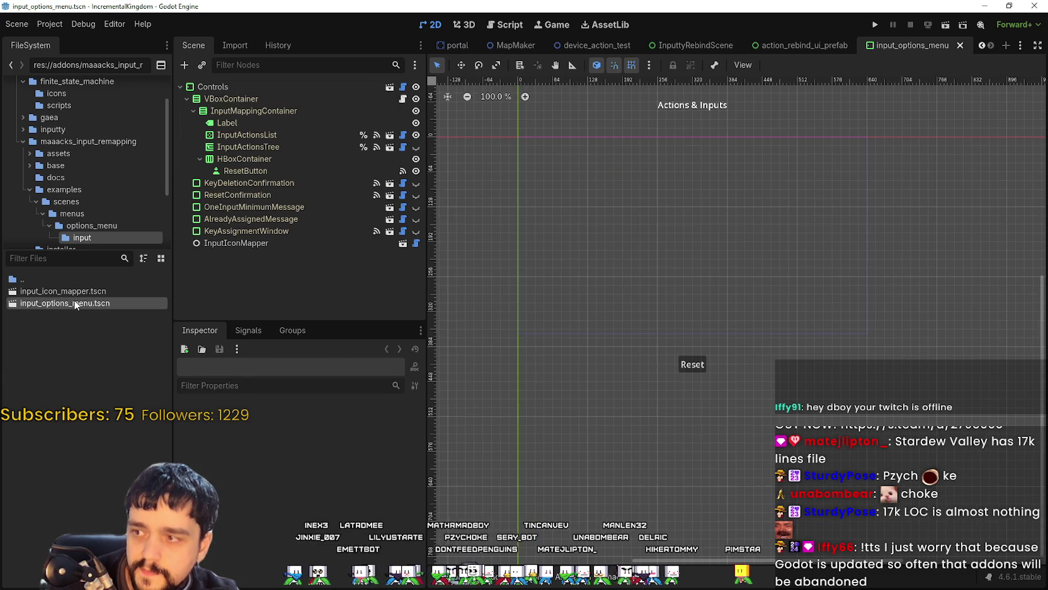
Step: Run the options menu scene and shrink the game window to keep the editor visible
{"action": "left_click", "coordinate": [944, 26]}
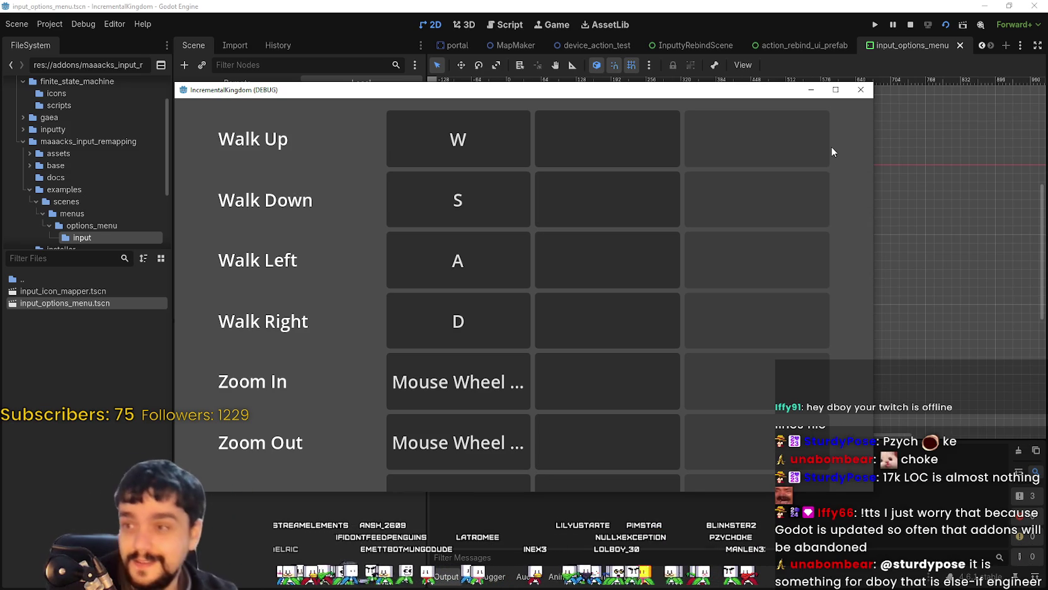
{"action": "left_click", "coordinate": [836, 89]}
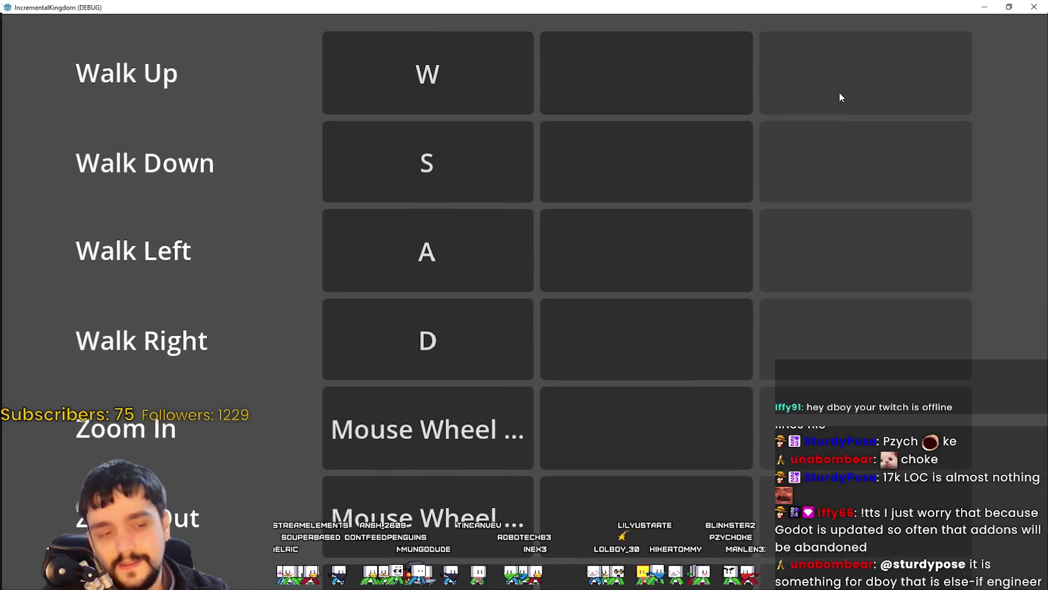
{"action": "key", "text": "super+Down"}
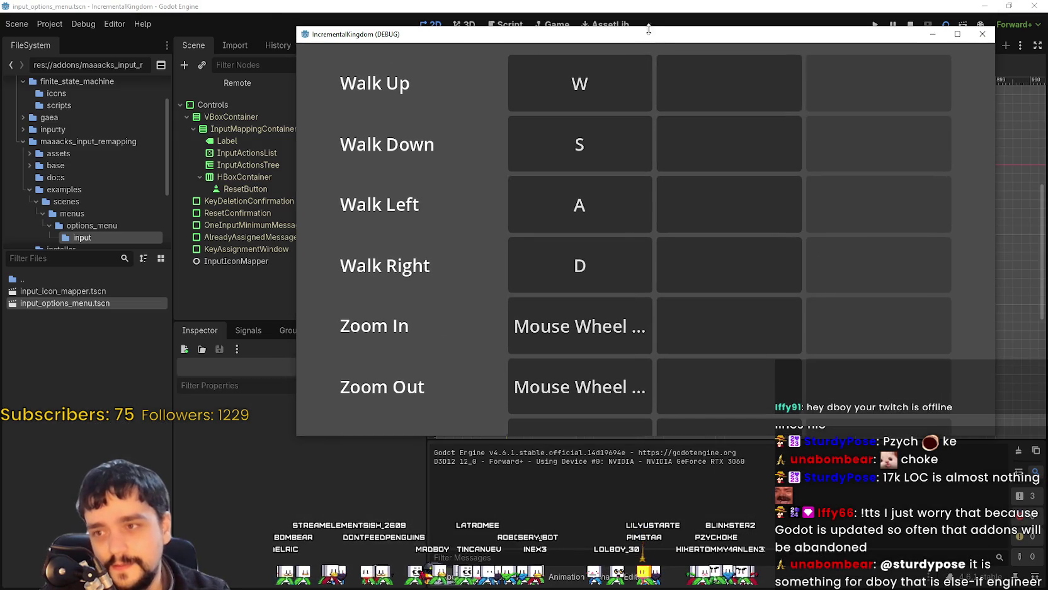
{"action": "mouse_move", "coordinate": [996, 437]}
{"action": "left_mouse_down"}
{"action": "mouse_move", "coordinate": [672, 435]}
{"action": "mouse_move", "coordinate": [547, 302]}
{"action": "mouse_move", "coordinate": [561, 320]}
{"action": "mouse_move", "coordinate": [595, 328]}
{"action": "left_mouse_up"}
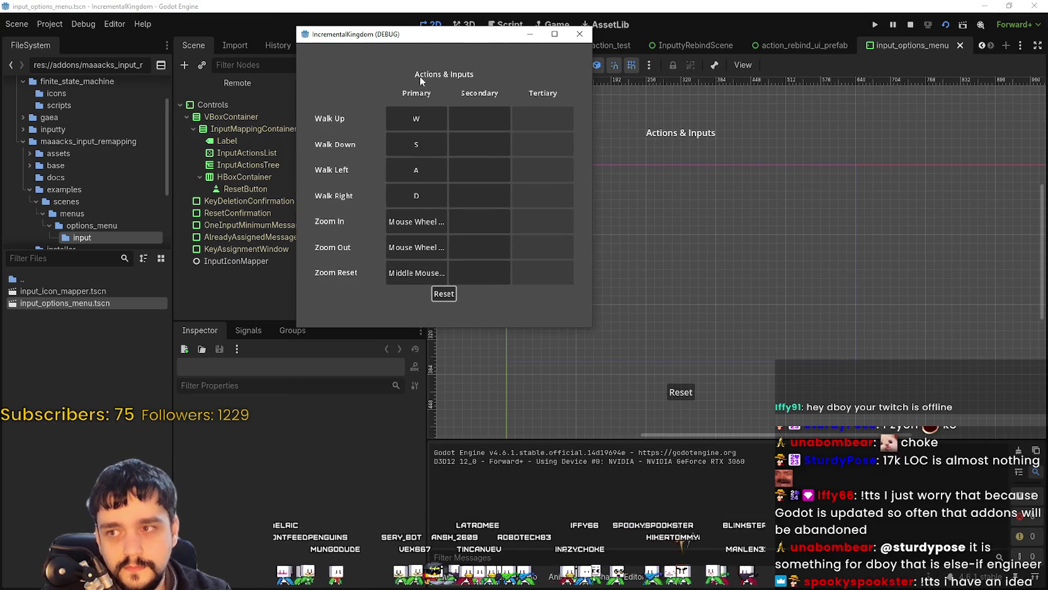
Step: Bind K as Walk Up's secondary key, test K on Walk Down, dismiss the warning, and stop
{"action": "left_click", "coordinate": [464, 119]}
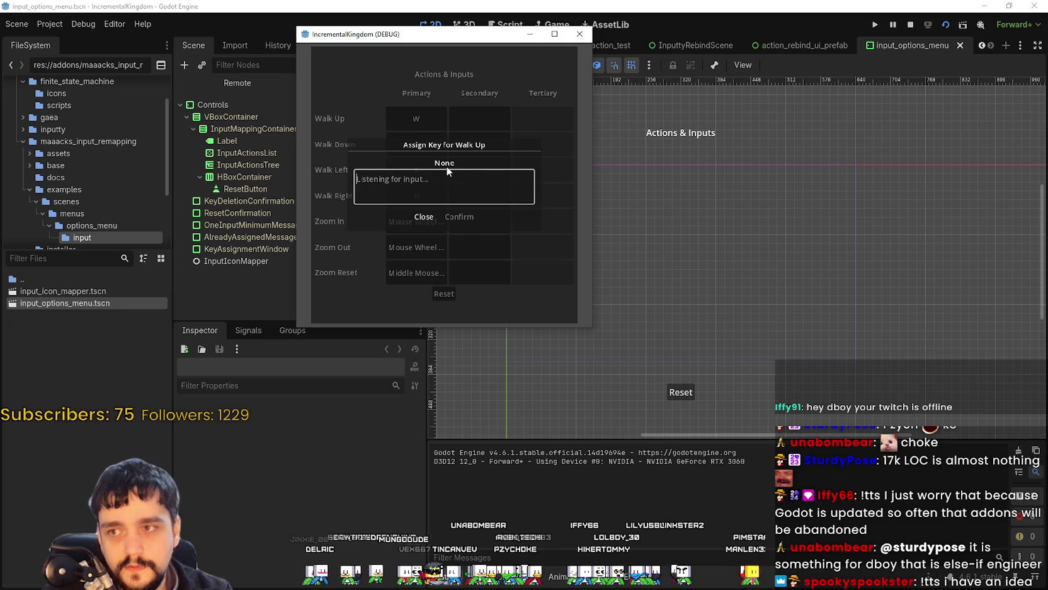
{"action": "key", "text": "k"}
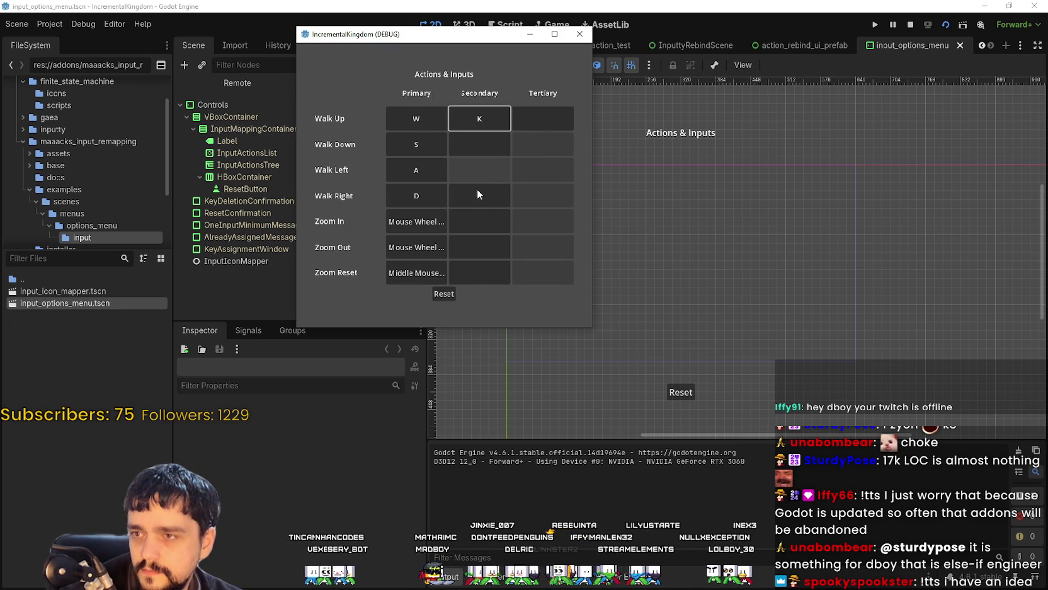
{"action": "left_click", "coordinate": [482, 148]}
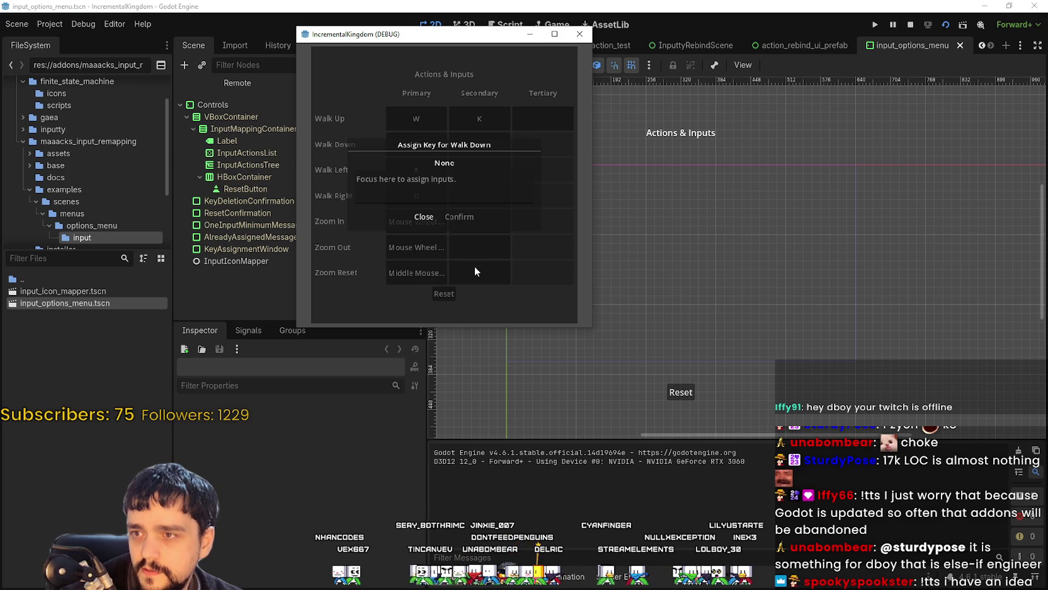
{"action": "key", "text": "k"}
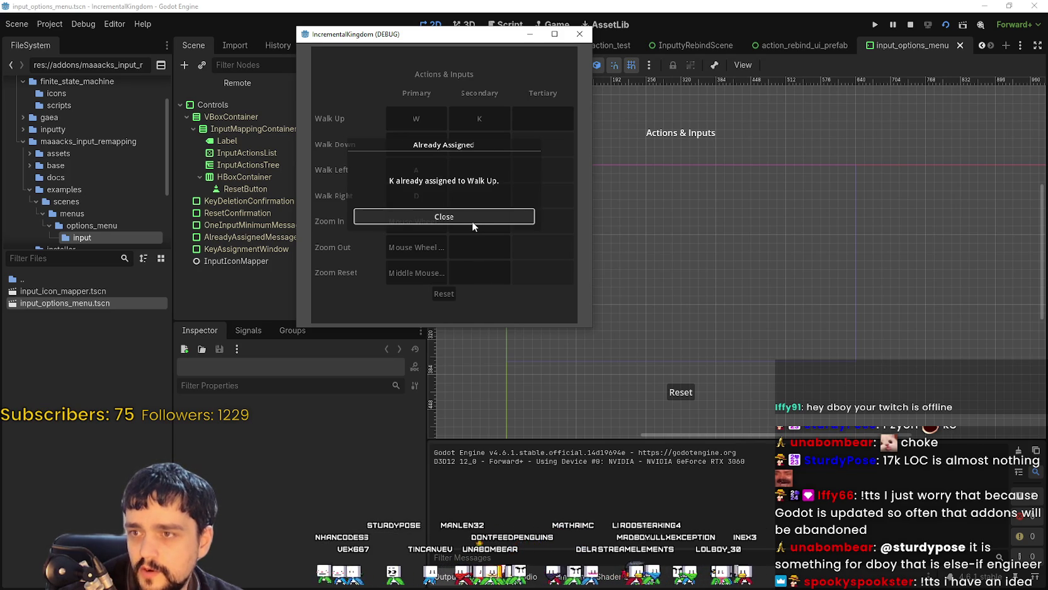
{"action": "left_click", "coordinate": [472, 220]}
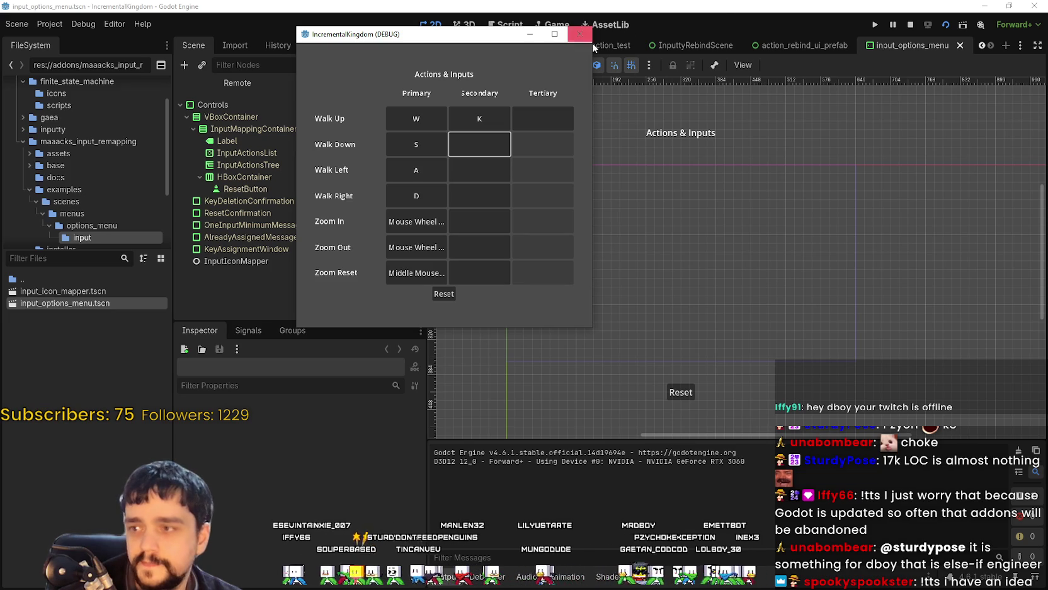
{"action": "left_click", "coordinate": [911, 23]}
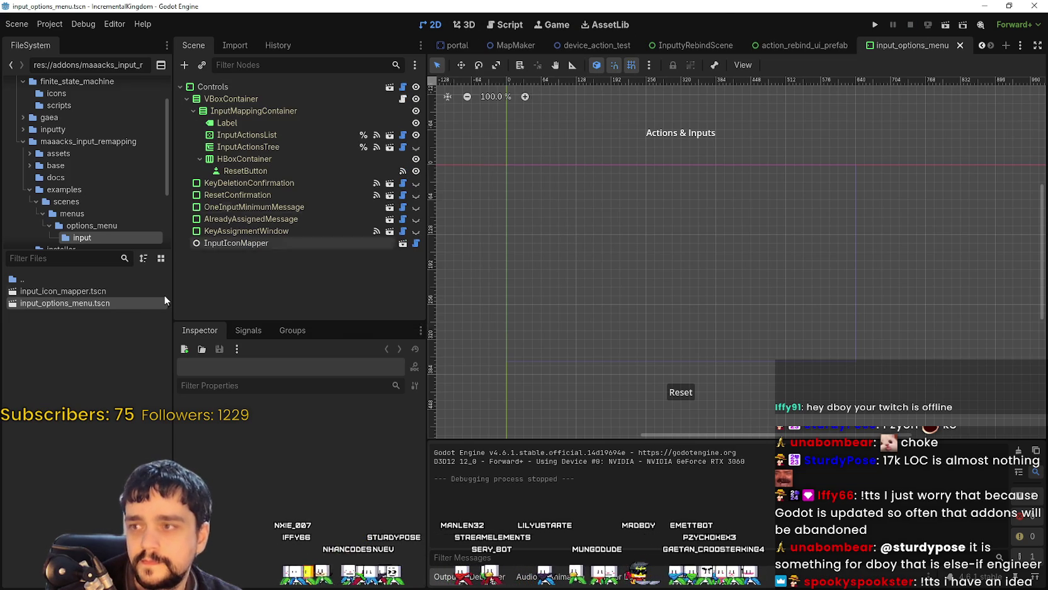
Step: Open input_icon_mapper.tscn, run it briefly, and stop the game
{"action": "double_click", "coordinate": [109, 294]}
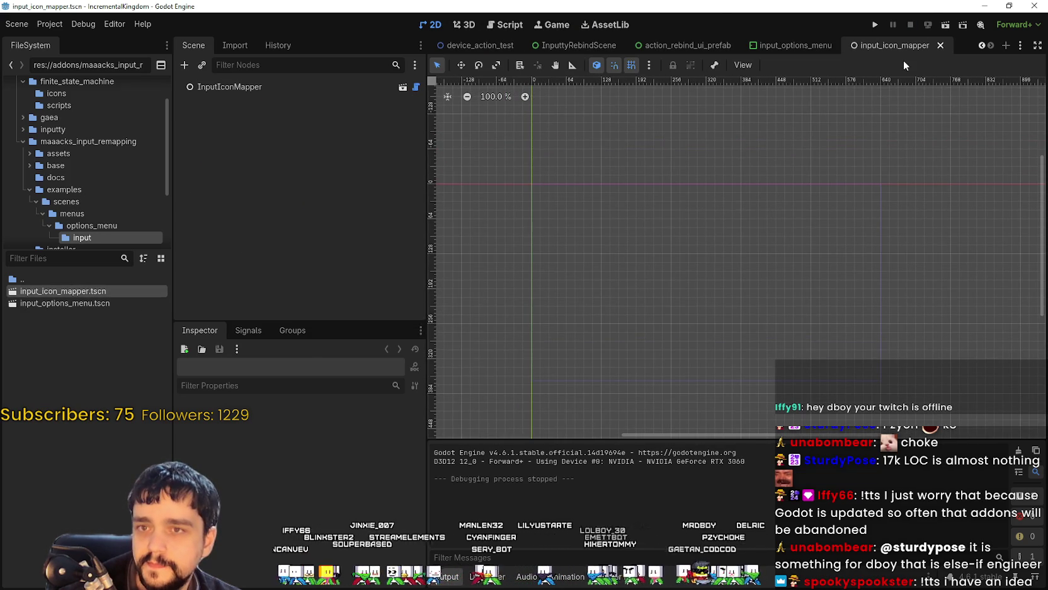
{"action": "left_click", "coordinate": [946, 25]}
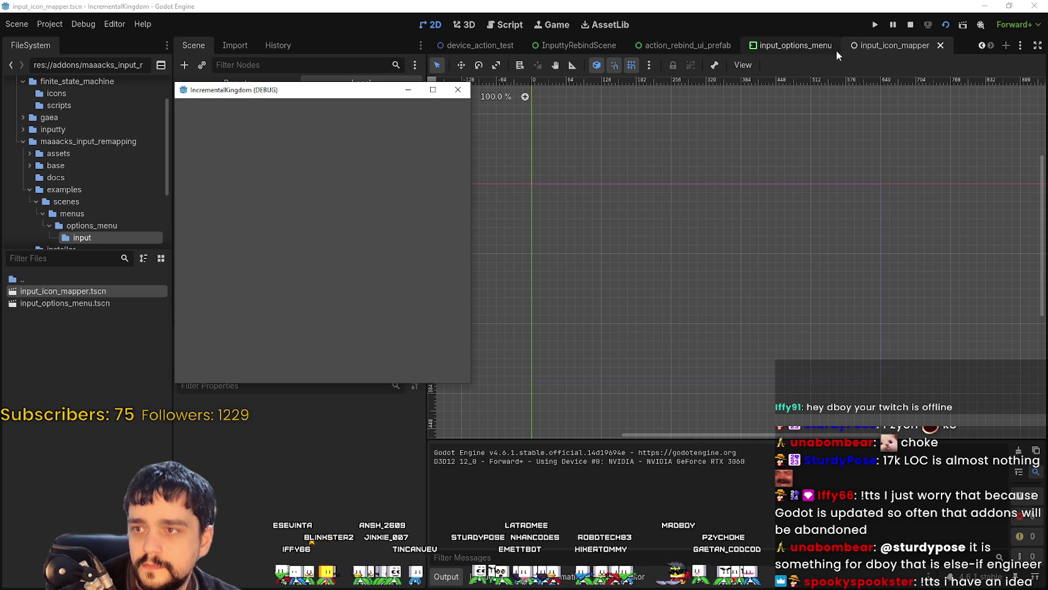
{"action": "left_click", "coordinate": [912, 25]}
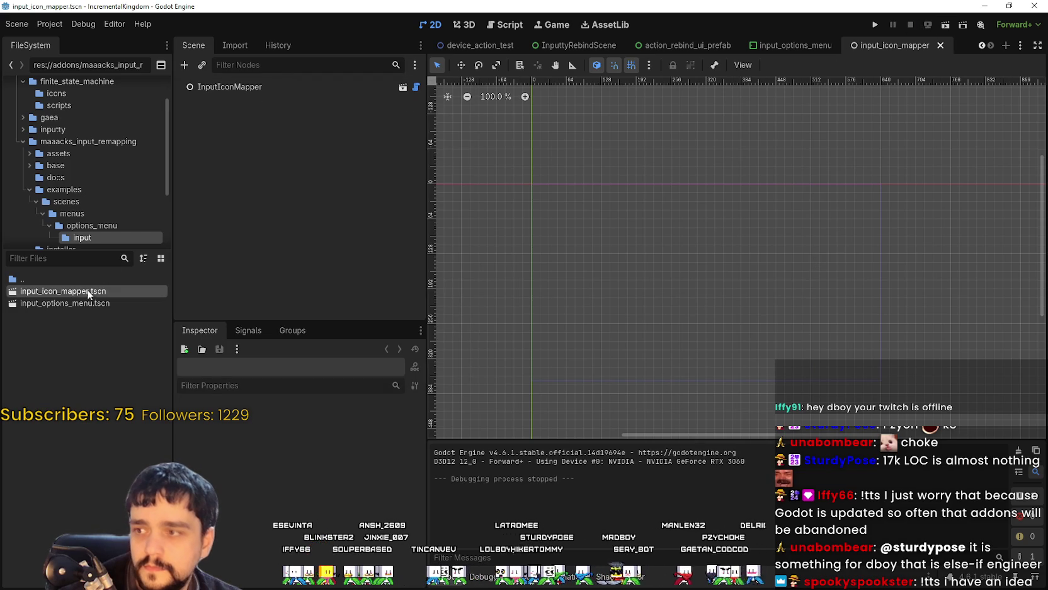
Step: Inspect the InputIconMapper node's Debug properties, peeking into the all_icons dictionary
{"action": "left_click", "coordinate": [265, 85]}
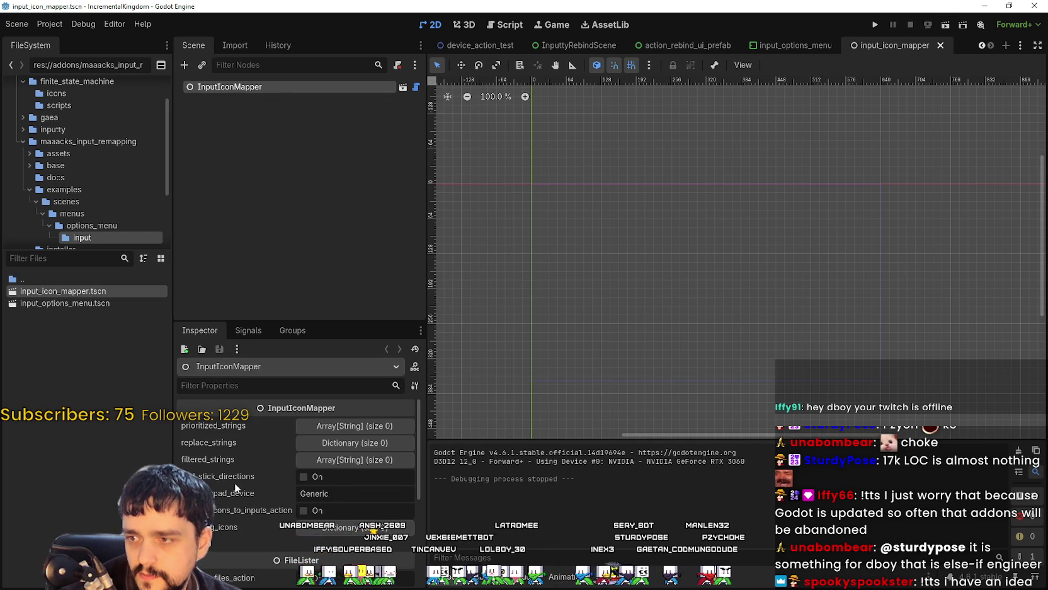
{"action": "scroll", "coordinate": [226, 512], "scroll_direction": "down", "scroll_amount": 2}
{"action": "scroll", "coordinate": [218, 504], "scroll_direction": "down", "scroll_amount": 2}
{"action": "left_click", "coordinate": [212, 461]}
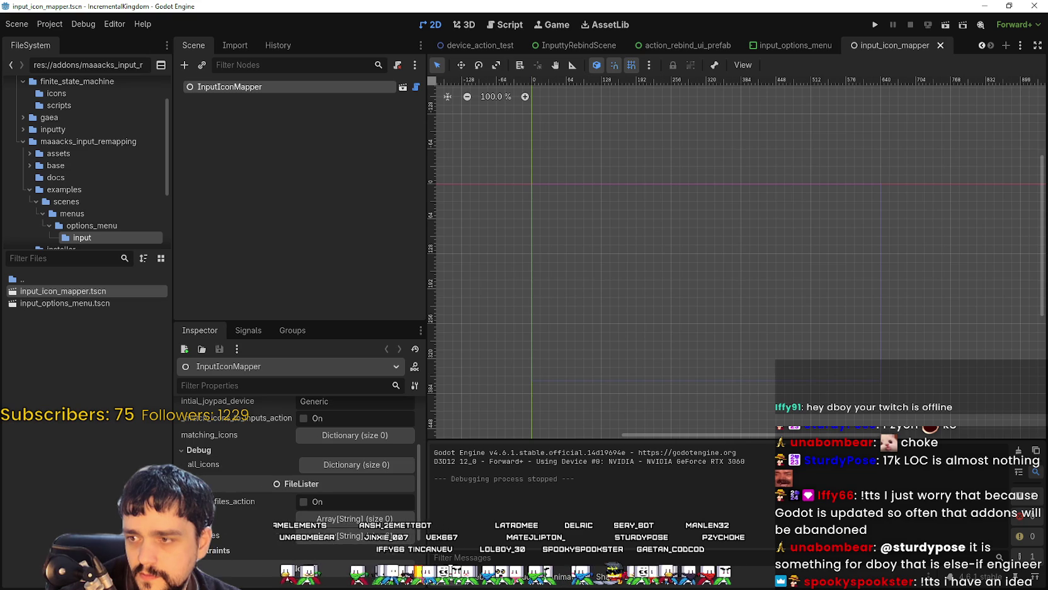
{"action": "left_click", "coordinate": [370, 471]}
{"action": "left_click", "coordinate": [378, 467]}
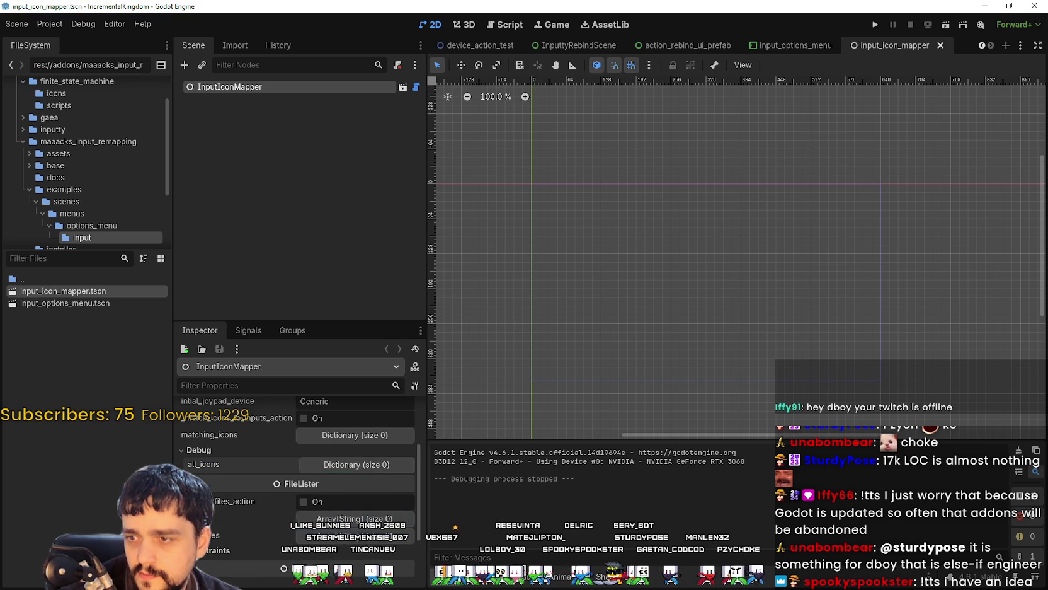
Step: In input_options_menu.tscn, turn on InputIconMapper's add_stick_directions, then save and run with F6
{"action": "left_click", "coordinate": [72, 302]}
{"action": "double_click", "coordinate": [72, 303]}
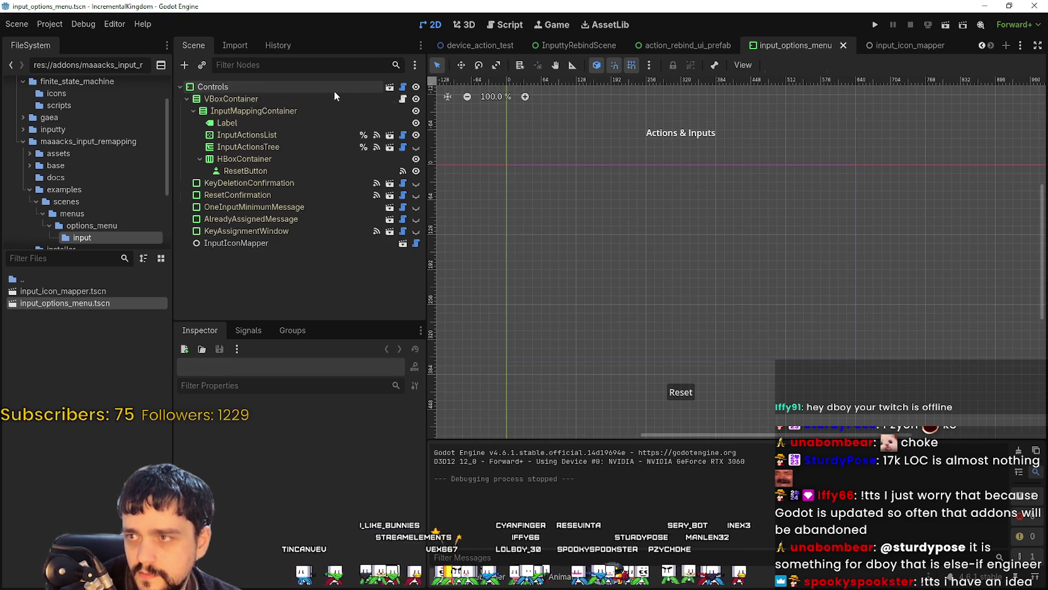
{"action": "left_click", "coordinate": [333, 89]}
{"action": "scroll", "coordinate": [331, 524], "scroll_direction": "down", "scroll_amount": 2}
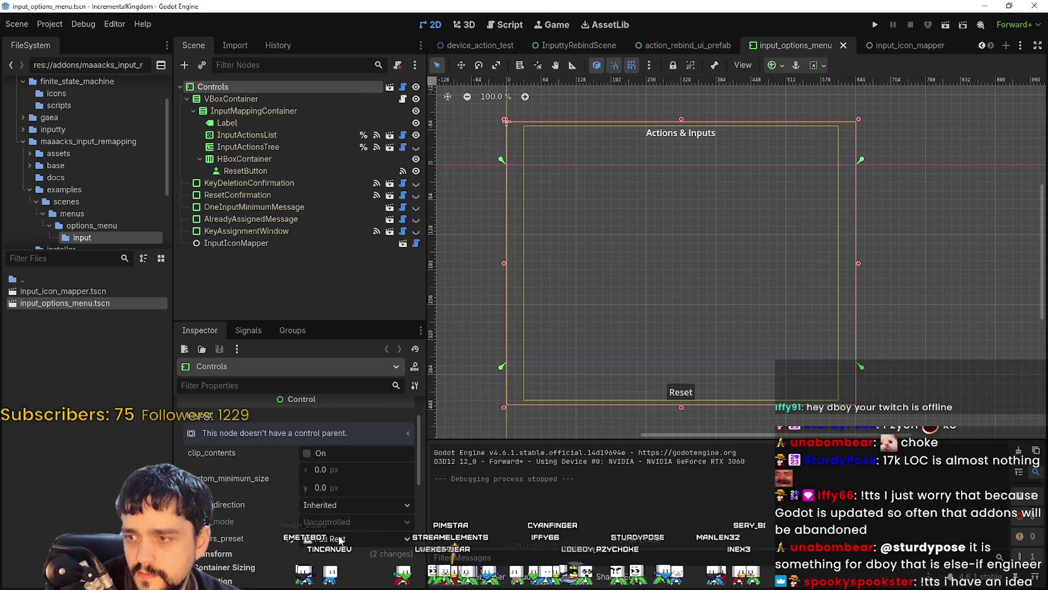
{"action": "left_click", "coordinate": [255, 245]}
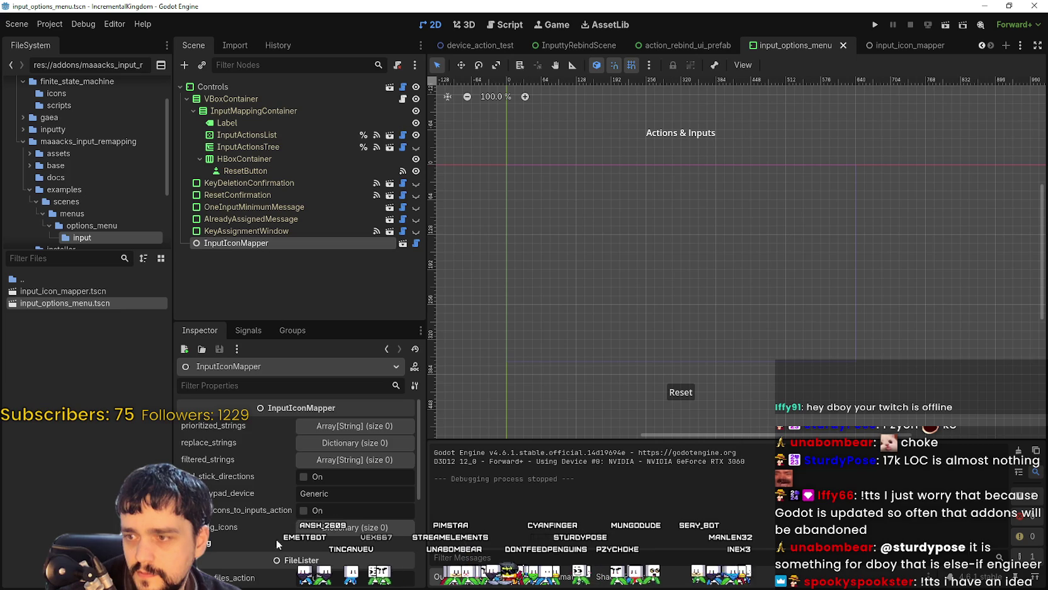
{"action": "left_click", "coordinate": [320, 483]}
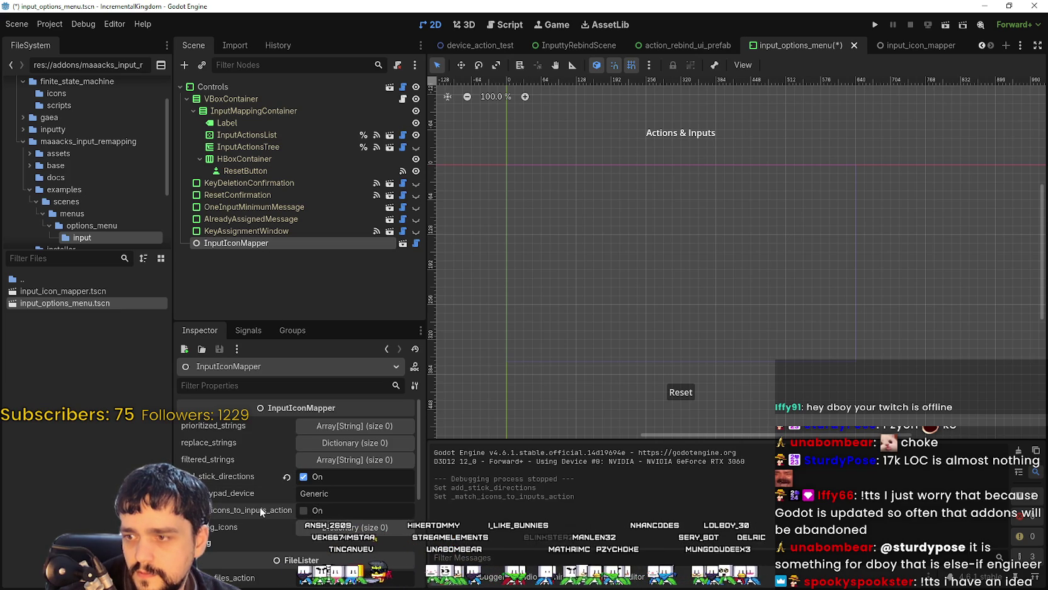
{"action": "mouse_move", "coordinate": [259, 506]}
{"action": "left_click", "coordinate": [302, 510]}
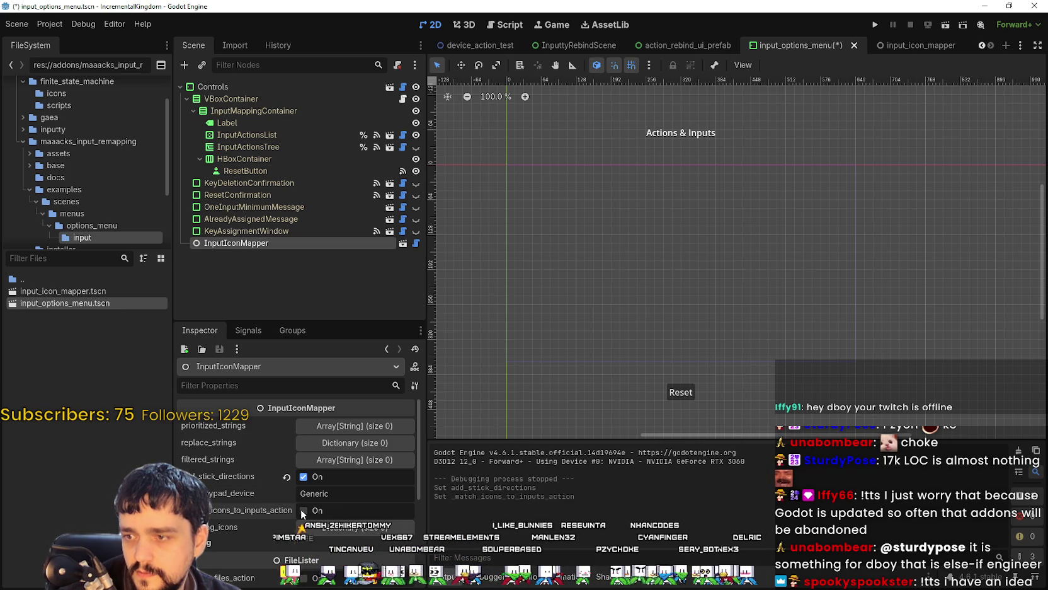
{"action": "left_click", "coordinate": [301, 510]}
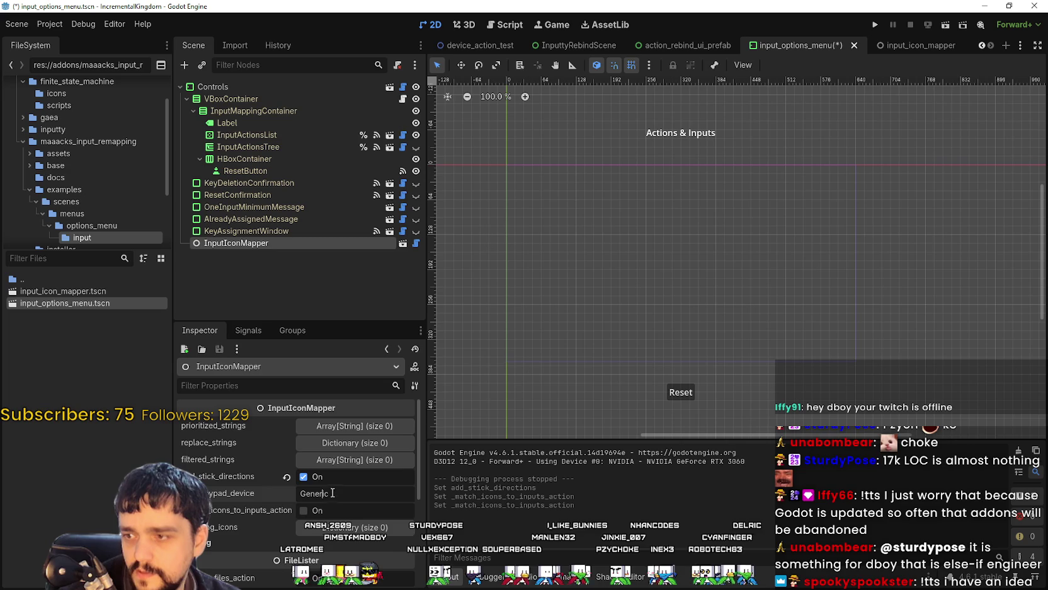
{"action": "key", "text": "F6"}
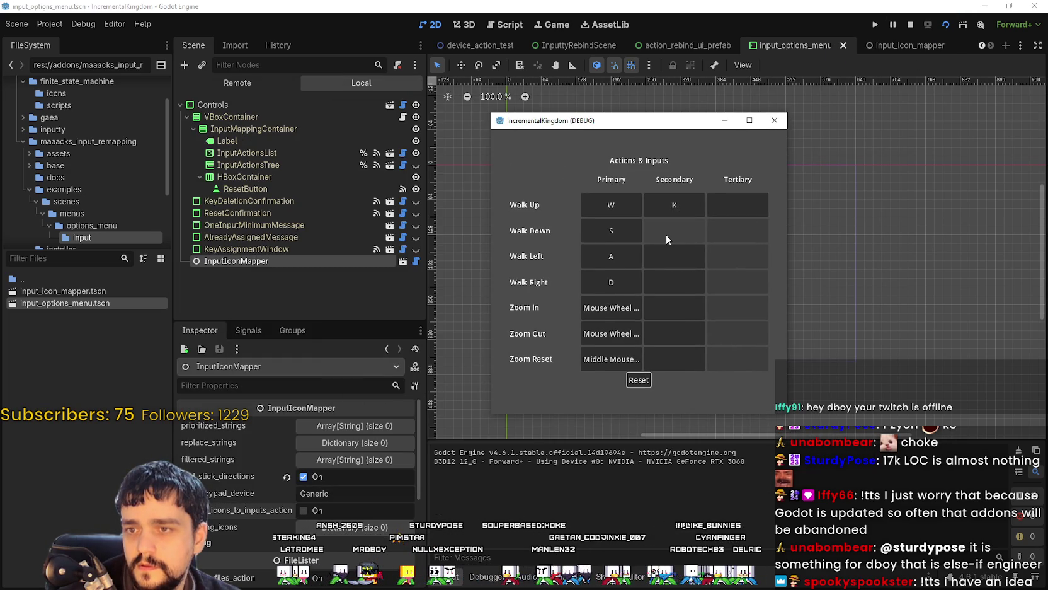
Step: Test K on Walk Down, then bind L as Walk Up's tertiary key and confirm
{"action": "left_click", "coordinate": [666, 235]}
{"action": "key", "text": "k"}
{"action": "left_click", "coordinate": [637, 302]}
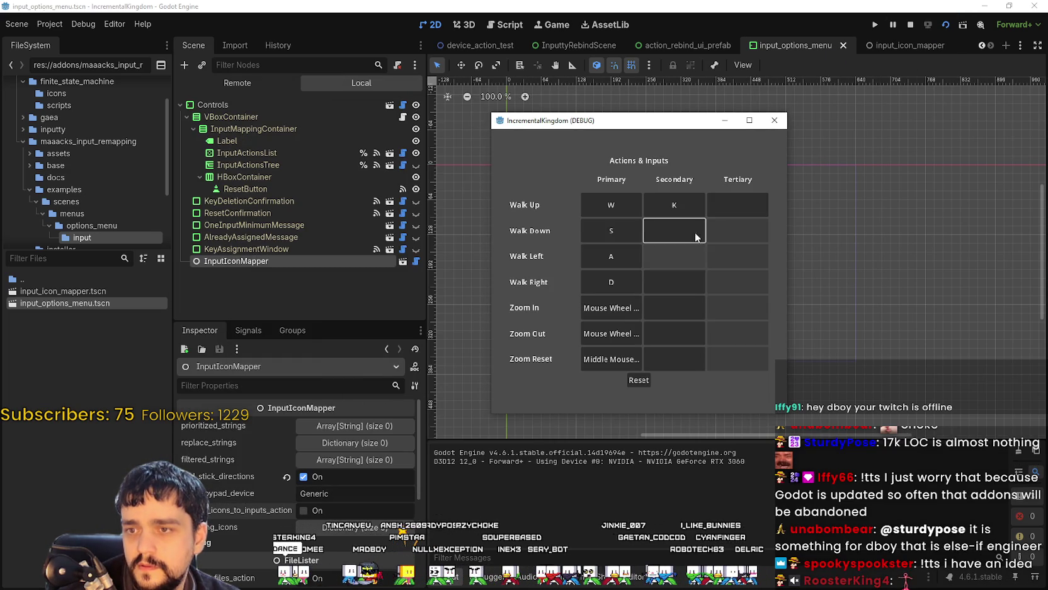
{"action": "left_click", "coordinate": [722, 209]}
{"action": "left_click", "coordinate": [615, 305]}
{"action": "left_click", "coordinate": [729, 200]}
{"action": "key", "text": "l"}
{"action": "left_click", "coordinate": [647, 305]}
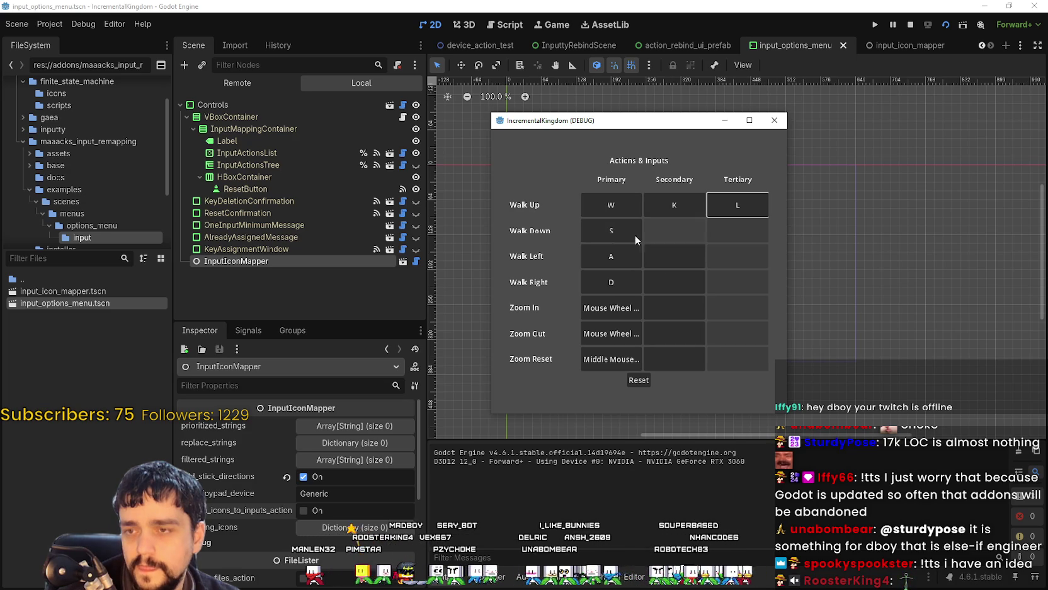
Step: Reset all controls to defaults and close the running game
{"action": "left_click", "coordinate": [643, 381]}
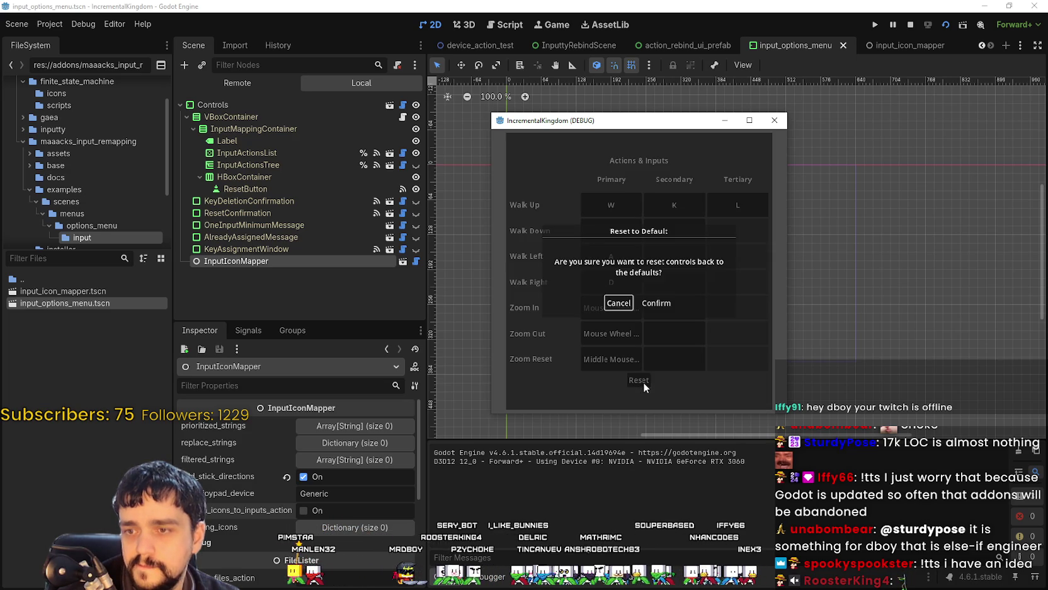
{"action": "left_click", "coordinate": [658, 303]}
{"action": "left_click", "coordinate": [767, 123]}
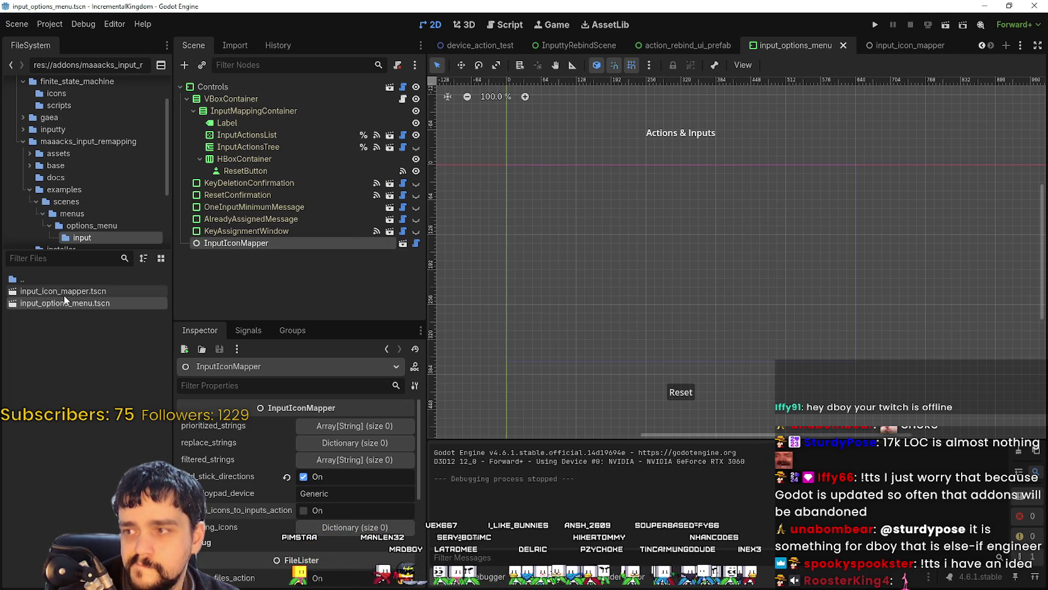
Step: Browse FileSystem to the menus/options_menu folder and toggle add_stick_directions on the InputIconMapper
{"action": "scroll", "coordinate": [109, 221], "scroll_direction": "down", "scroll_amount": 3}
{"action": "left_click", "coordinate": [110, 164]}
{"action": "left_click", "coordinate": [100, 151]}
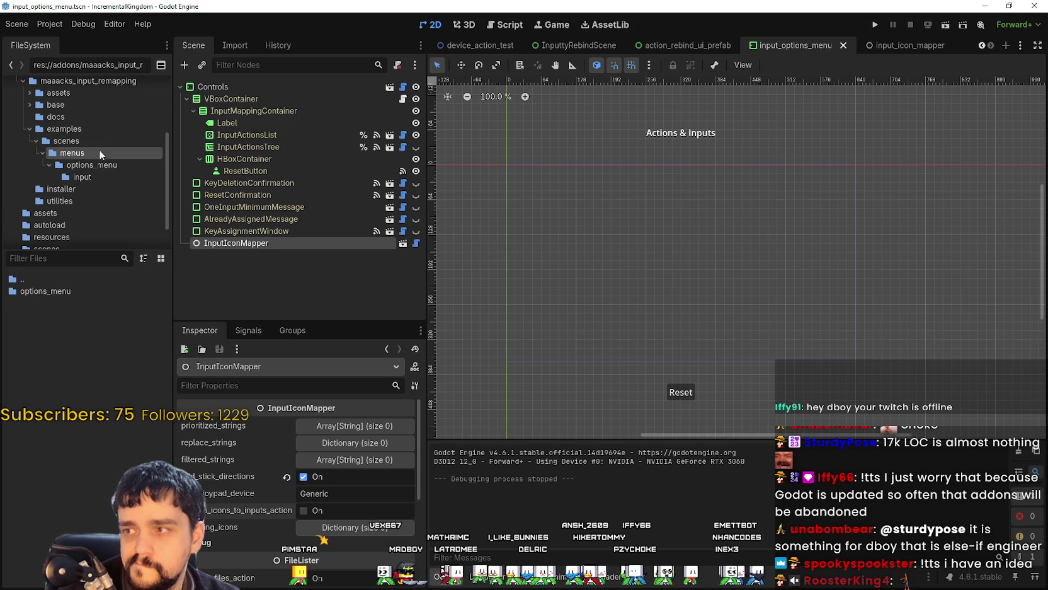
{"action": "left_click", "coordinate": [88, 165]}
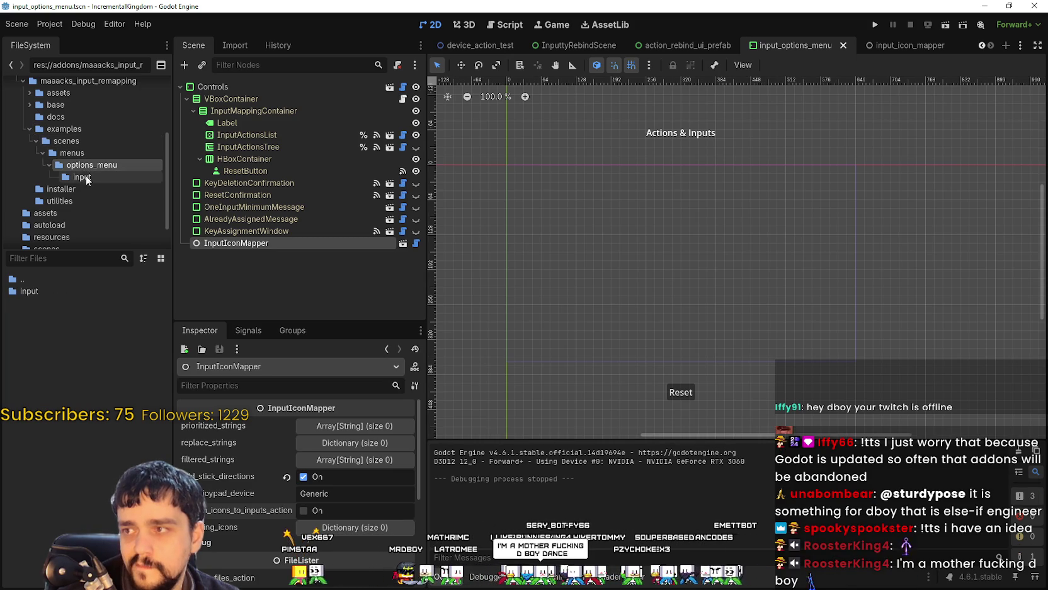
{"action": "left_click", "coordinate": [304, 476]}
Step: Expand the FileLister files array, add an empty entry, then remove it again
{"action": "scroll", "coordinate": [346, 535], "scroll_direction": "down", "scroll_amount": 2}
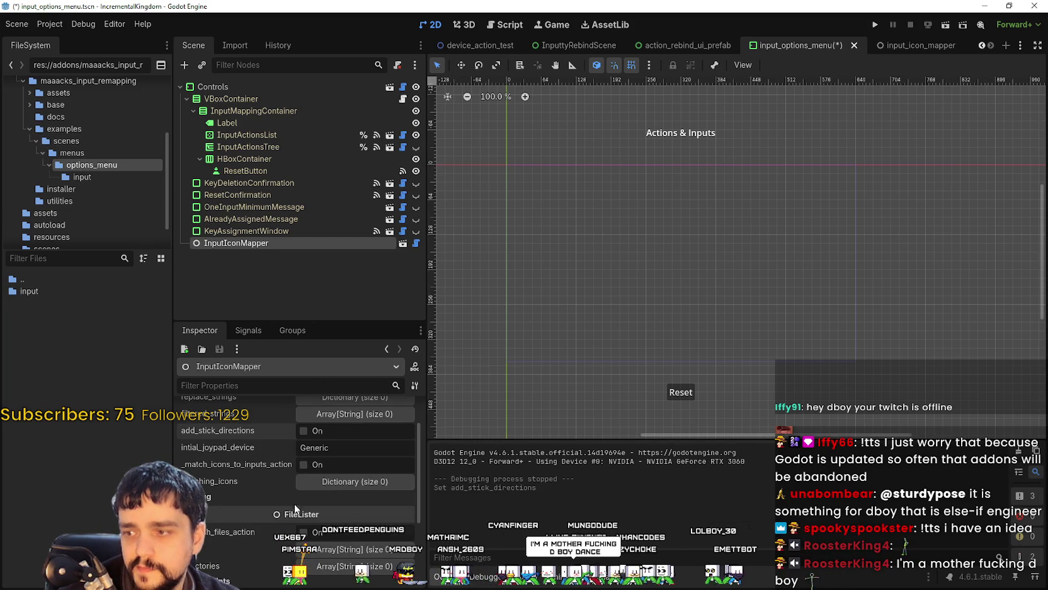
{"action": "scroll", "coordinate": [296, 536], "scroll_direction": "down", "scroll_amount": 3}
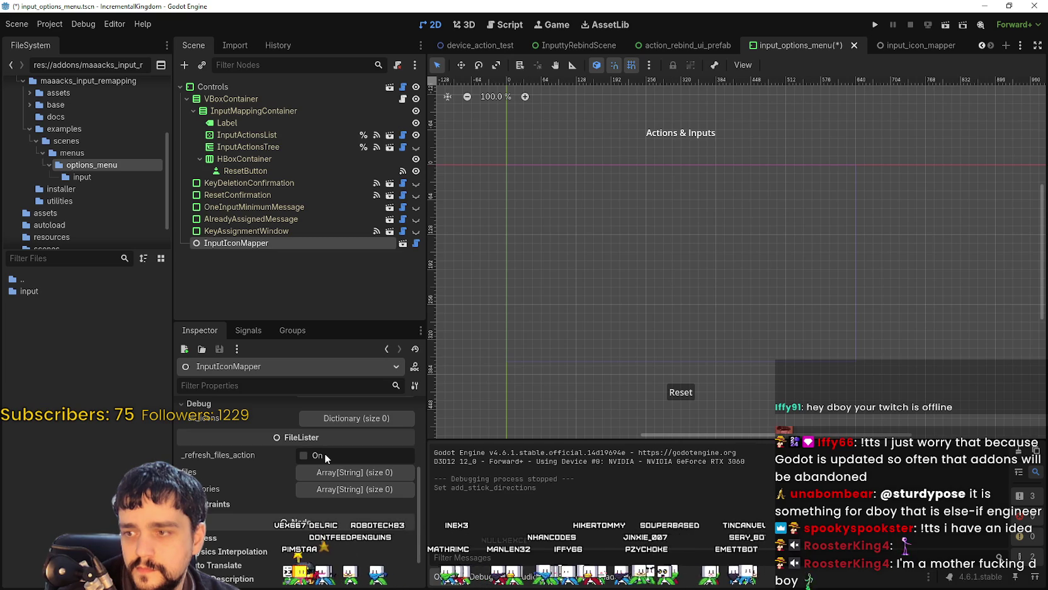
{"action": "scroll", "coordinate": [237, 511], "scroll_direction": "down", "scroll_amount": 2}
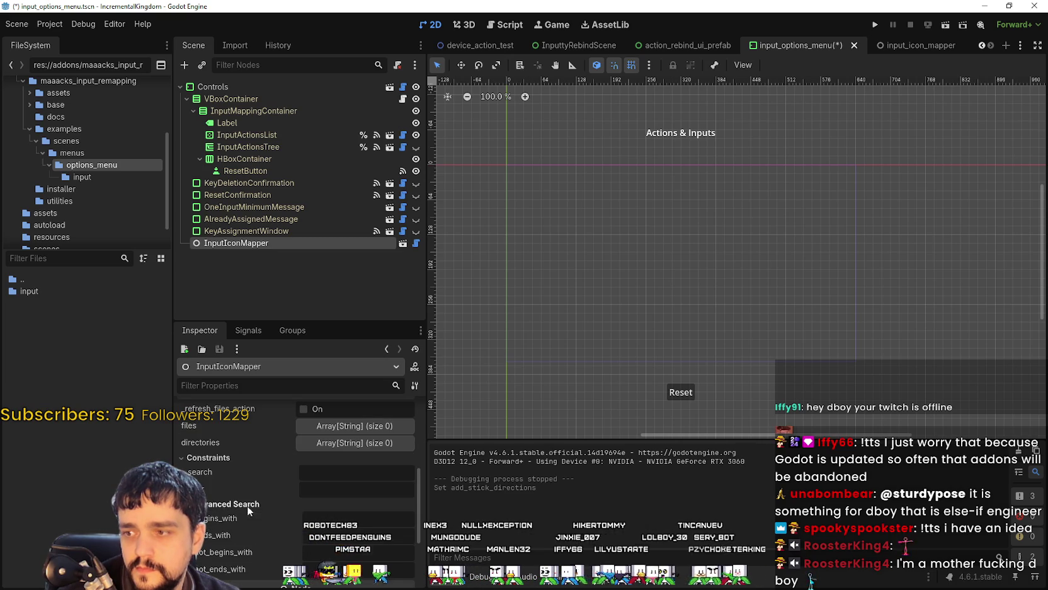
{"action": "scroll", "coordinate": [247, 505], "scroll_direction": "up", "scroll_amount": 2}
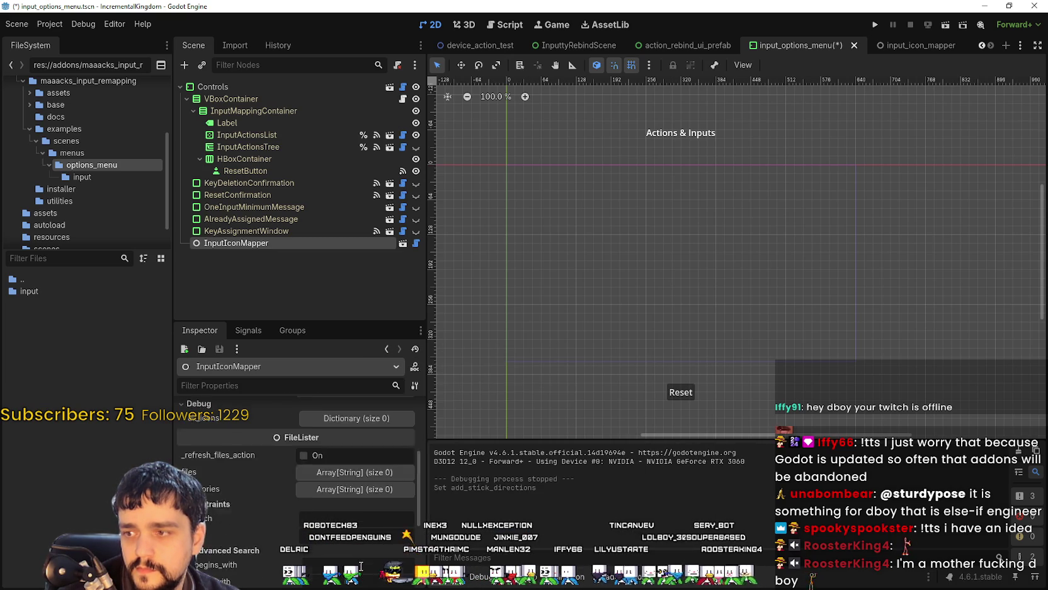
{"action": "scroll", "coordinate": [361, 566], "scroll_direction": "up", "scroll_amount": 1}
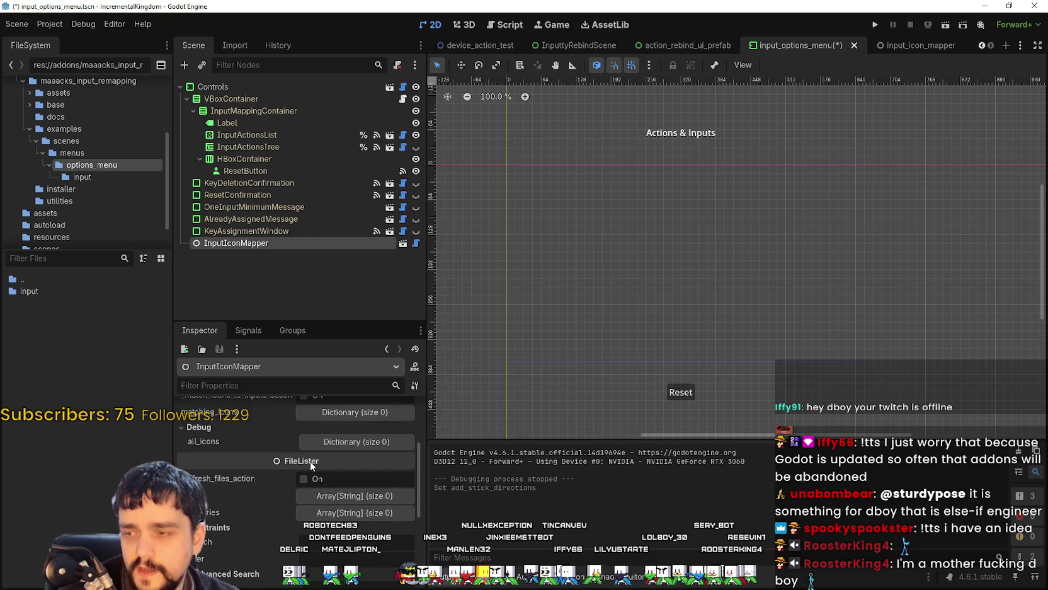
{"action": "mouse_move", "coordinate": [309, 461]}
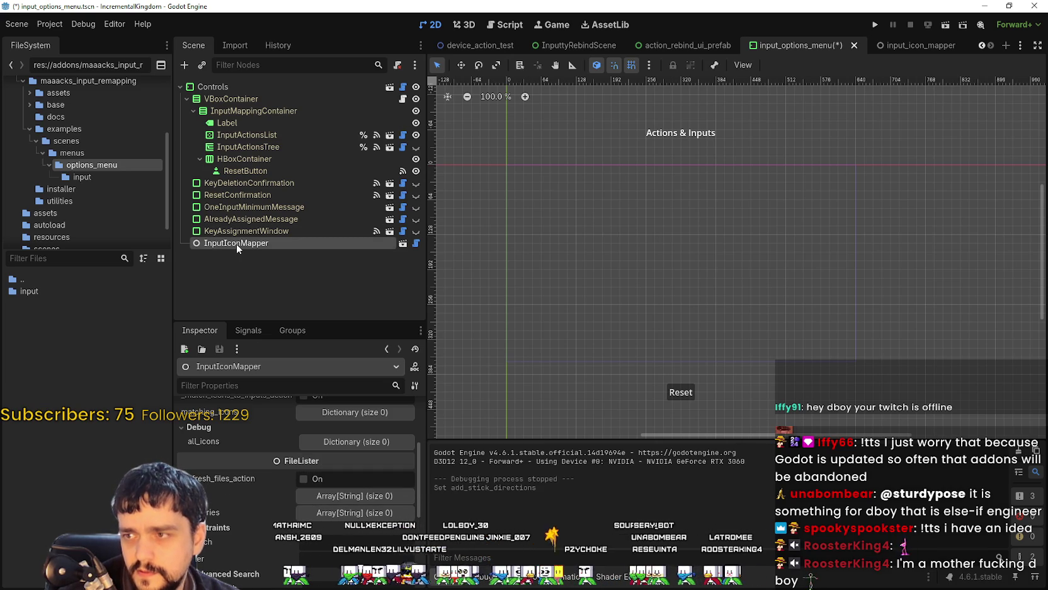
{"action": "scroll", "coordinate": [342, 564], "scroll_direction": "down", "scroll_amount": 3}
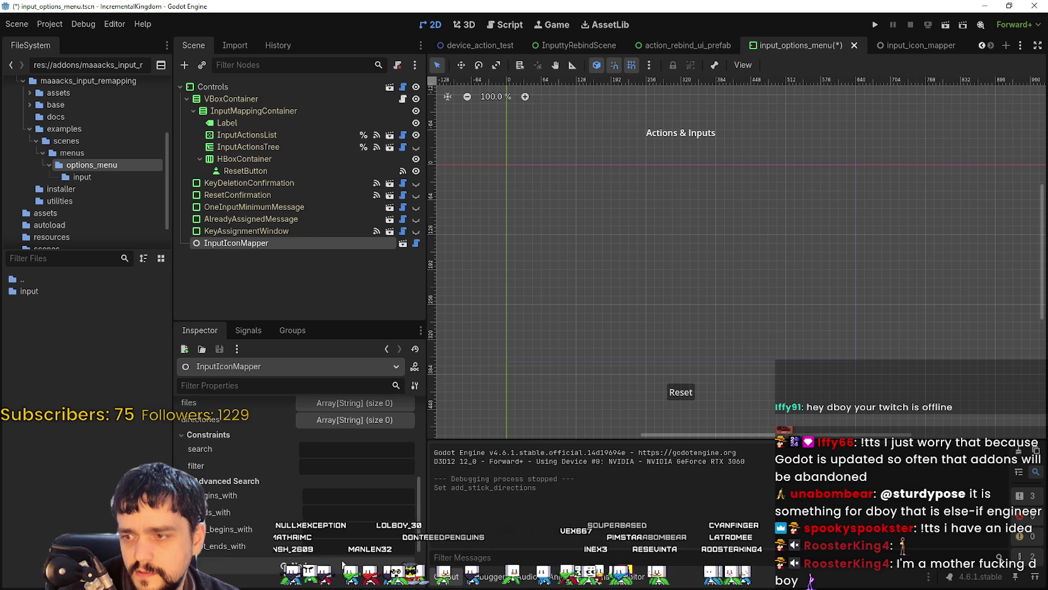
{"action": "scroll", "coordinate": [342, 563], "scroll_direction": "up", "scroll_amount": 1}
{"action": "scroll", "coordinate": [340, 557], "scroll_direction": "up", "scroll_amount": 1}
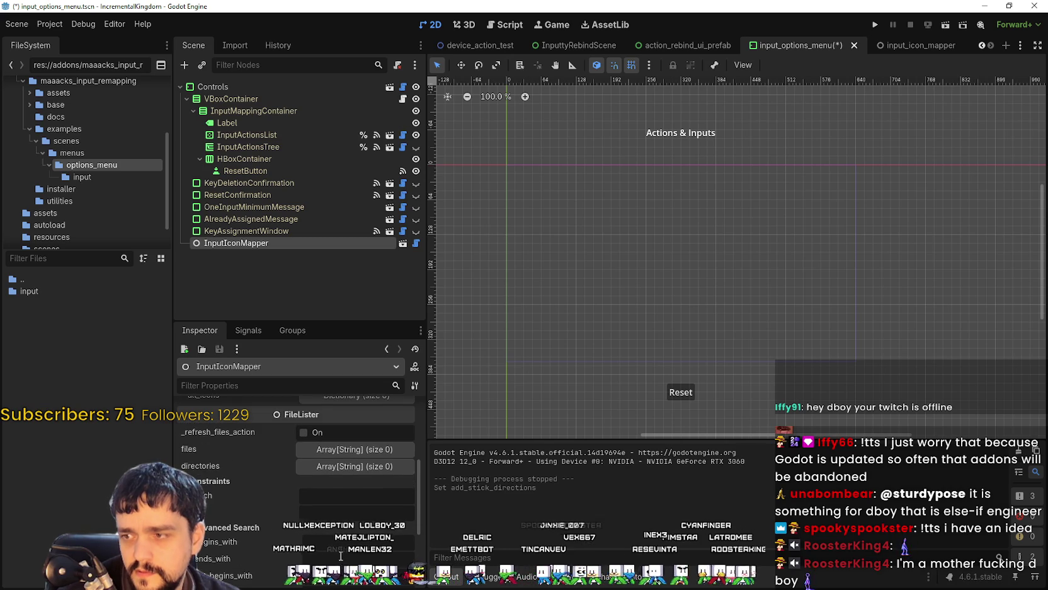
{"action": "scroll", "coordinate": [341, 556], "scroll_direction": "up", "scroll_amount": 1}
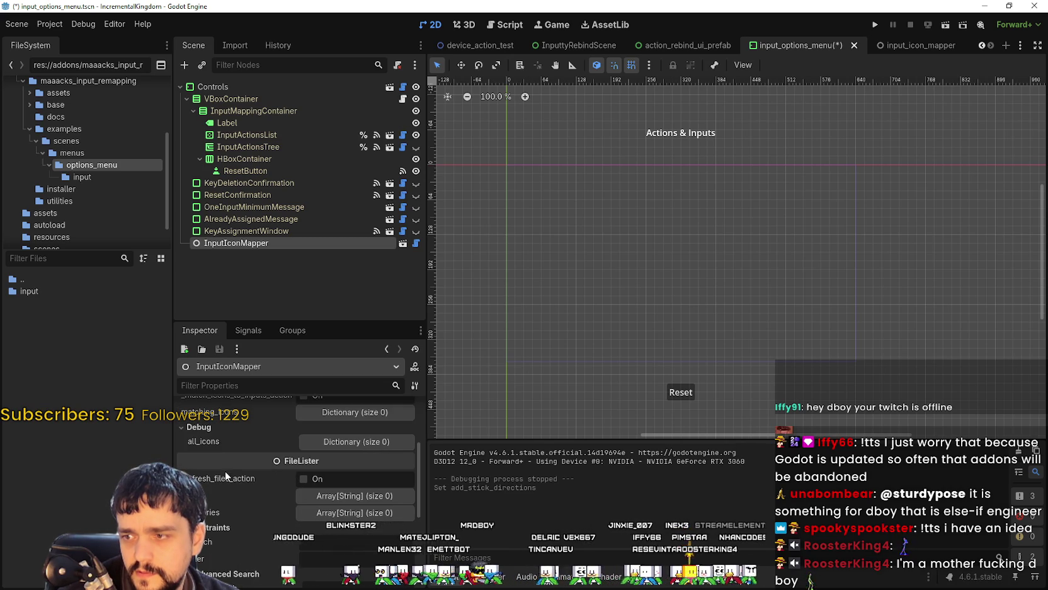
{"action": "scroll", "coordinate": [340, 509], "scroll_direction": "up", "scroll_amount": 3}
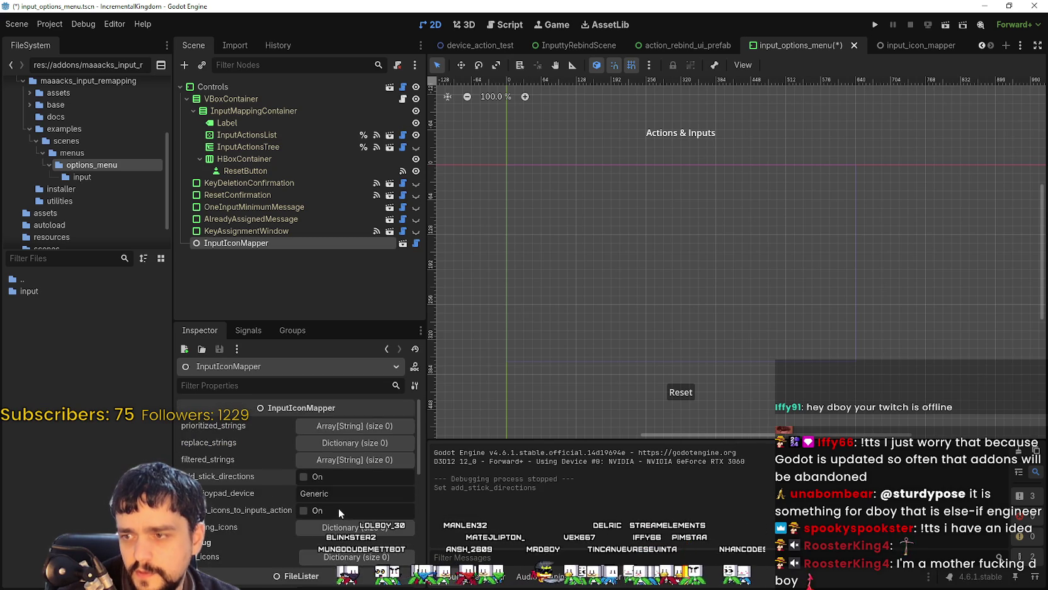
{"action": "scroll", "coordinate": [338, 507], "scroll_direction": "down", "scroll_amount": 3}
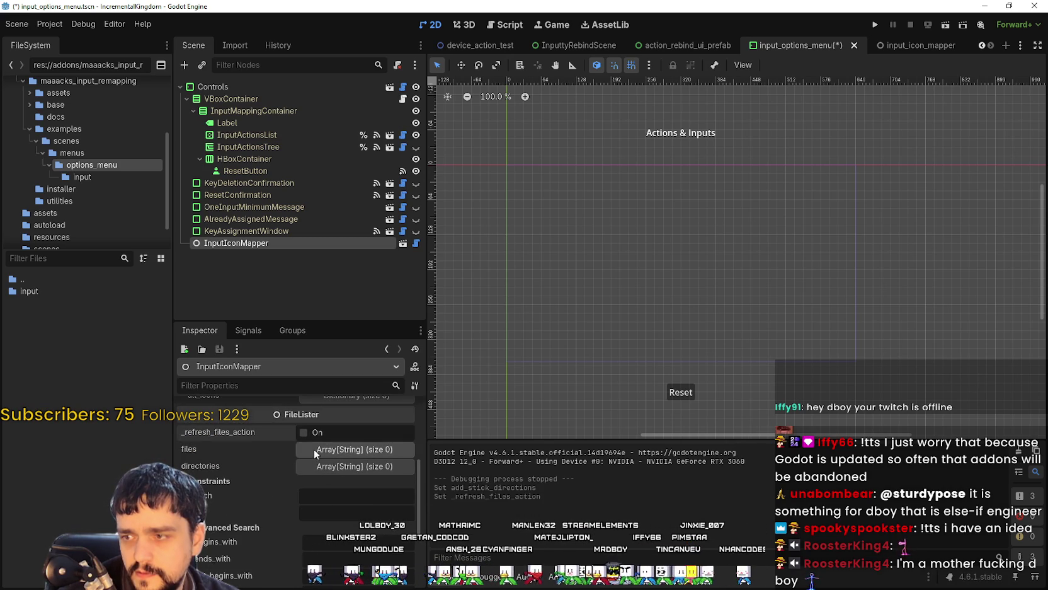
{"action": "left_click", "coordinate": [304, 432]}
{"action": "left_click", "coordinate": [332, 449]}
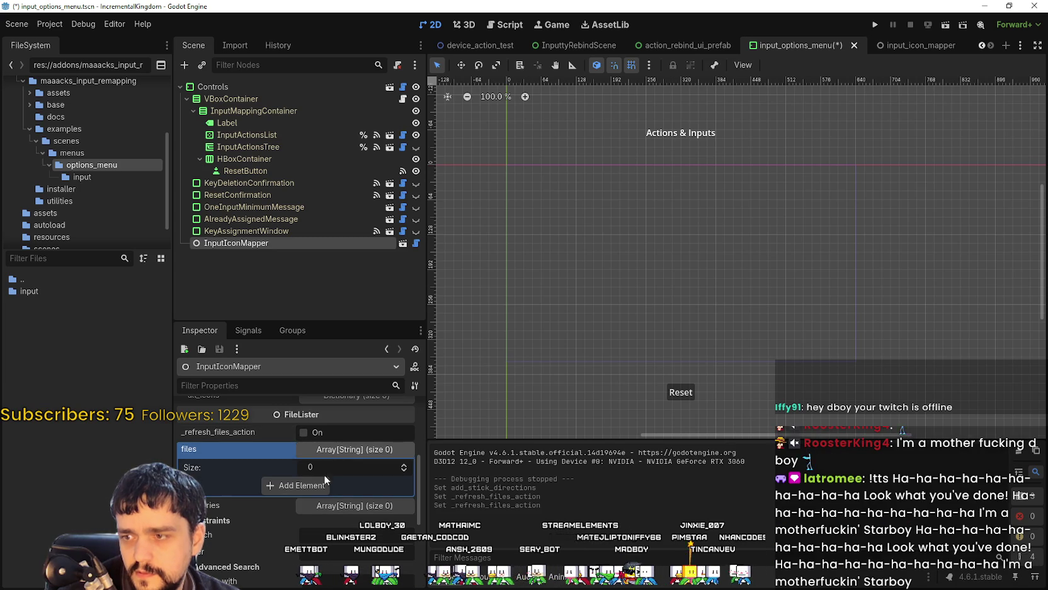
{"action": "left_click", "coordinate": [301, 485]}
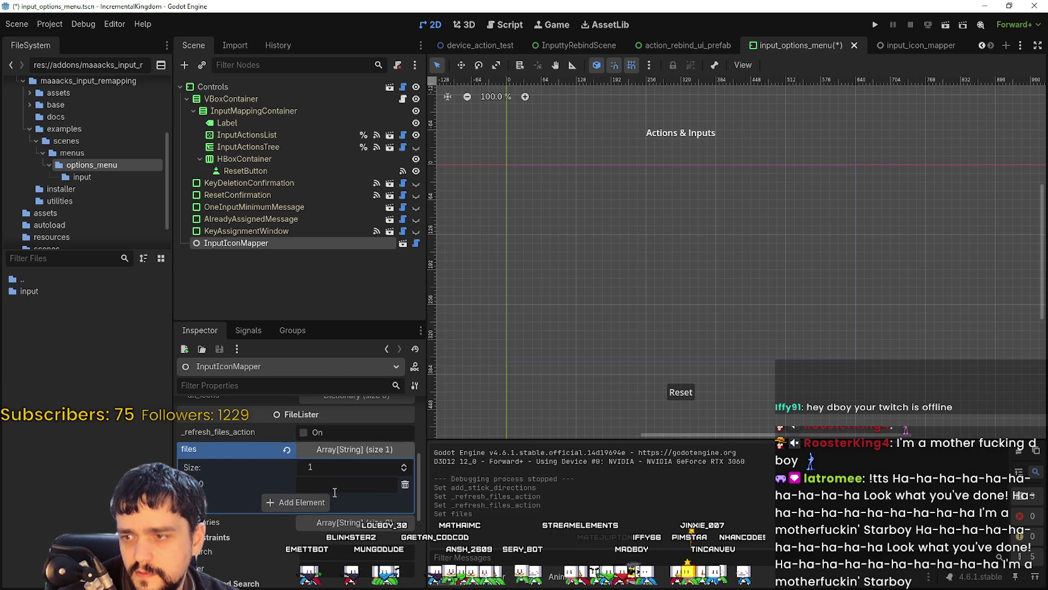
{"action": "left_click", "coordinate": [406, 485]}
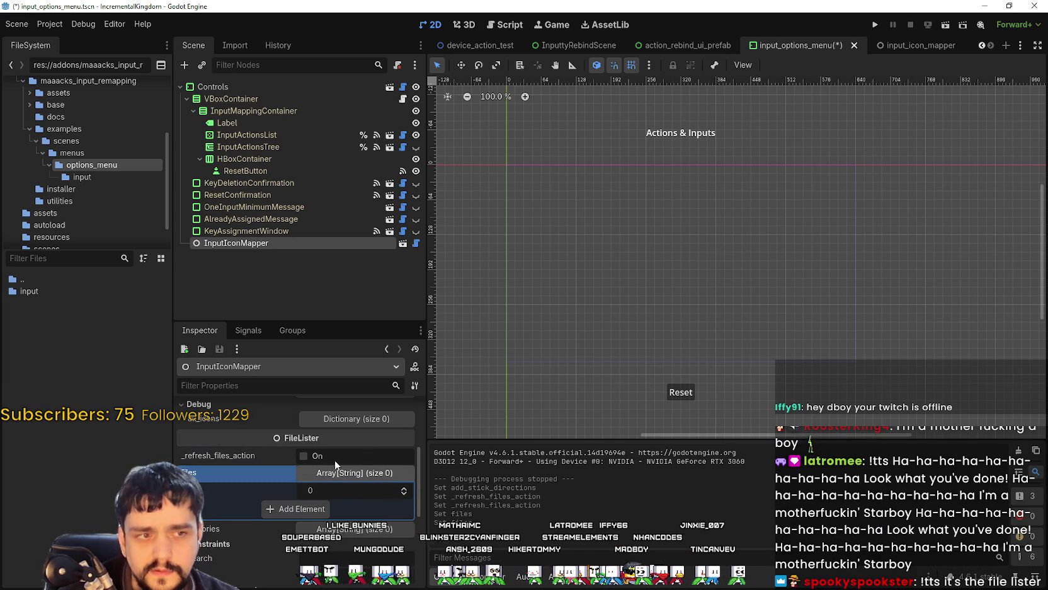
{"action": "scroll", "coordinate": [385, 481], "scroll_direction": "up", "scroll_amount": 5}
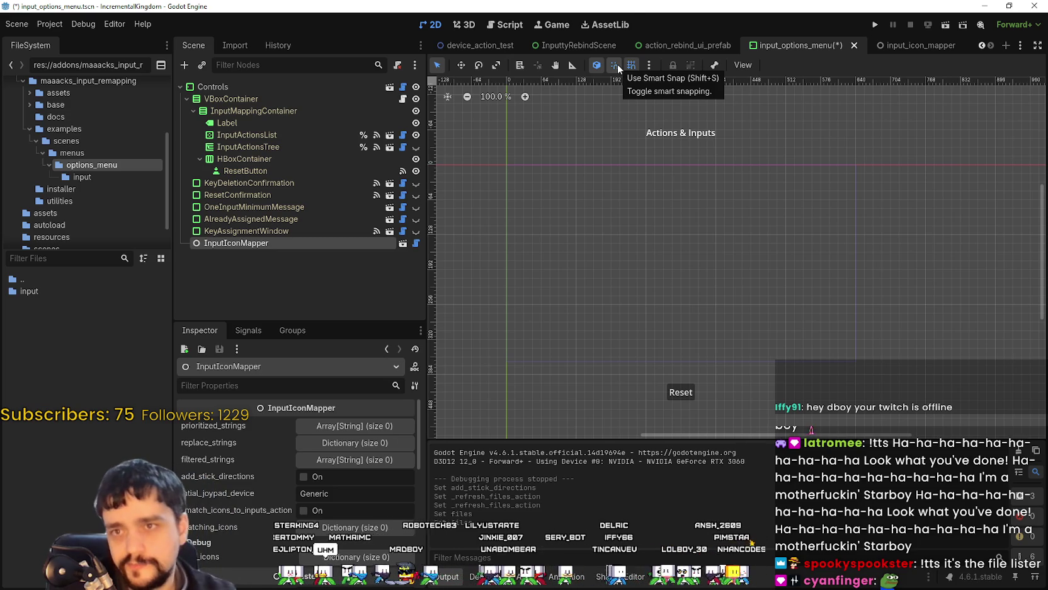
Step: Turn on Smart Snap, save the input options menu scene, and select KeyDeletionConfirmation
{"action": "left_click", "coordinate": [615, 66]}
{"action": "key", "text": "ctrl+s"}
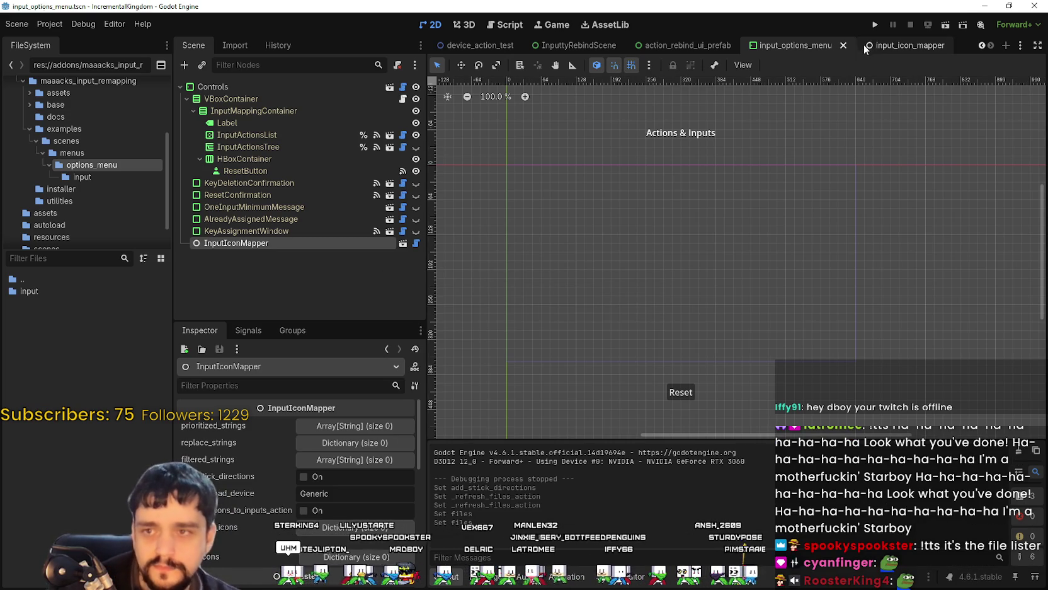
{"action": "left_click", "coordinate": [261, 187]}
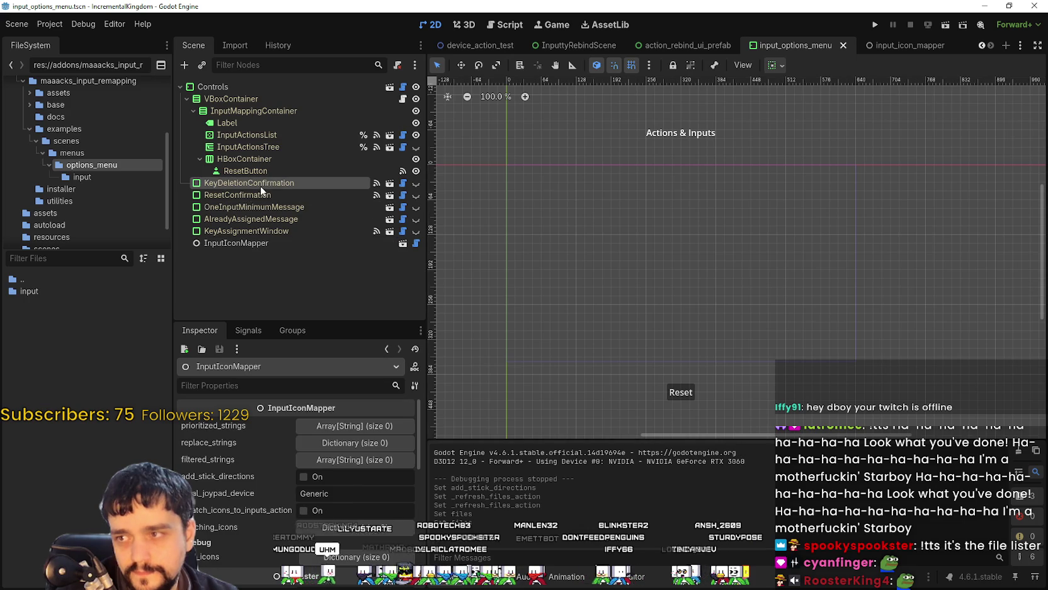
Step: Switch off ui_cancel_closes, update_content and exclusive on AlreadyAssignedMessage, keeping makes_mouse_visible on
{"action": "left_click", "coordinate": [257, 220]}
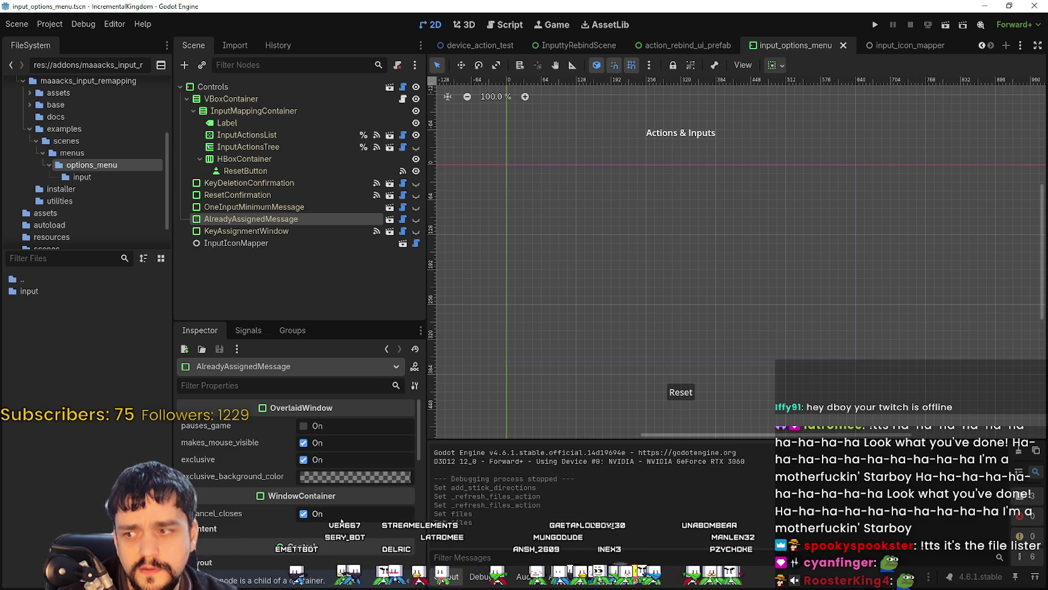
{"action": "left_click", "coordinate": [256, 528]}
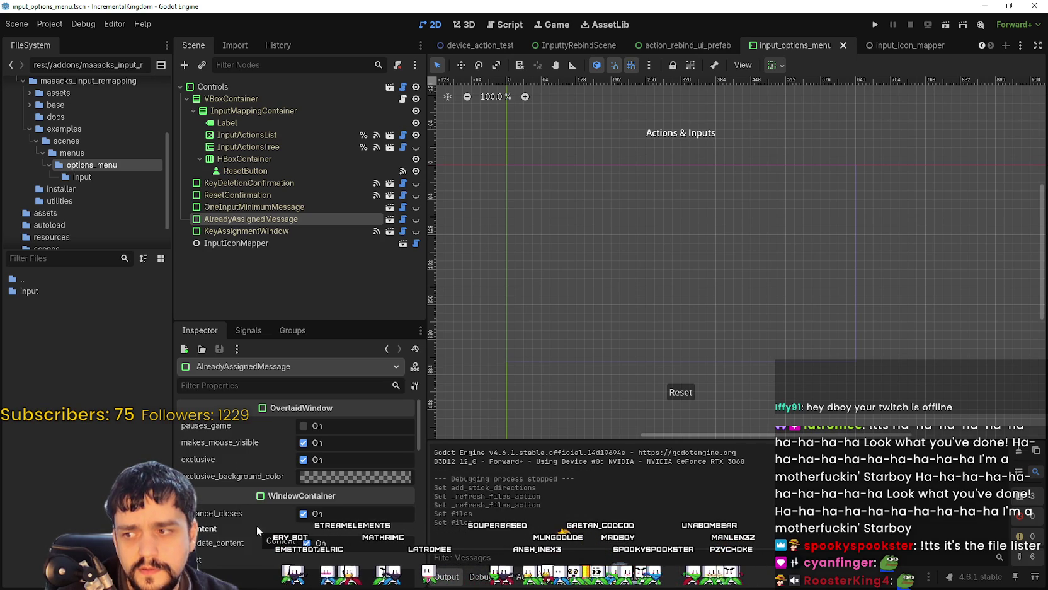
{"action": "scroll", "coordinate": [340, 483], "scroll_direction": "down", "scroll_amount": 3}
{"action": "scroll", "coordinate": [365, 558], "scroll_direction": "down", "scroll_amount": 1}
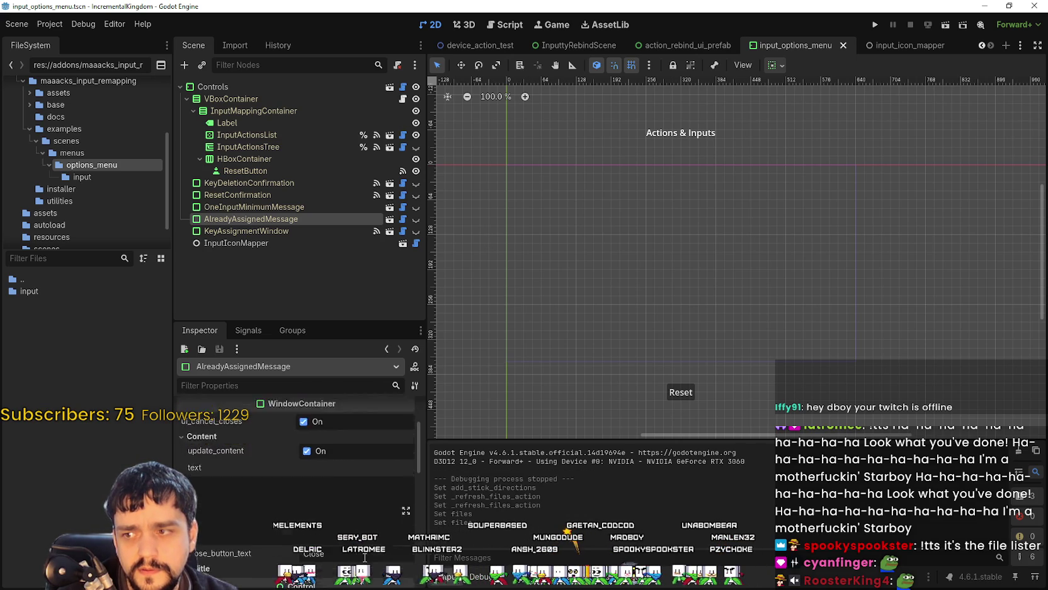
{"action": "scroll", "coordinate": [364, 558], "scroll_direction": "down", "scroll_amount": 2}
{"action": "scroll", "coordinate": [353, 560], "scroll_direction": "up", "scroll_amount": 3}
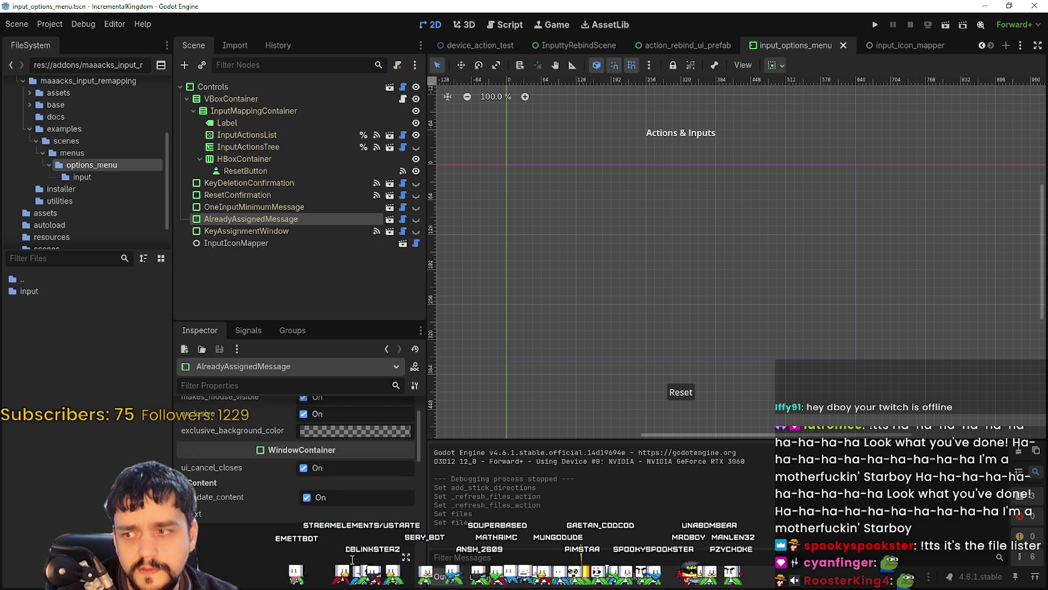
{"action": "left_click", "coordinate": [307, 497]}
{"action": "left_click", "coordinate": [304, 468]}
{"action": "scroll", "coordinate": [315, 501], "scroll_direction": "up", "scroll_amount": 2}
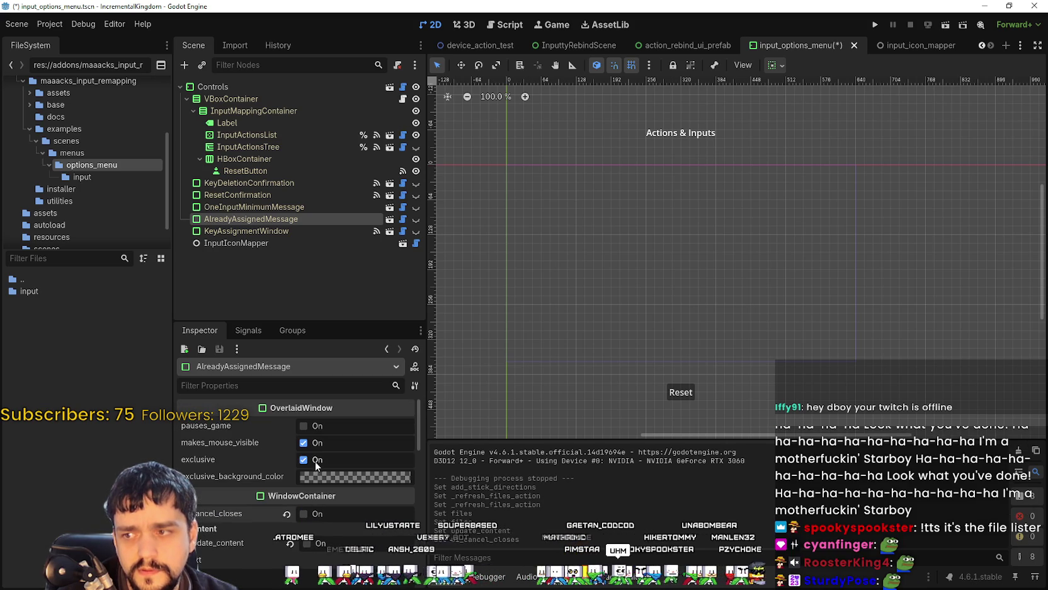
{"action": "left_click", "coordinate": [315, 460]}
{"action": "left_click", "coordinate": [318, 444]}
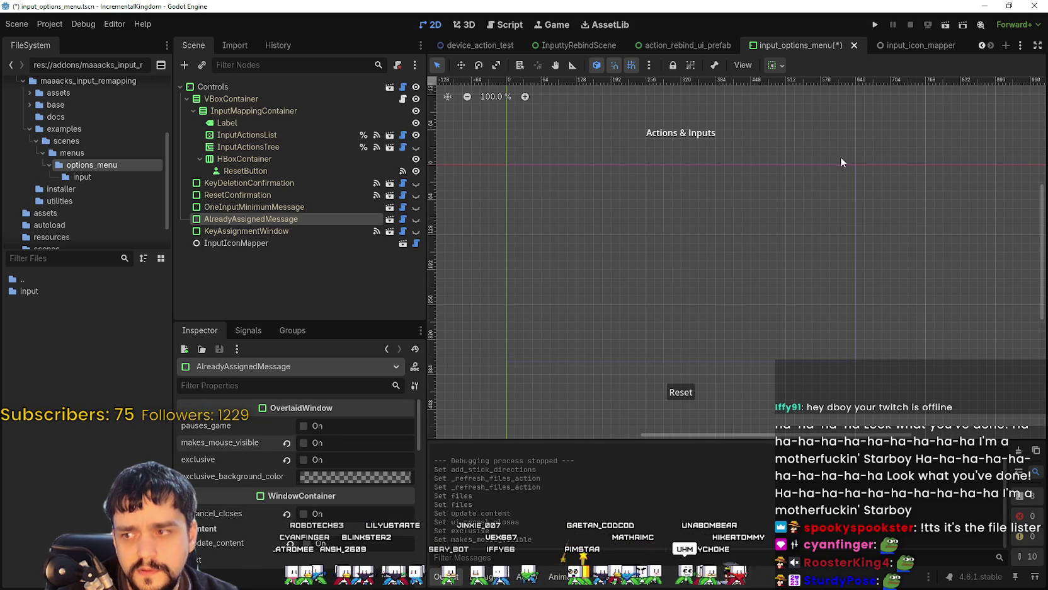
{"action": "left_click", "coordinate": [305, 444]}
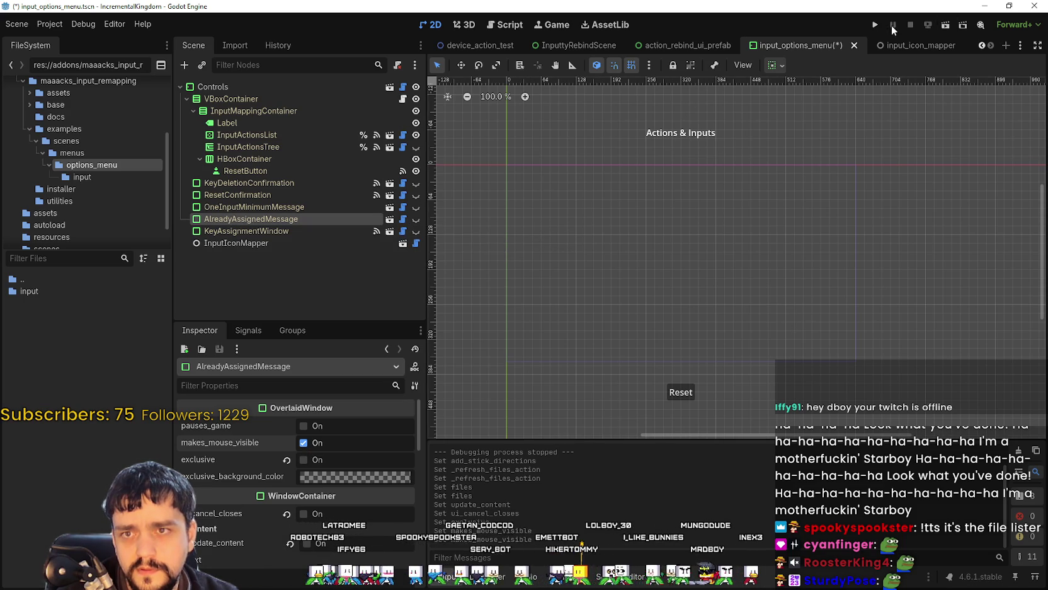
Step: Run the scene and bind K as Walk Up's secondary key in the controls menu
{"action": "left_click", "coordinate": [946, 26]}
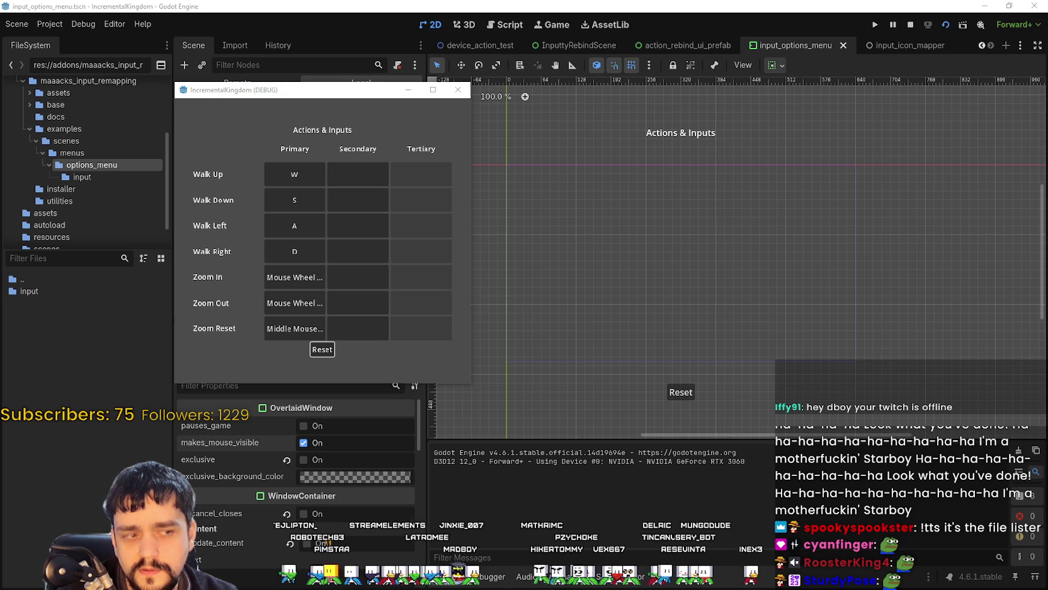
{"action": "left_click_drag", "start_coordinate": [365, 101], "coordinate": [701, 128]}
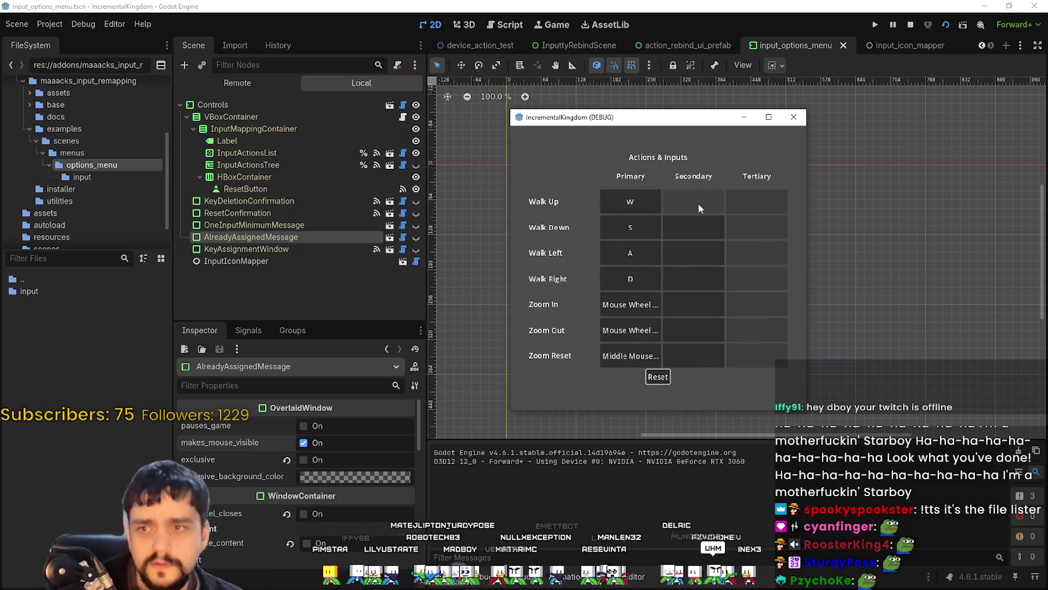
{"action": "left_click", "coordinate": [695, 207]}
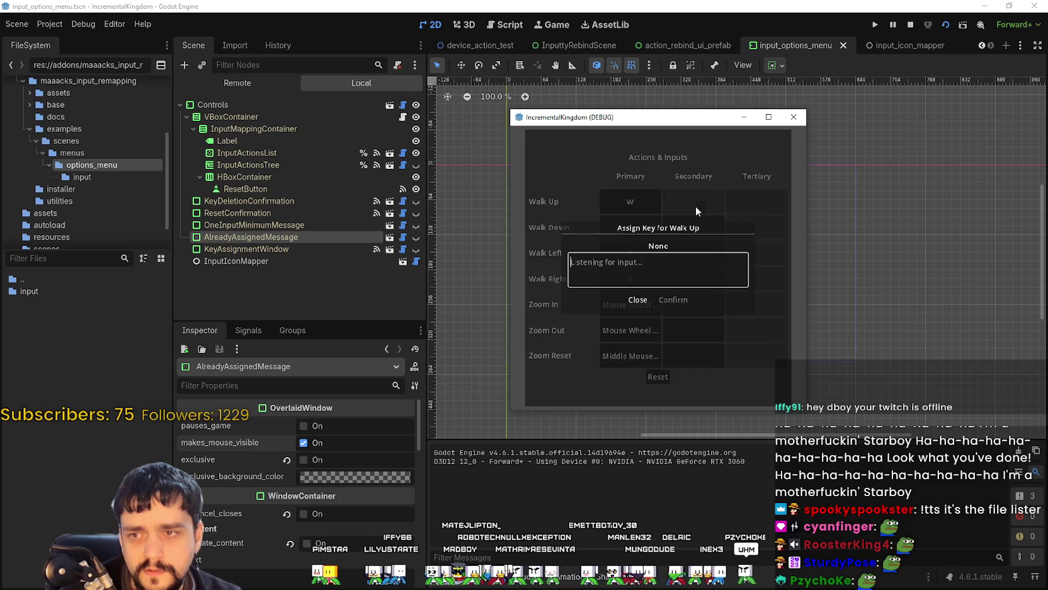
{"action": "left_click", "coordinate": [653, 301]}
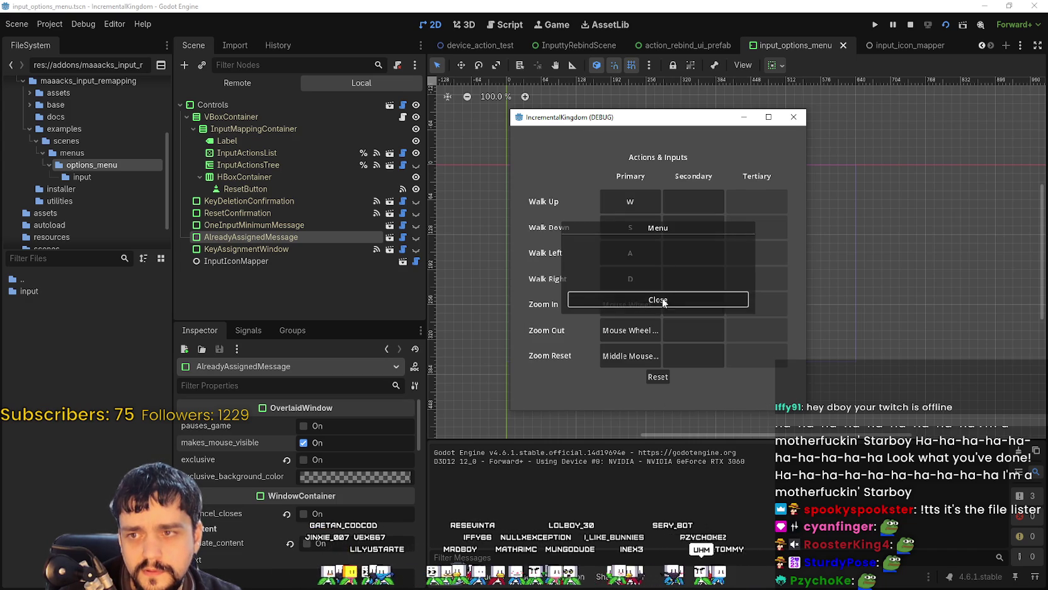
{"action": "left_click", "coordinate": [643, 302]}
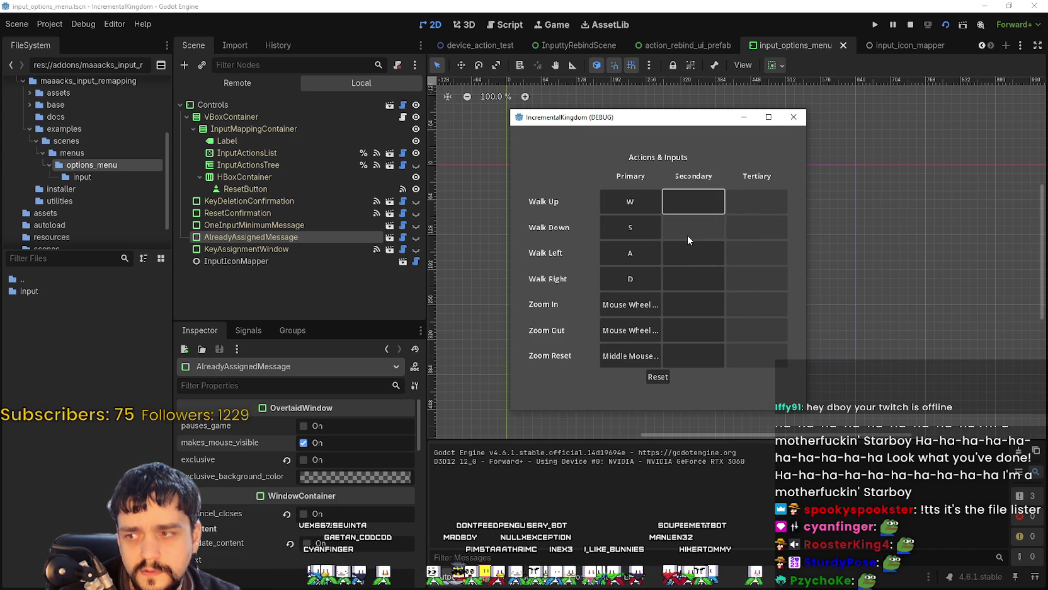
{"action": "left_click", "coordinate": [691, 203]}
{"action": "key", "text": "k"}
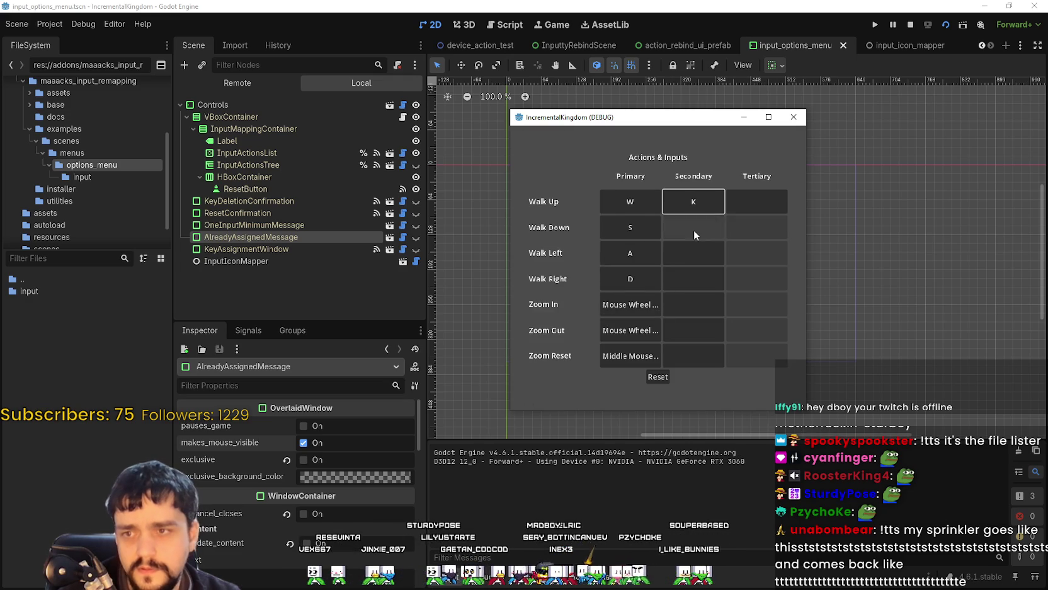
Step: Try Escape for Walk Down's secondary, reset all controls to defaults, then re-enable exclusive
{"action": "left_click", "coordinate": [695, 230]}
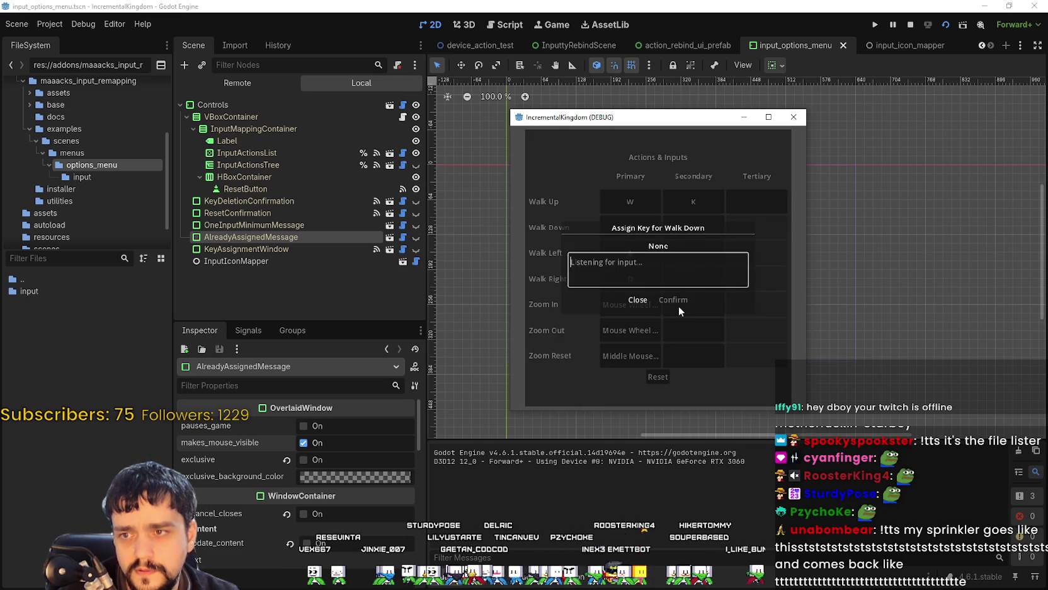
{"action": "key", "text": "Escape"}
{"action": "left_click", "coordinate": [652, 303]}
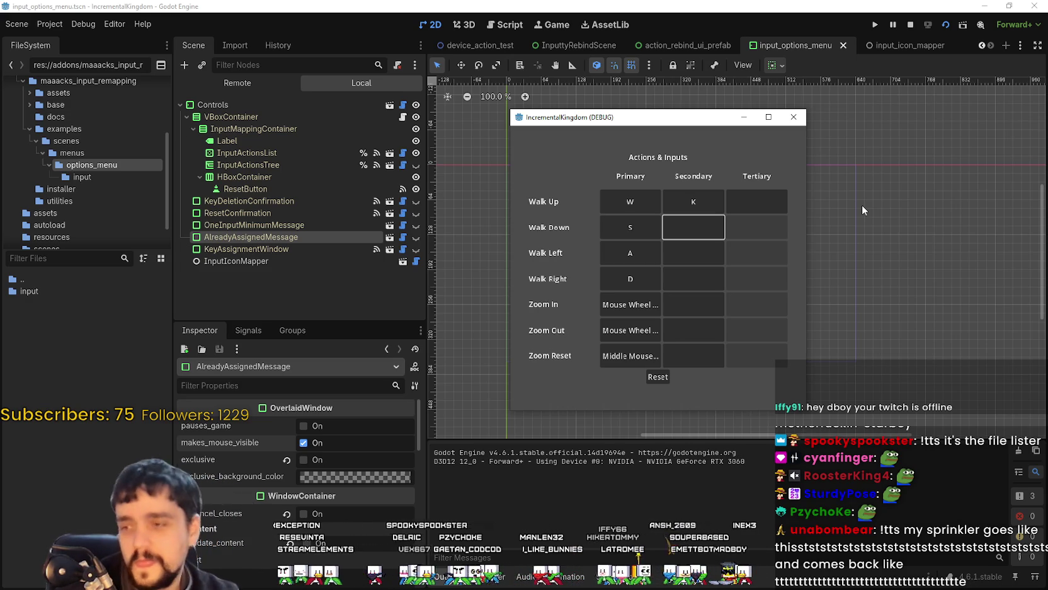
{"action": "left_click", "coordinate": [666, 379]}
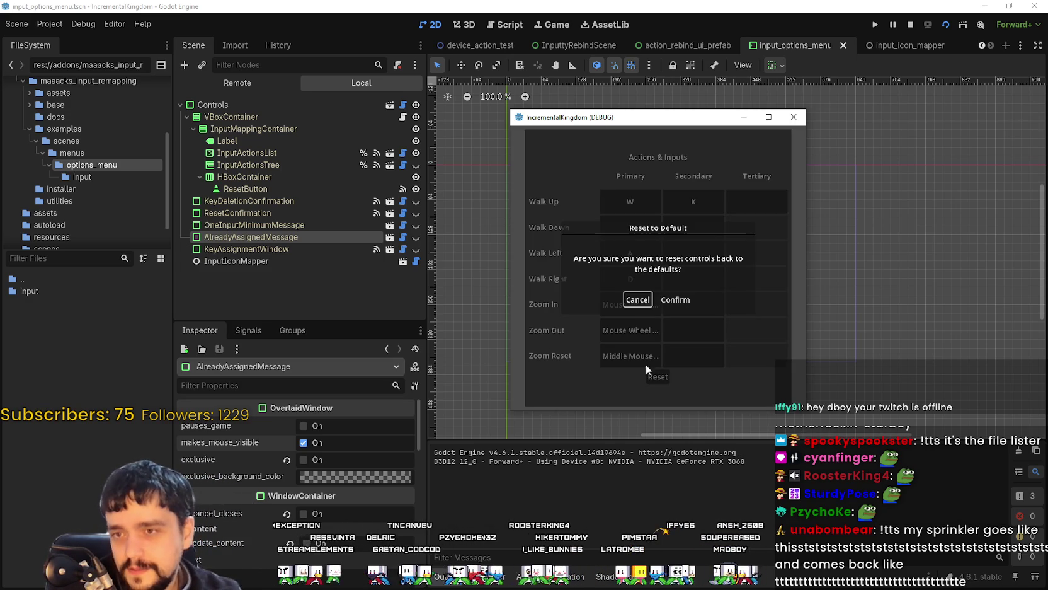
{"action": "left_click", "coordinate": [637, 300]}
{"action": "left_click", "coordinate": [658, 376]}
{"action": "left_click", "coordinate": [678, 300]}
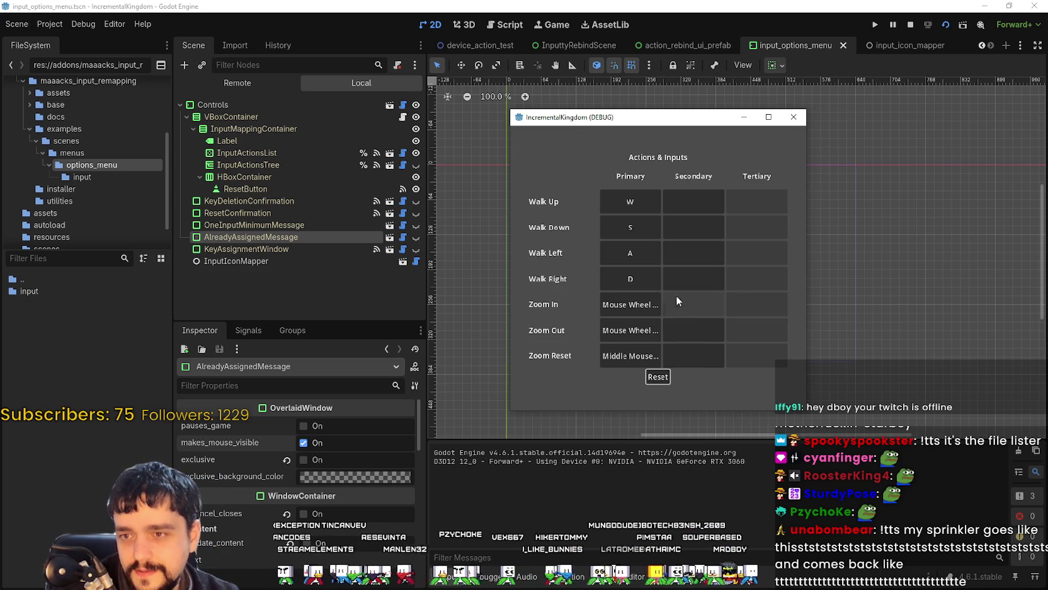
{"action": "left_click", "coordinate": [303, 460]}
{"action": "scroll", "coordinate": [294, 474], "scroll_direction": "down", "scroll_amount": 1}
Step: Enable ui_cancel_closes and update_content, and set KeyAssignmentWindow's input_confirmation to Ok Button
{"action": "left_click", "coordinate": [304, 490]}
{"action": "left_click", "coordinate": [307, 520]}
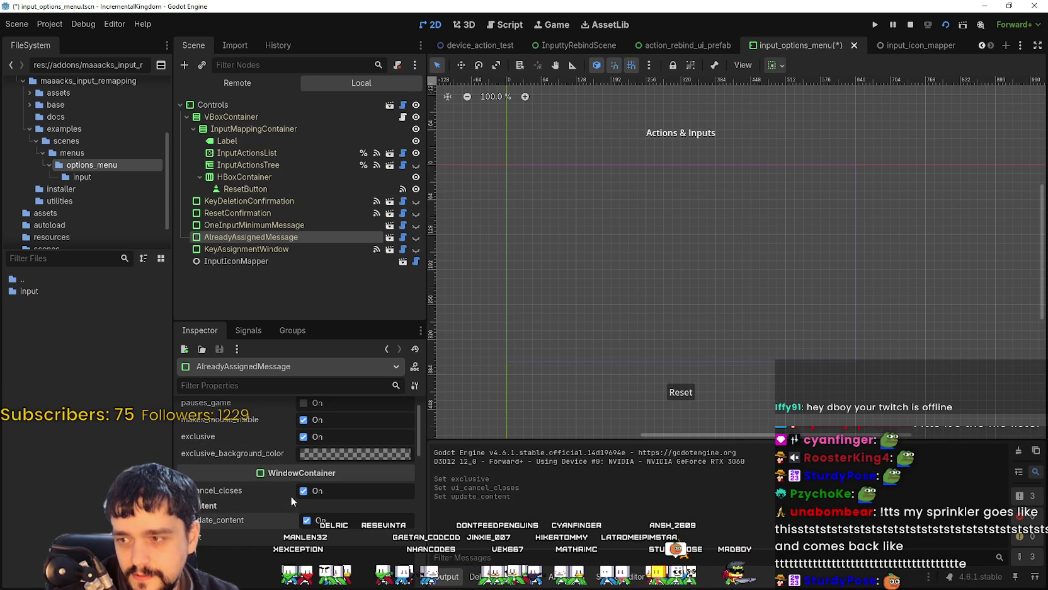
{"action": "left_click", "coordinate": [292, 250]}
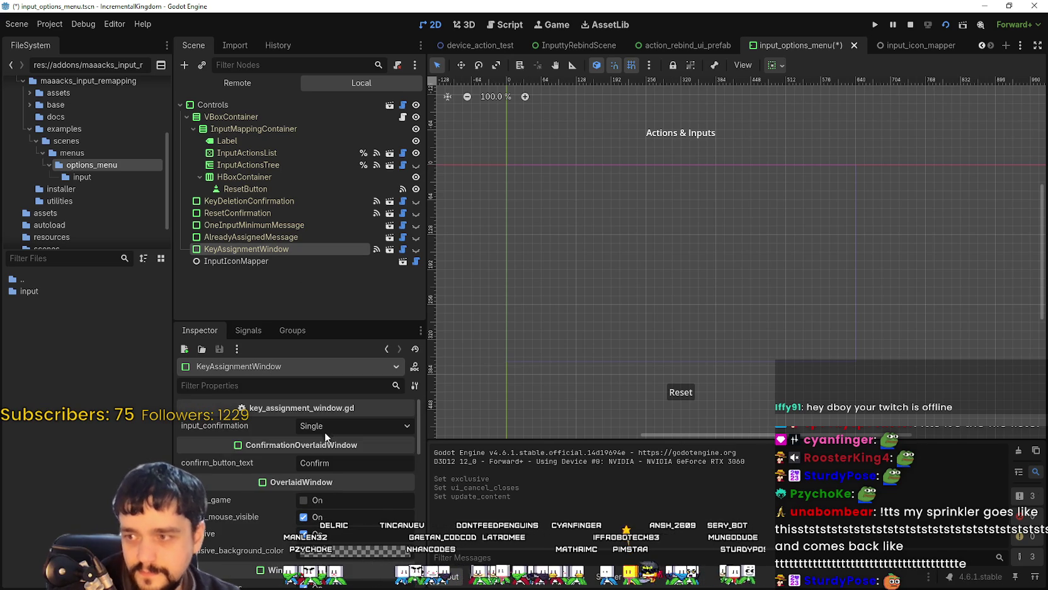
{"action": "left_click", "coordinate": [326, 429]}
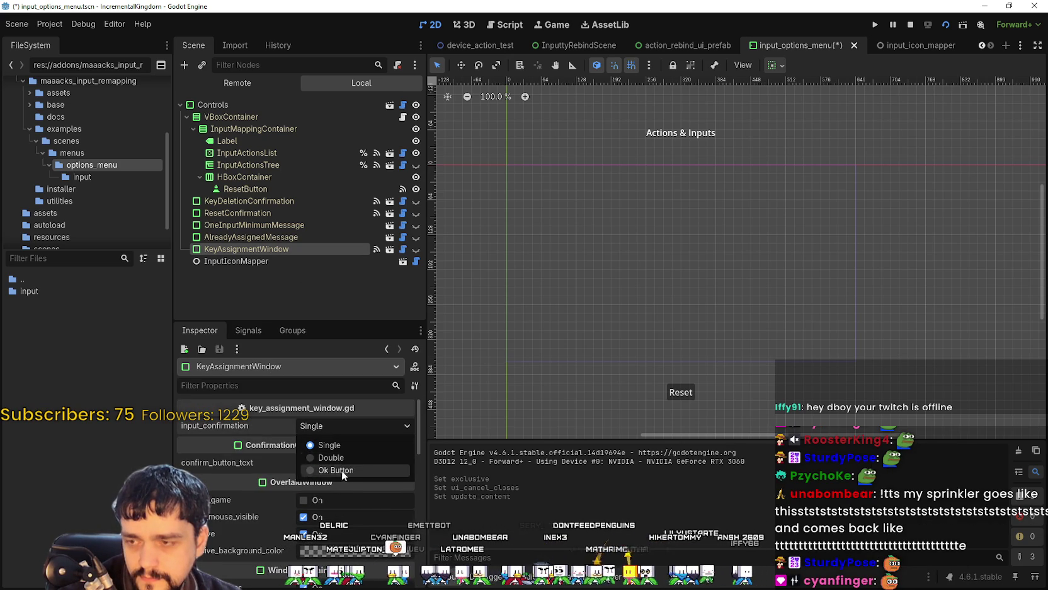
{"action": "left_click", "coordinate": [334, 470]}
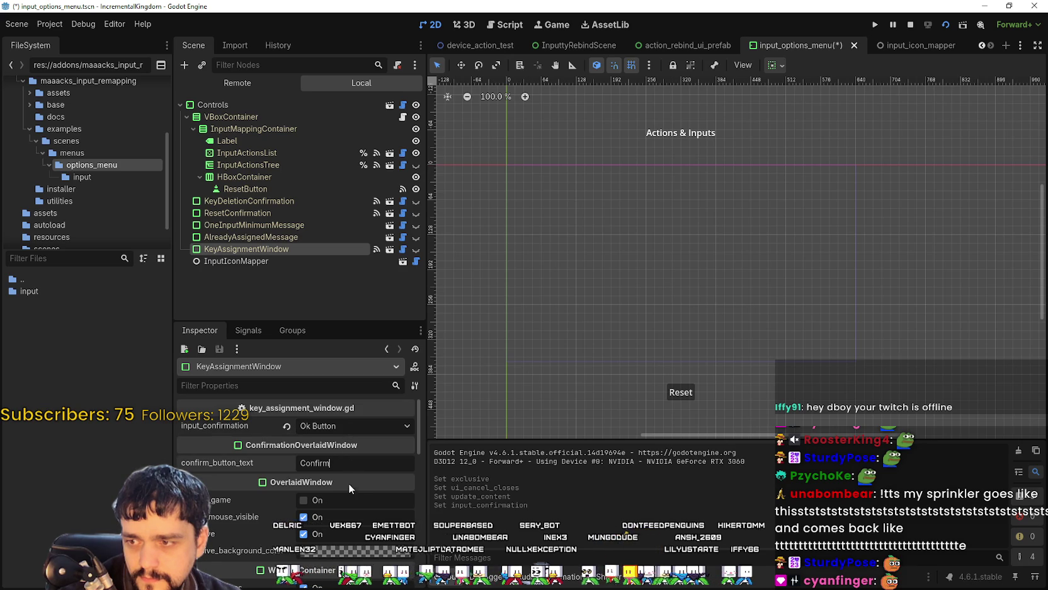
Step: Inspect the dialog nodes, then enable expand_icon on the InputActionsList node
{"action": "scroll", "coordinate": [363, 508], "scroll_direction": "down", "scroll_amount": 2}
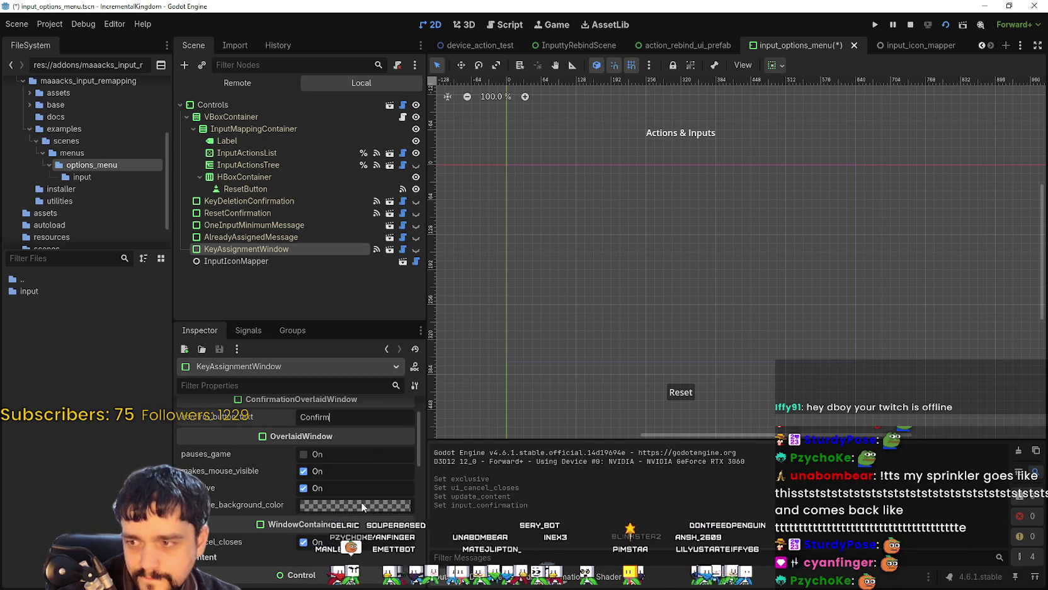
{"action": "scroll", "coordinate": [285, 464], "scroll_direction": "up", "scroll_amount": 2}
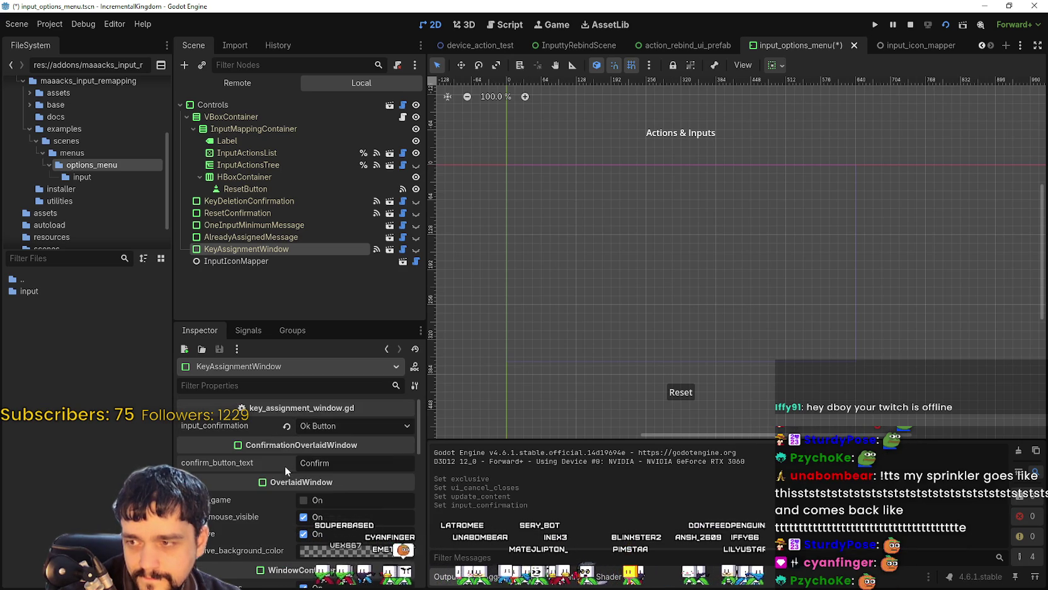
{"action": "left_click", "coordinate": [281, 236]}
{"action": "left_click", "coordinate": [285, 225]}
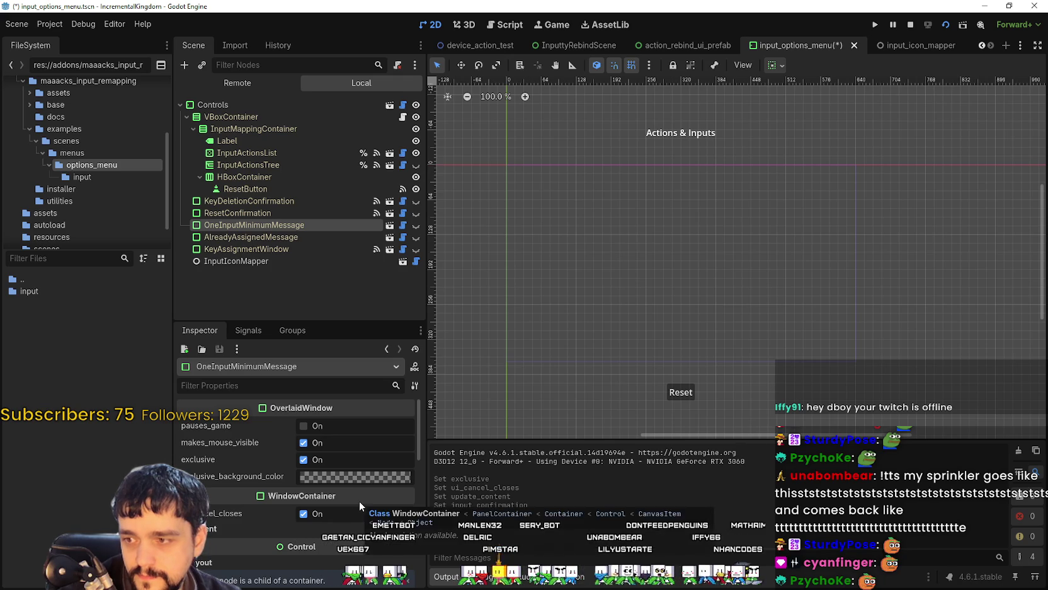
{"action": "left_click", "coordinate": [311, 203]}
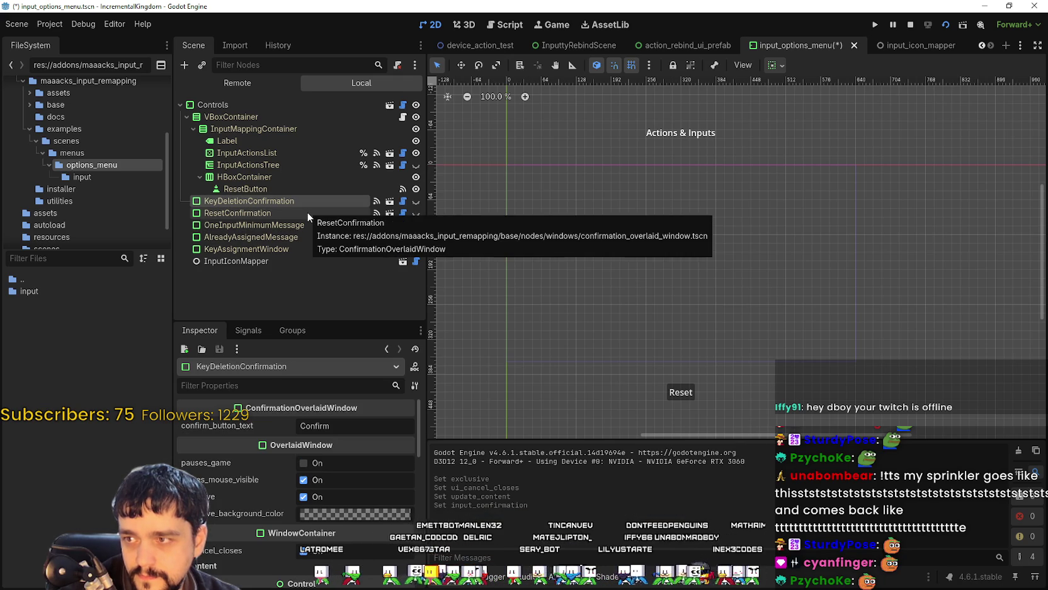
{"action": "left_click", "coordinate": [307, 213]}
{"action": "left_click", "coordinate": [311, 166]}
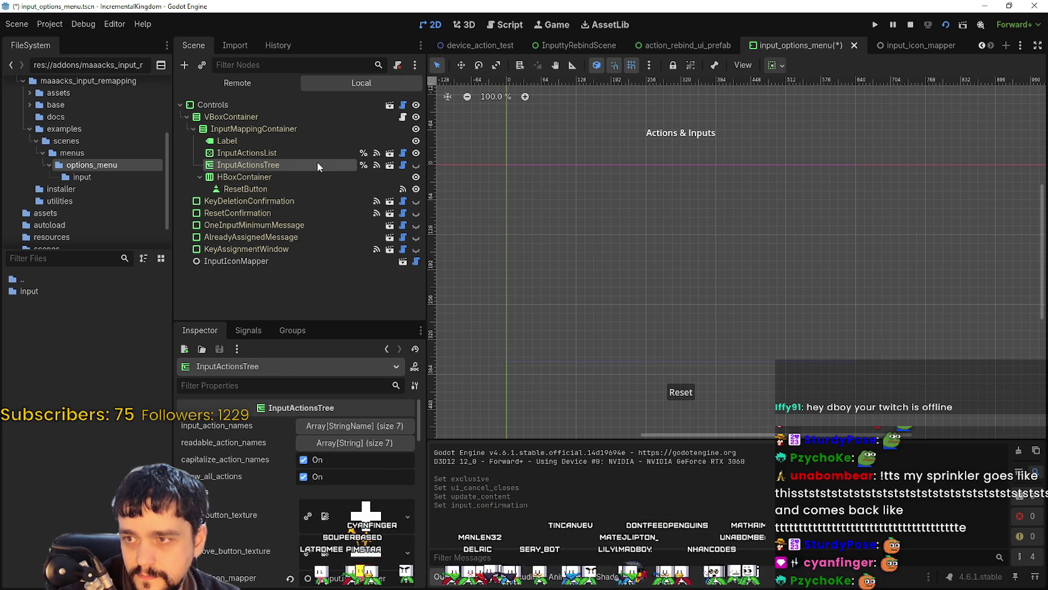
{"action": "left_click", "coordinate": [321, 156]}
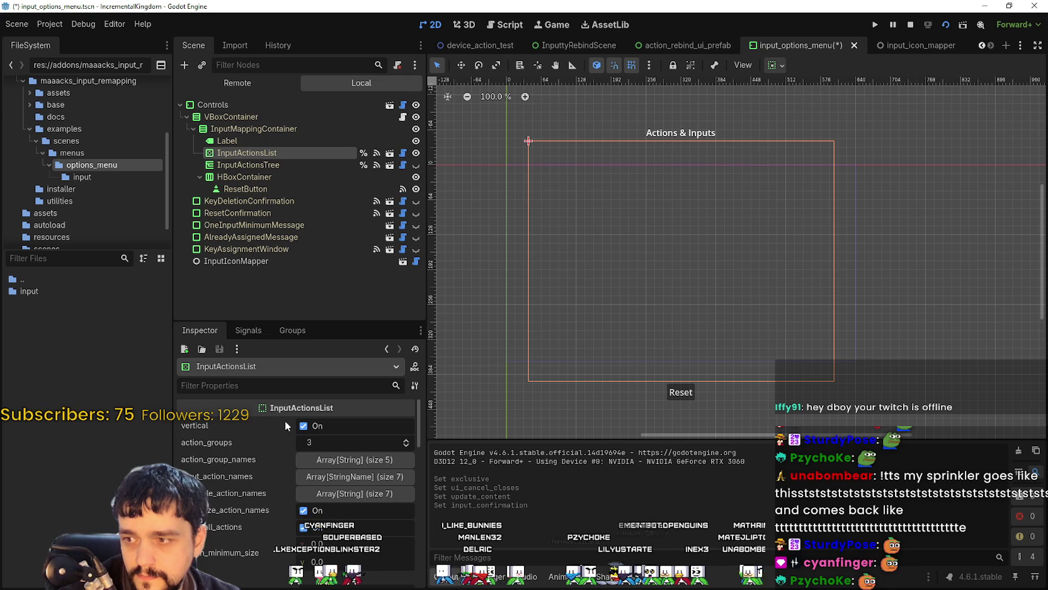
{"action": "scroll", "coordinate": [234, 520], "scroll_direction": "down", "scroll_amount": 3}
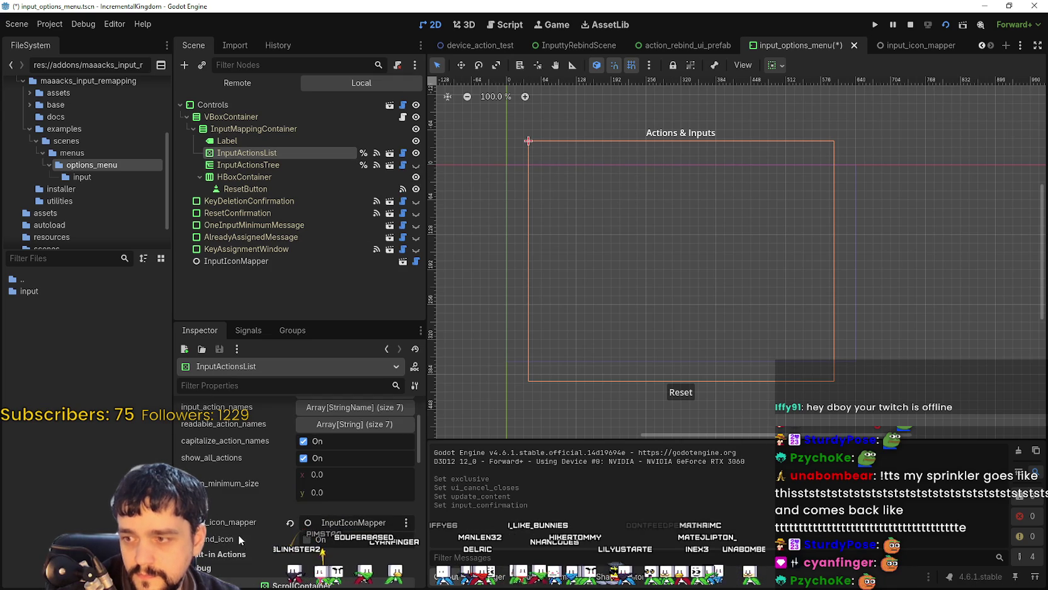
{"action": "left_click", "coordinate": [250, 536]}
Step: Review InputActionsList's Debug properties and action name map, then save and run the scene
{"action": "scroll", "coordinate": [255, 536], "scroll_direction": "down", "scroll_amount": 3}
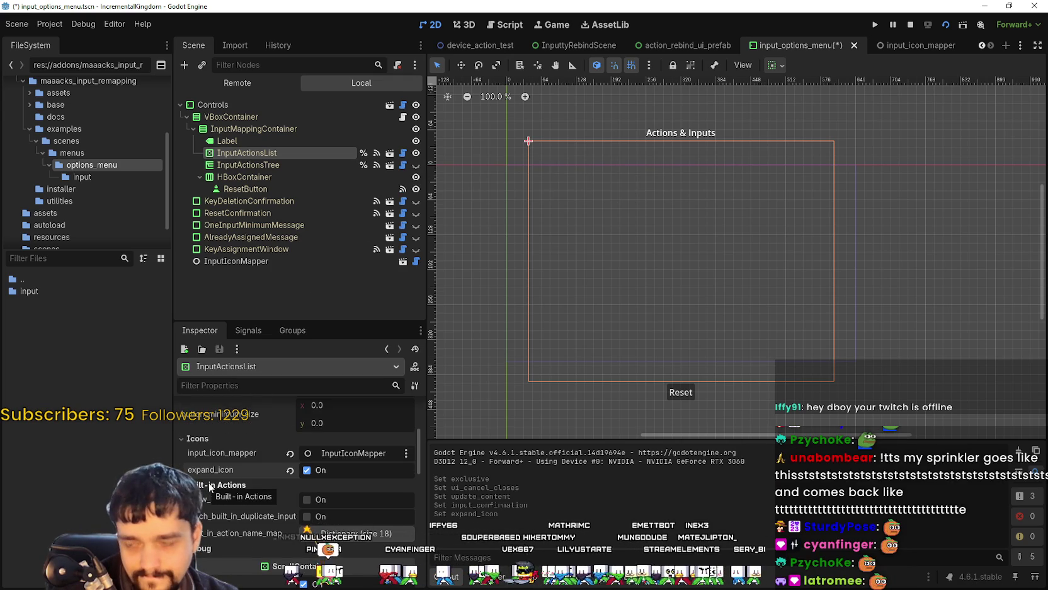
{"action": "left_click", "coordinate": [208, 485]}
{"action": "left_click", "coordinate": [215, 503]}
{"action": "scroll", "coordinate": [358, 501], "scroll_direction": "down", "scroll_amount": 1}
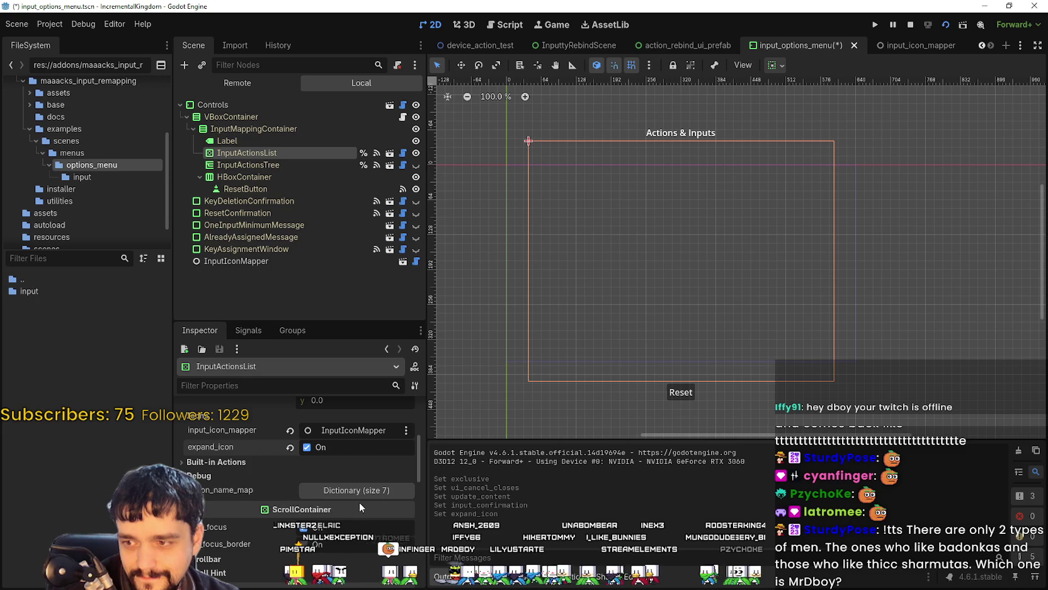
{"action": "left_click", "coordinate": [377, 491]}
{"action": "left_click", "coordinate": [379, 490]}
{"action": "scroll", "coordinate": [379, 491], "scroll_direction": "down", "scroll_amount": 3}
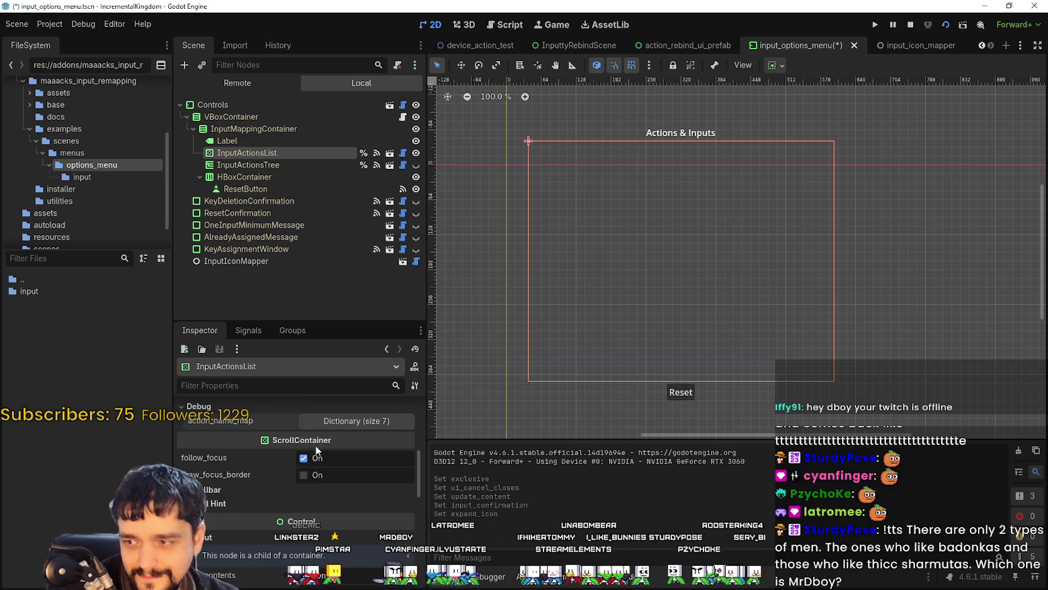
{"action": "left_click", "coordinate": [945, 25]}
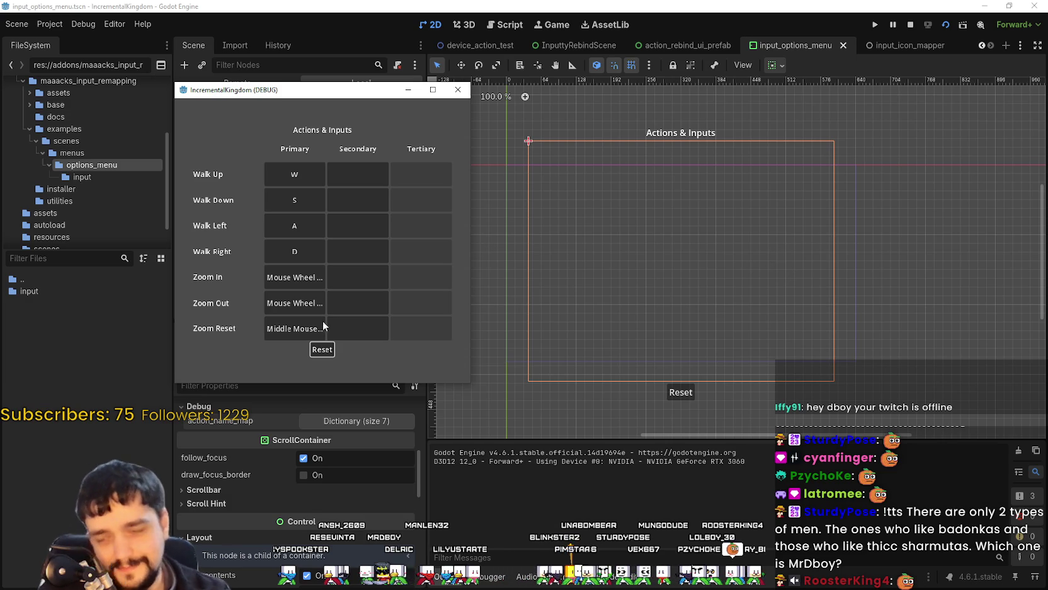
Step: Bind K as Walk Up's secondary key and confirm it
{"action": "left_click_drag", "start_coordinate": [335, 97], "coordinate": [731, 112]}
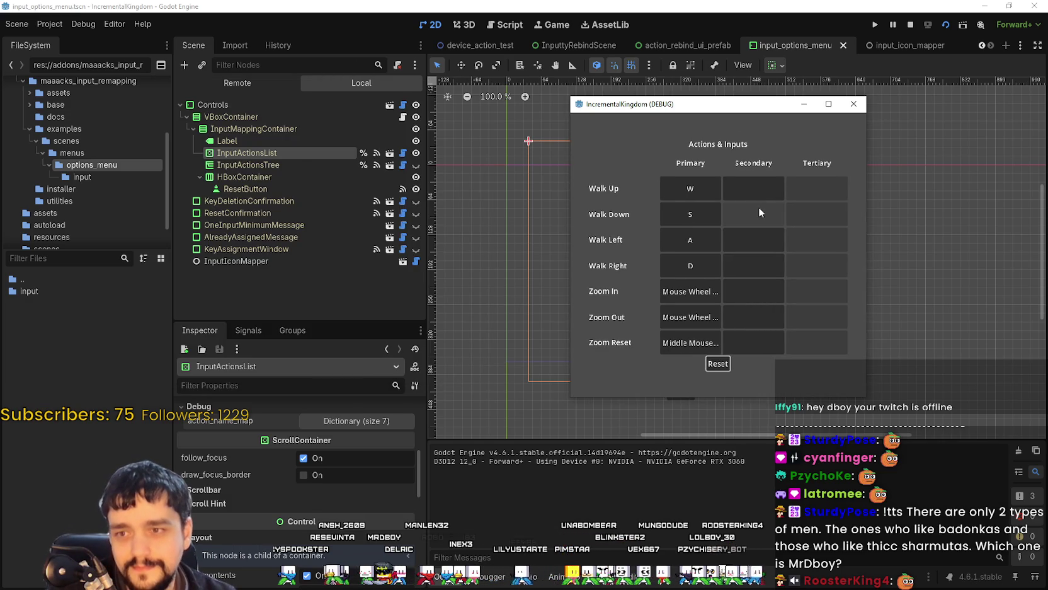
{"action": "left_click", "coordinate": [757, 189]}
{"action": "key", "text": "k"}
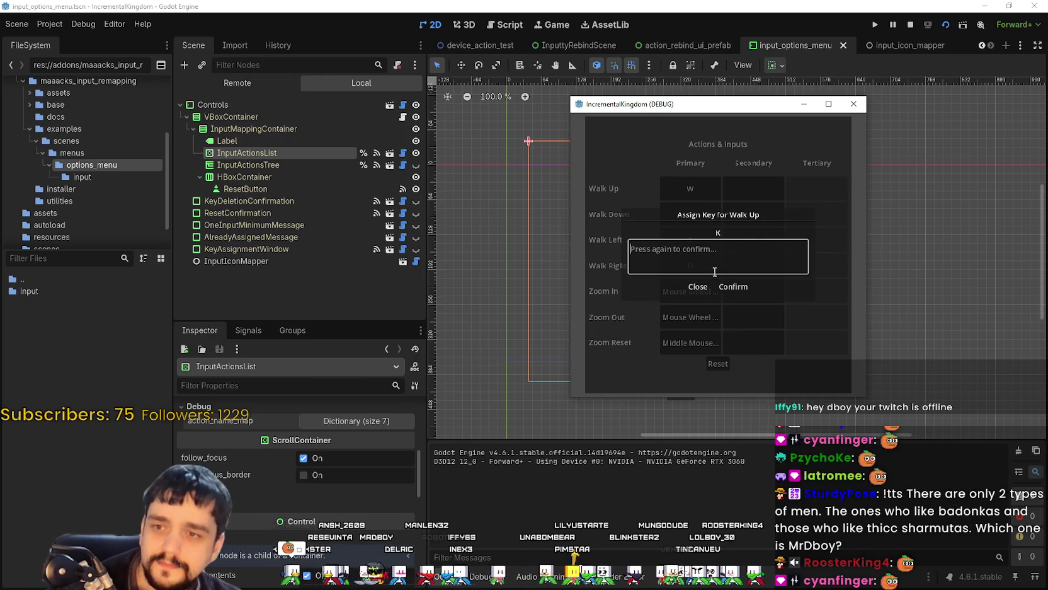
{"action": "left_click", "coordinate": [741, 289]}
Step: Try K for Walk Down, dismiss the already-assigned warning, and stop the game
{"action": "left_click", "coordinate": [750, 214]}
{"action": "key", "text": "k"}
{"action": "left_click", "coordinate": [746, 291]}
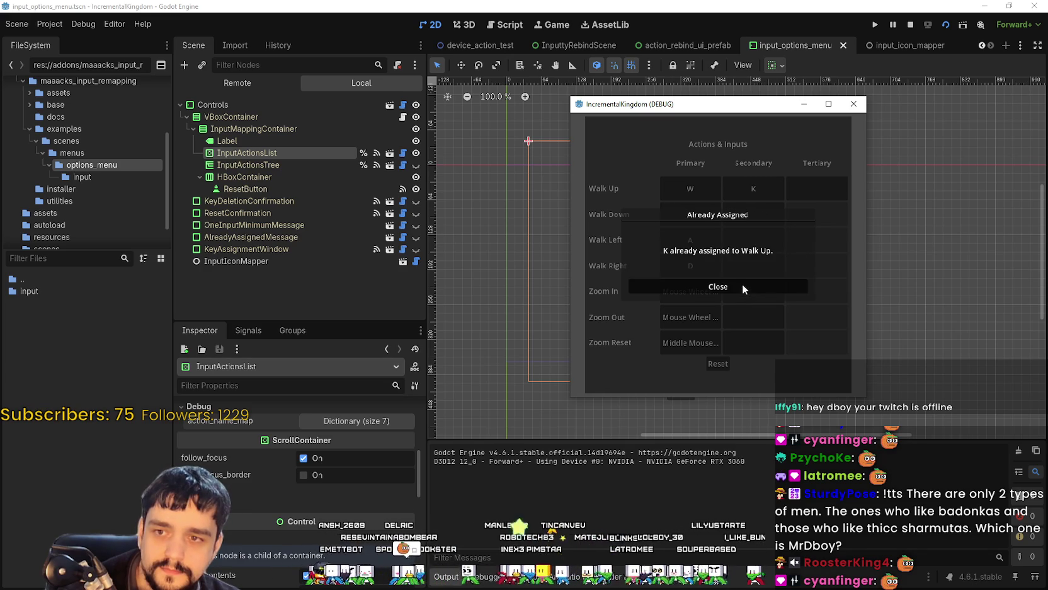
{"action": "left_click", "coordinate": [743, 285]}
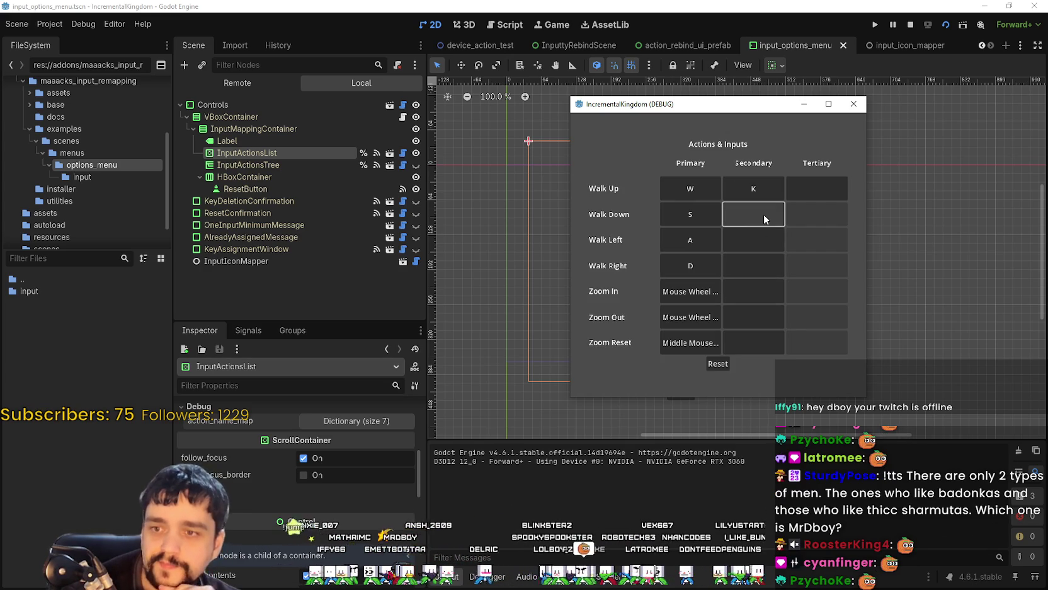
{"action": "left_click", "coordinate": [910, 25]}
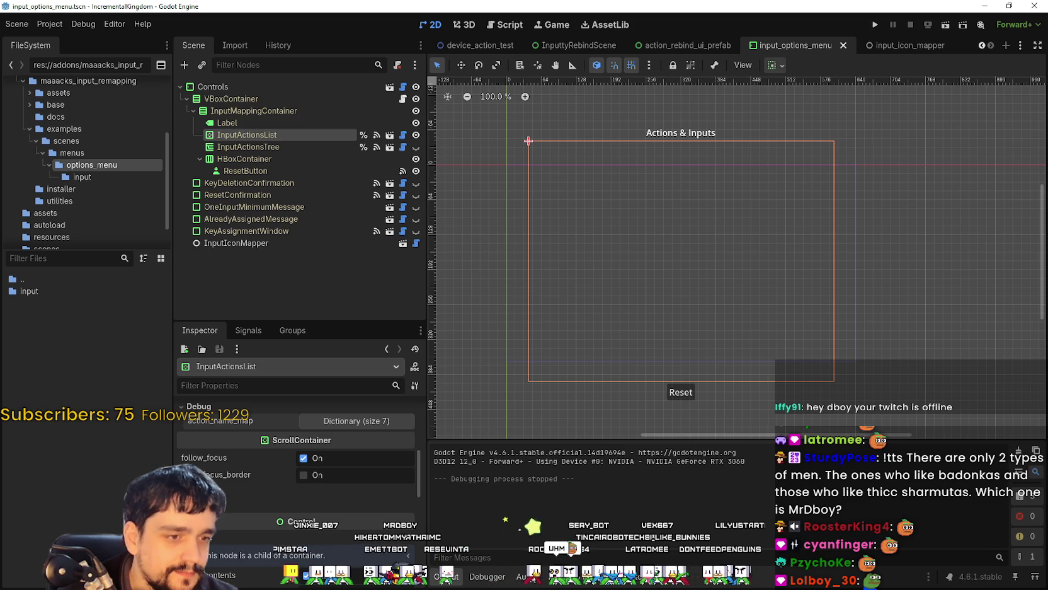
{"action": "left_click", "coordinate": [606, 24]}
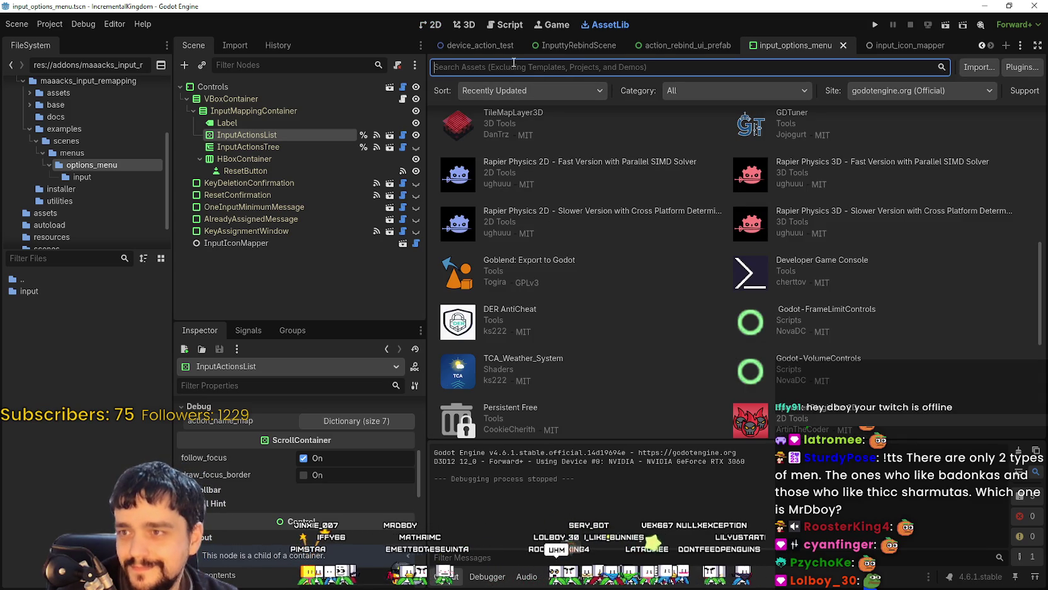
Step: View the Input Manager asset details and its third and fourth screenshots
{"action": "type", "text": "input"}
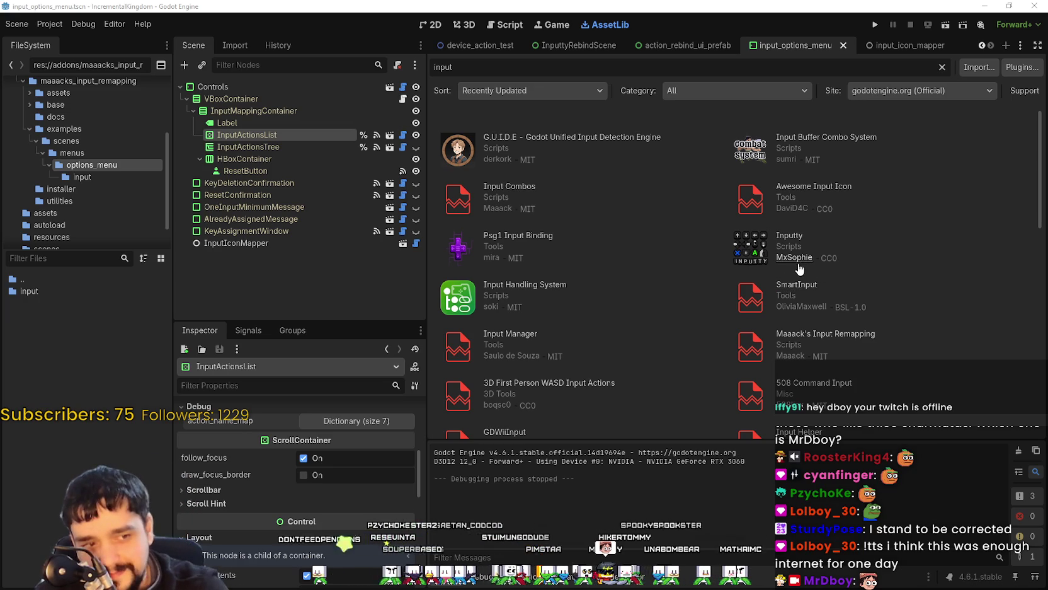
{"action": "scroll", "coordinate": [624, 264], "scroll_direction": "down", "scroll_amount": 1}
{"action": "scroll", "coordinate": [656, 247], "scroll_direction": "up", "scroll_amount": 1}
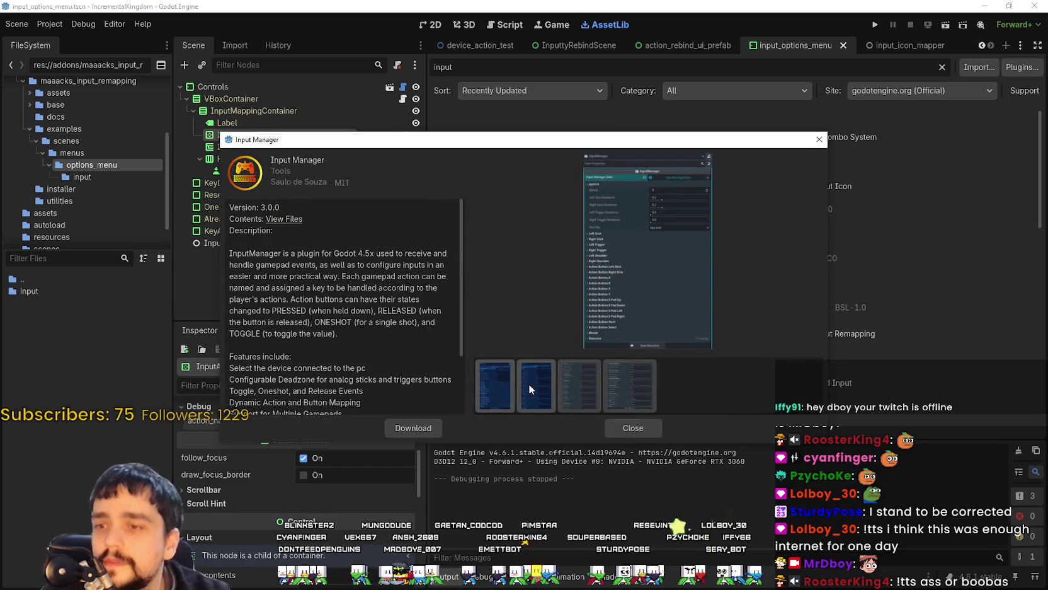
{"action": "left_click", "coordinate": [528, 383]}
{"action": "left_click", "coordinate": [570, 392]}
{"action": "left_click", "coordinate": [632, 391]}
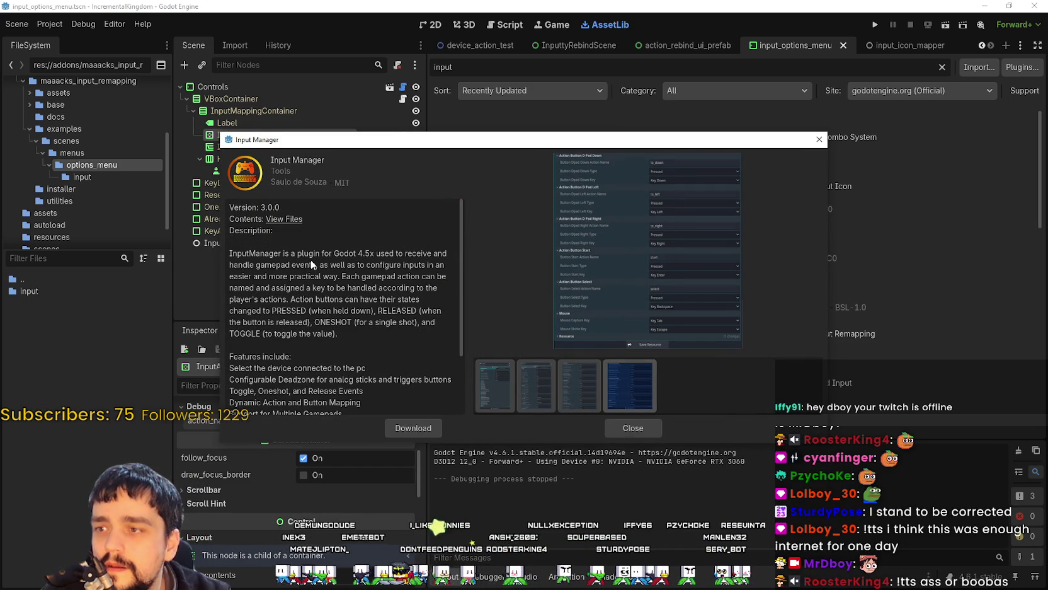
{"action": "scroll", "coordinate": [281, 267], "scroll_direction": "down", "scroll_amount": 3}
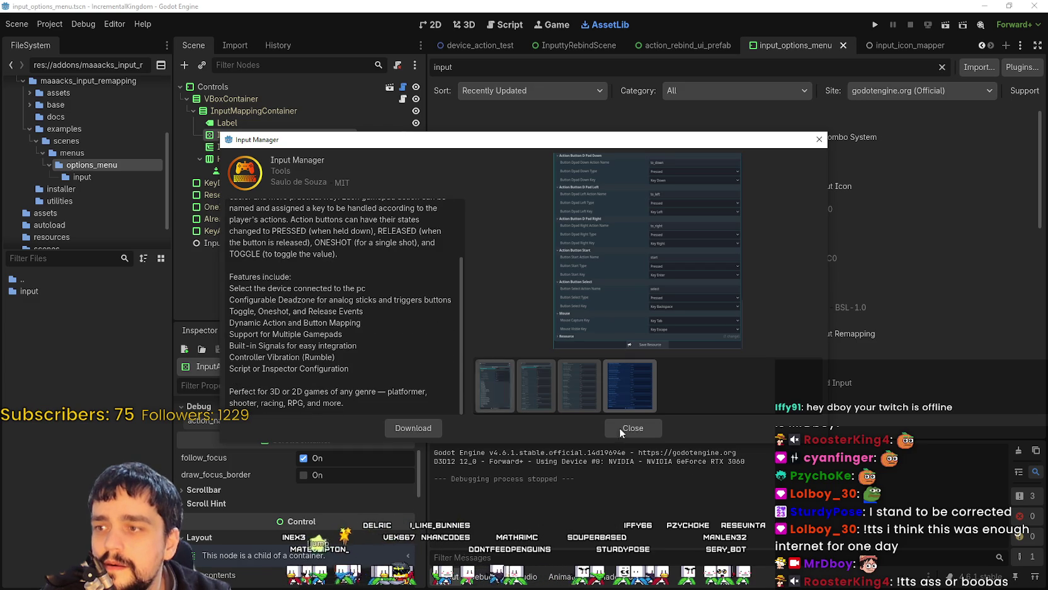
{"action": "left_click", "coordinate": [656, 428]}
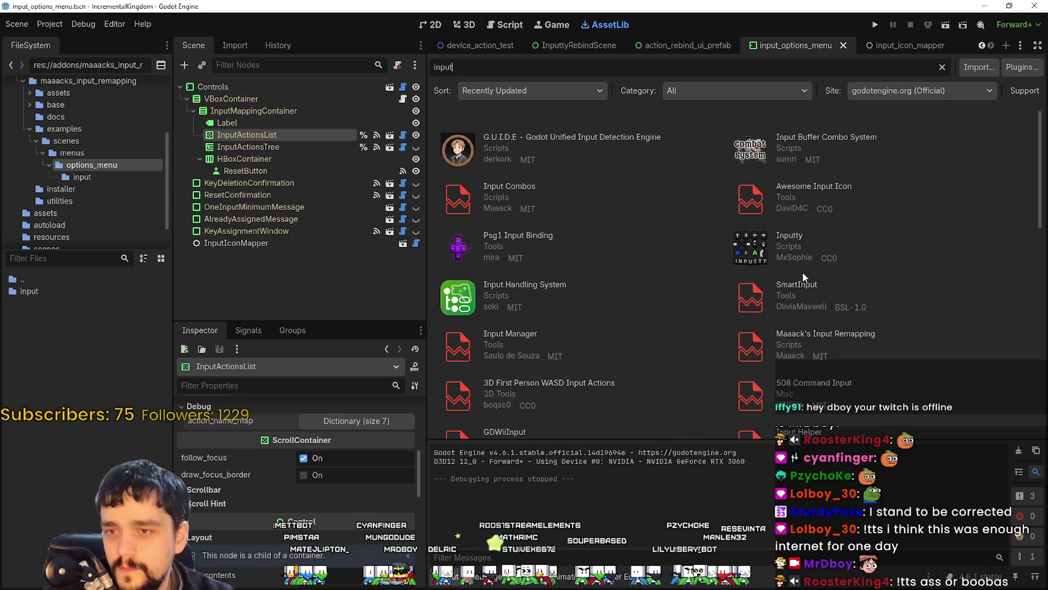
Step: Open and close the InputController asset details
{"action": "scroll", "coordinate": [707, 273], "scroll_direction": "down", "scroll_amount": 1}
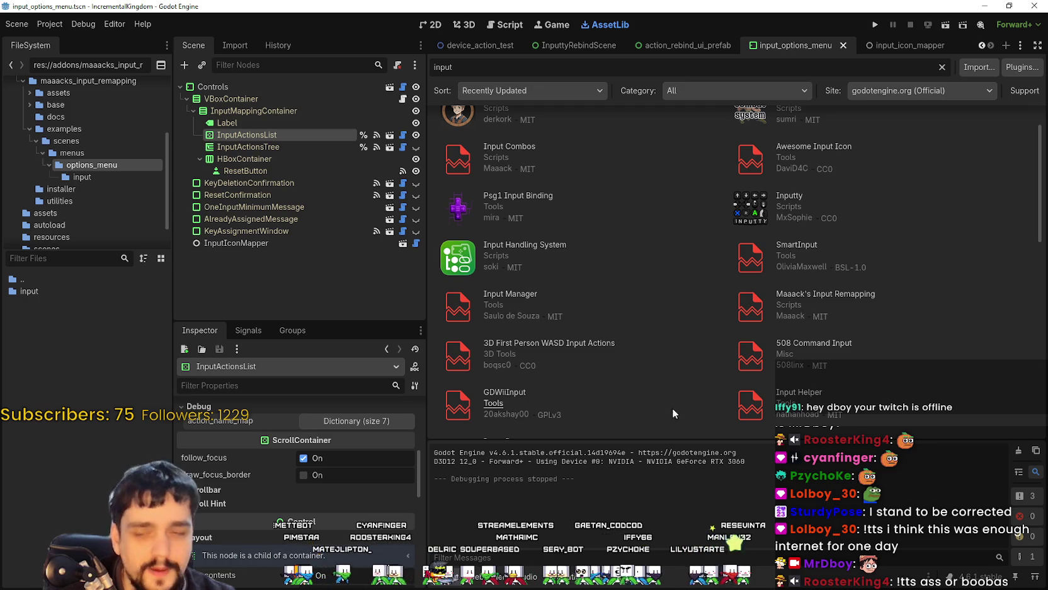
{"action": "scroll", "coordinate": [832, 392], "scroll_direction": "down", "scroll_amount": 2}
{"action": "scroll", "coordinate": [831, 393], "scroll_direction": "down", "scroll_amount": 3}
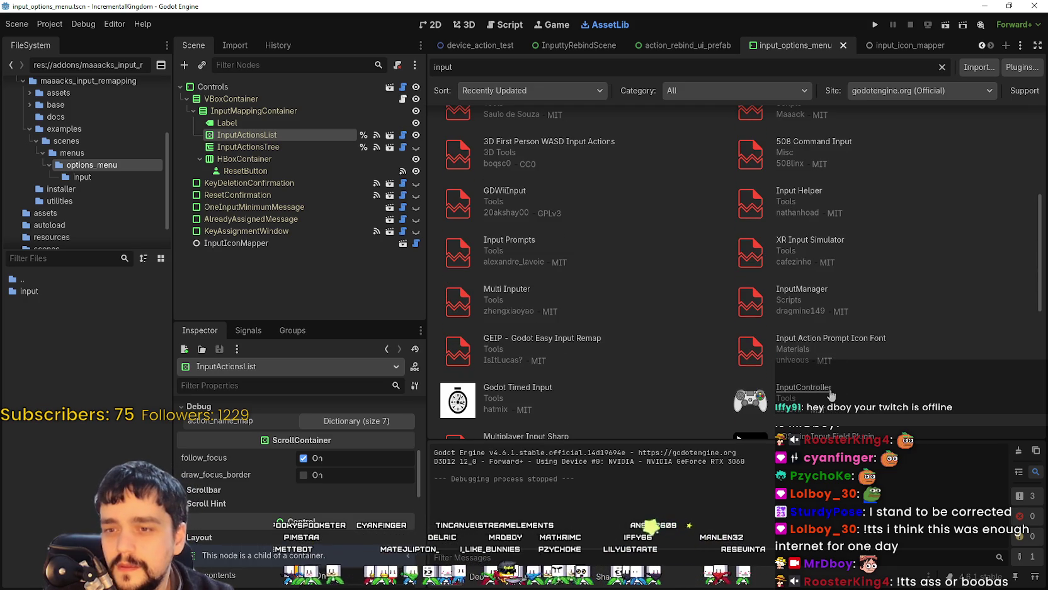
{"action": "left_click", "coordinate": [804, 388]}
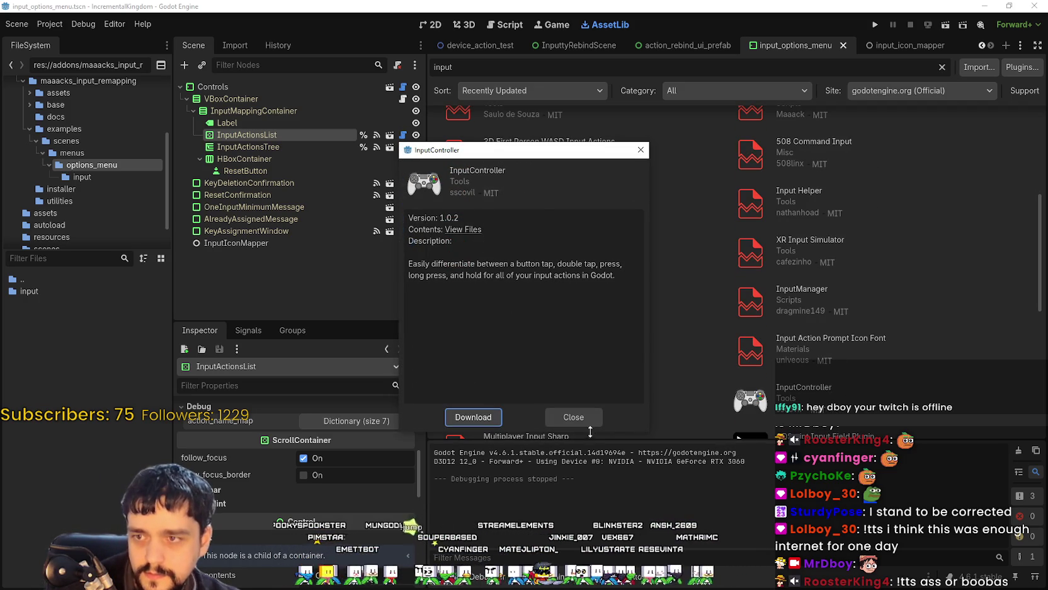
{"action": "left_click", "coordinate": [582, 416]}
{"action": "scroll", "coordinate": [694, 364], "scroll_direction": "down", "scroll_amount": 3}
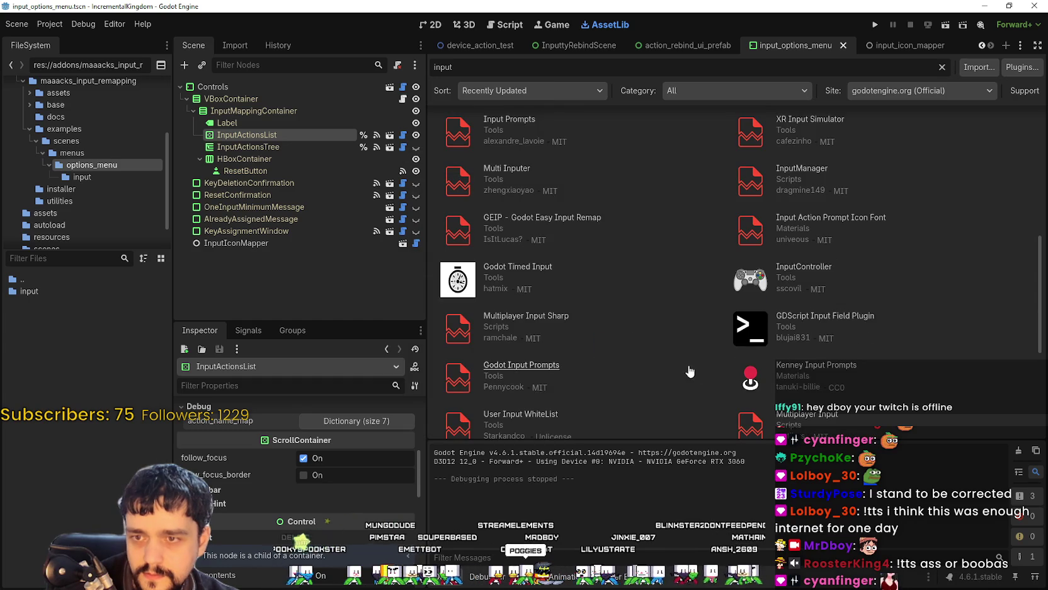
{"action": "scroll", "coordinate": [680, 373], "scroll_direction": "down", "scroll_amount": 3}
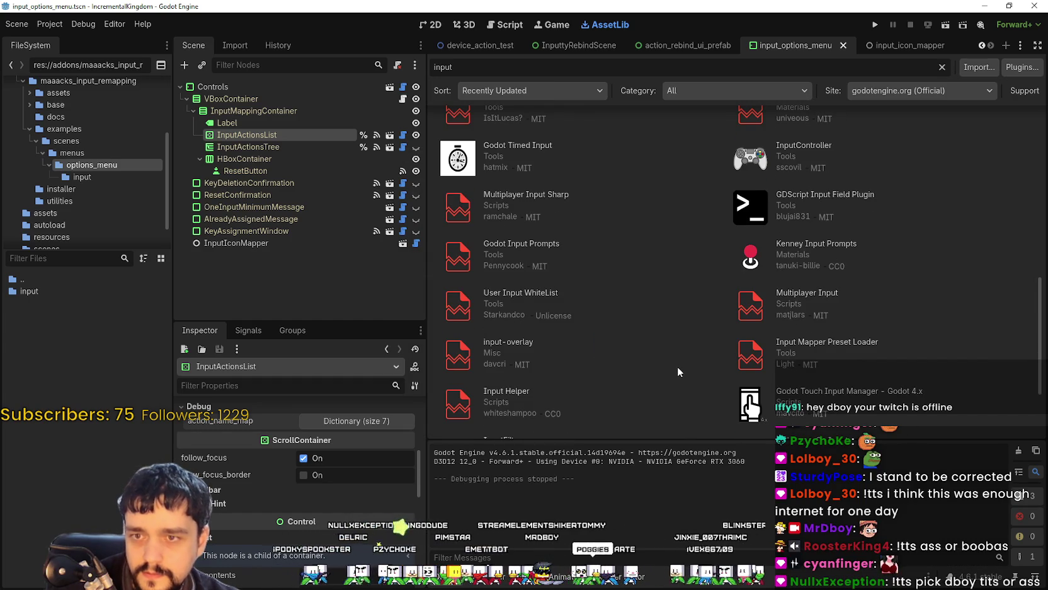
{"action": "scroll", "coordinate": [676, 350], "scroll_direction": "down", "scroll_amount": 1}
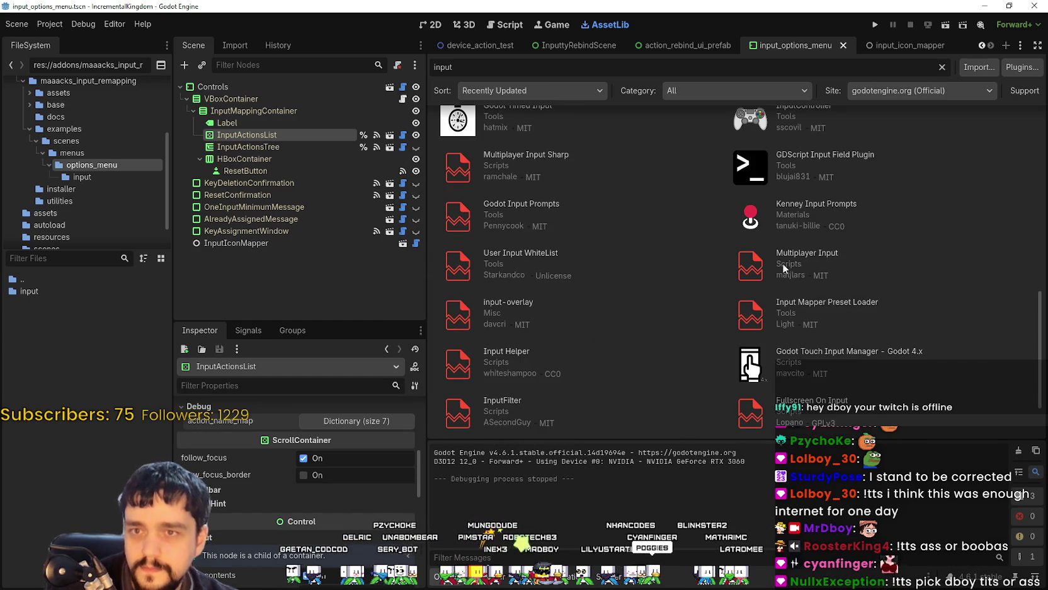
Step: Search AssetLib for 'input' and view the 508 Command Input details and second screenshot
{"action": "left_click", "coordinate": [941, 65]}
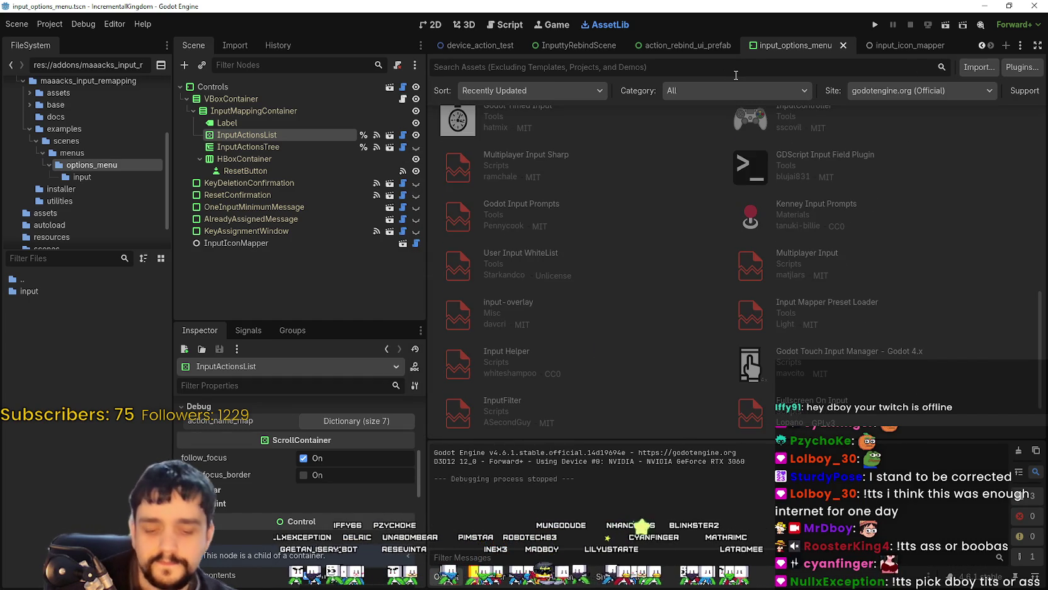
{"action": "type", "text": "input"}
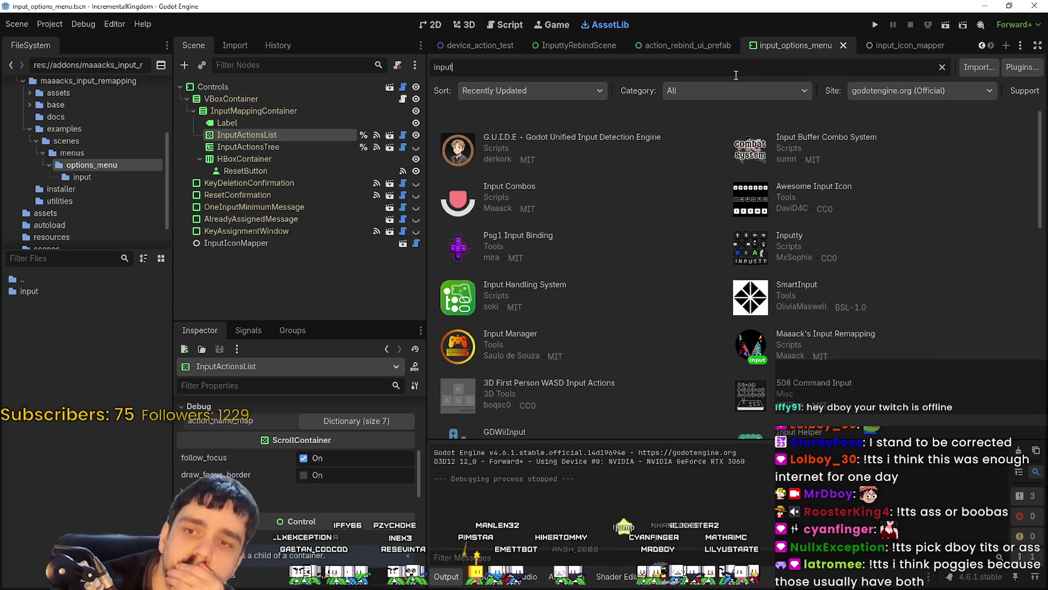
{"action": "left_click", "coordinate": [816, 383]}
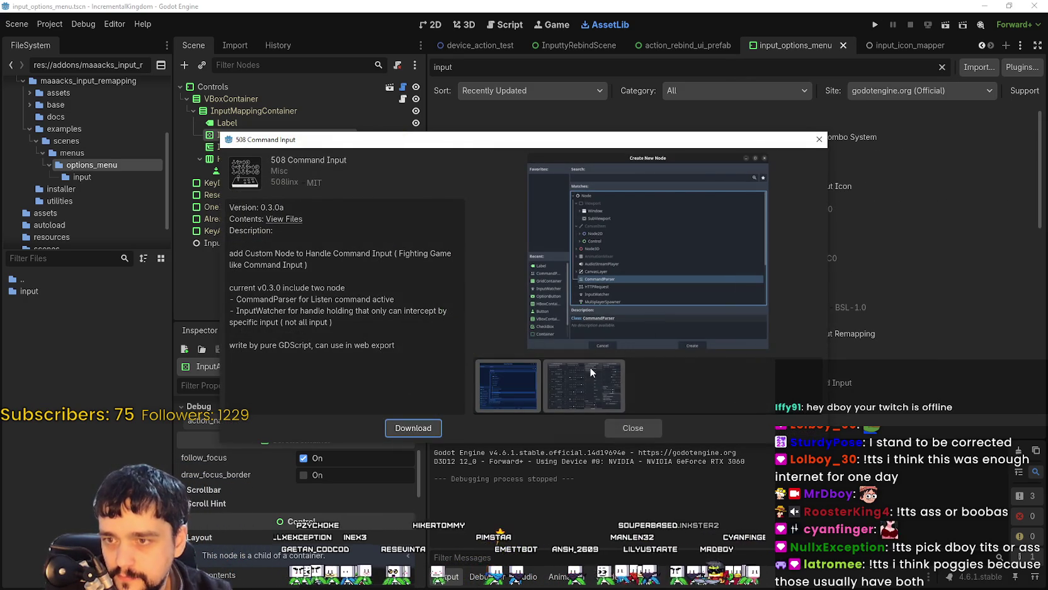
{"action": "left_click", "coordinate": [582, 401]}
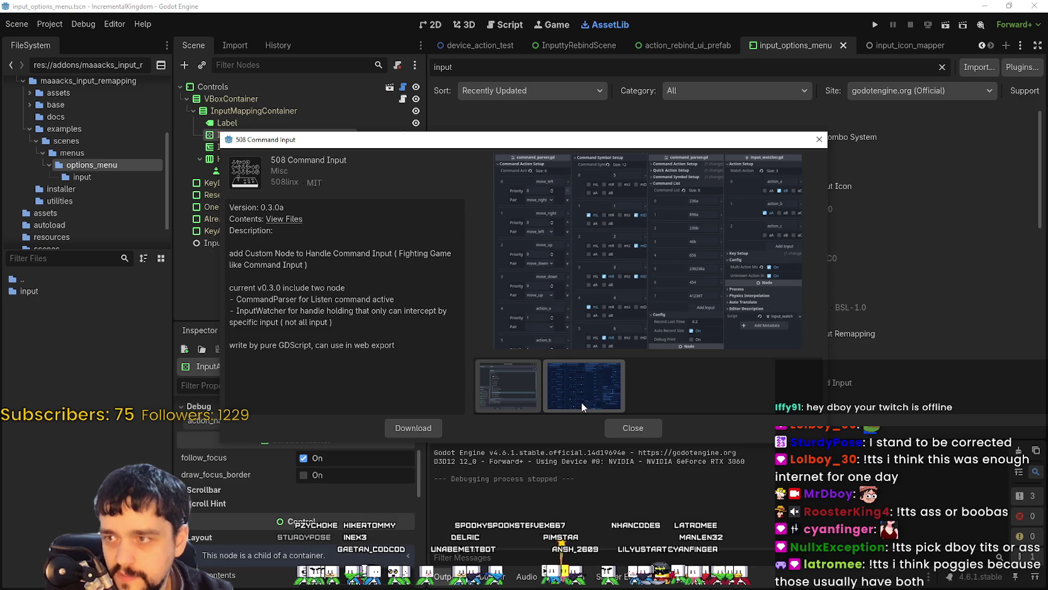
{"action": "left_click", "coordinate": [637, 430]}
{"action": "scroll", "coordinate": [693, 399], "scroll_direction": "down", "scroll_amount": 2}
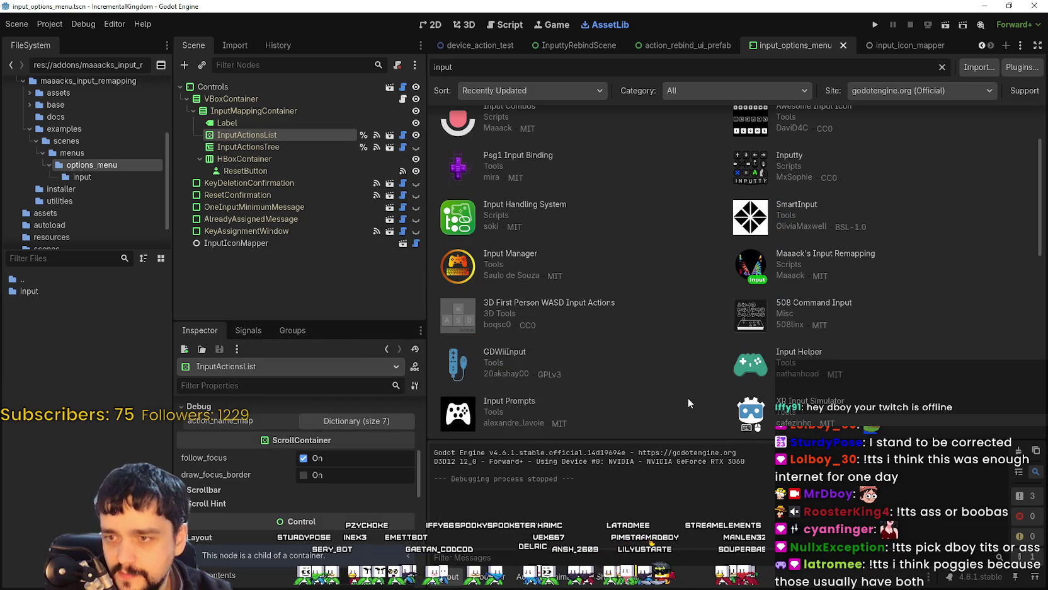
{"action": "scroll", "coordinate": [547, 296], "scroll_direction": "up", "scroll_amount": 1}
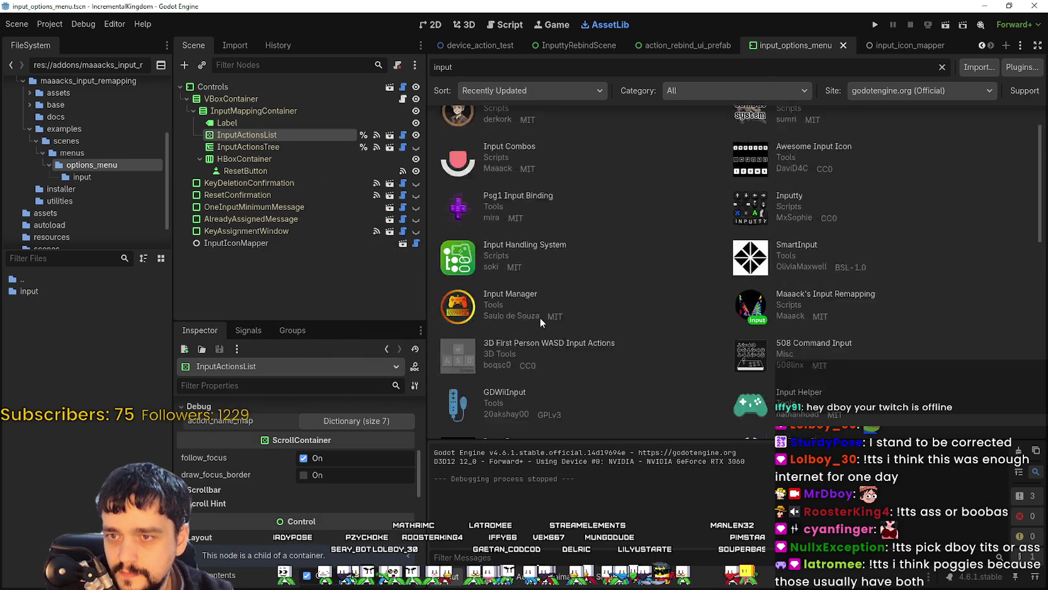
{"action": "scroll", "coordinate": [540, 317], "scroll_direction": "down", "scroll_amount": 2}
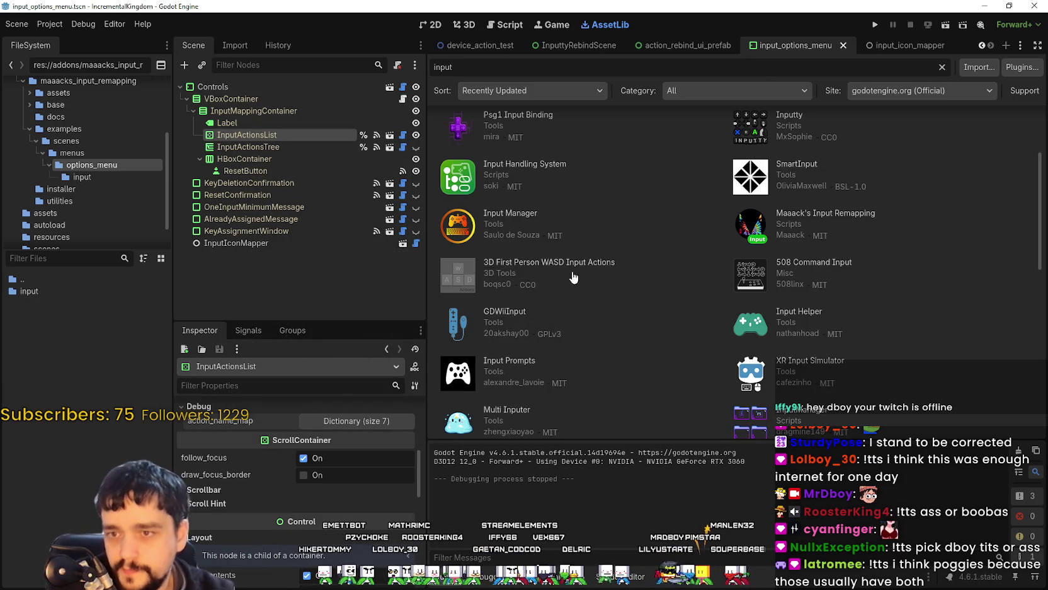
{"action": "scroll", "coordinate": [790, 351], "scroll_direction": "down", "scroll_amount": 3}
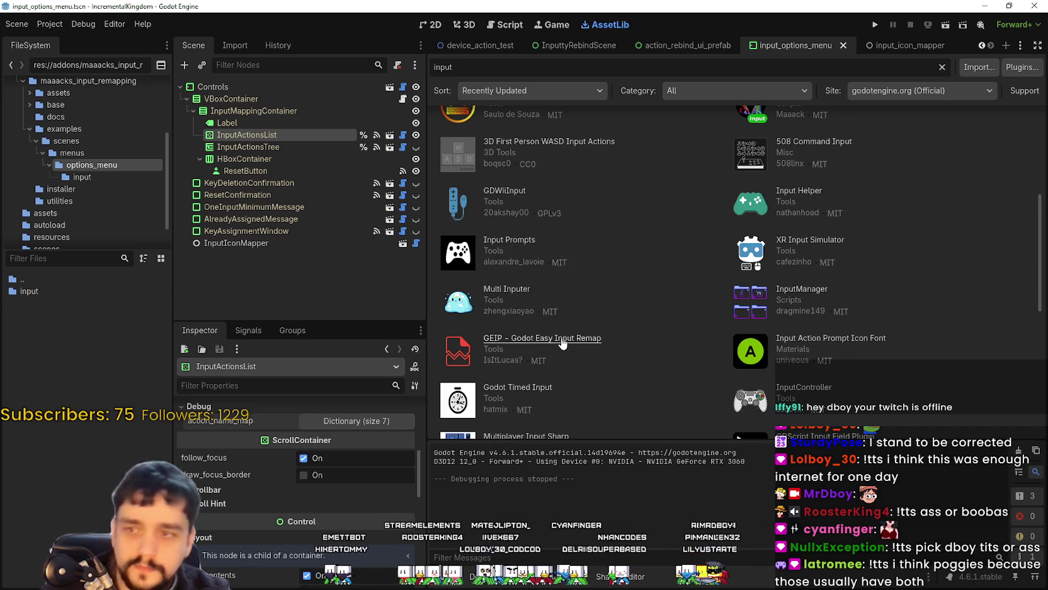
Step: Look over the GEIP - Godot Easy Input Remap and Godot Input Prompts details
{"action": "left_click", "coordinate": [575, 341]}
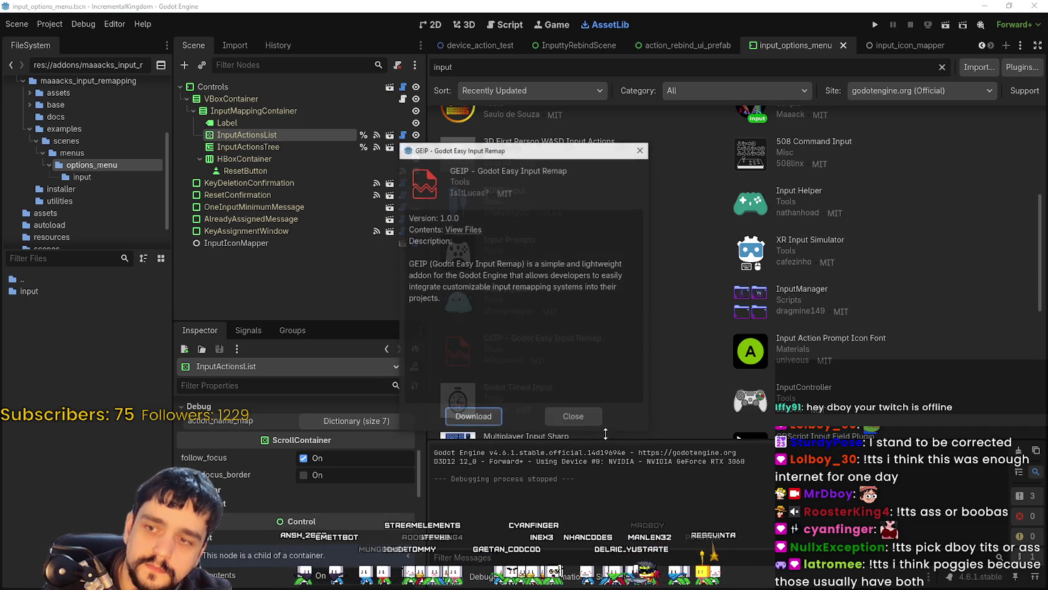
{"action": "left_click", "coordinate": [573, 416]}
{"action": "scroll", "coordinate": [866, 333], "scroll_direction": "down", "scroll_amount": 2}
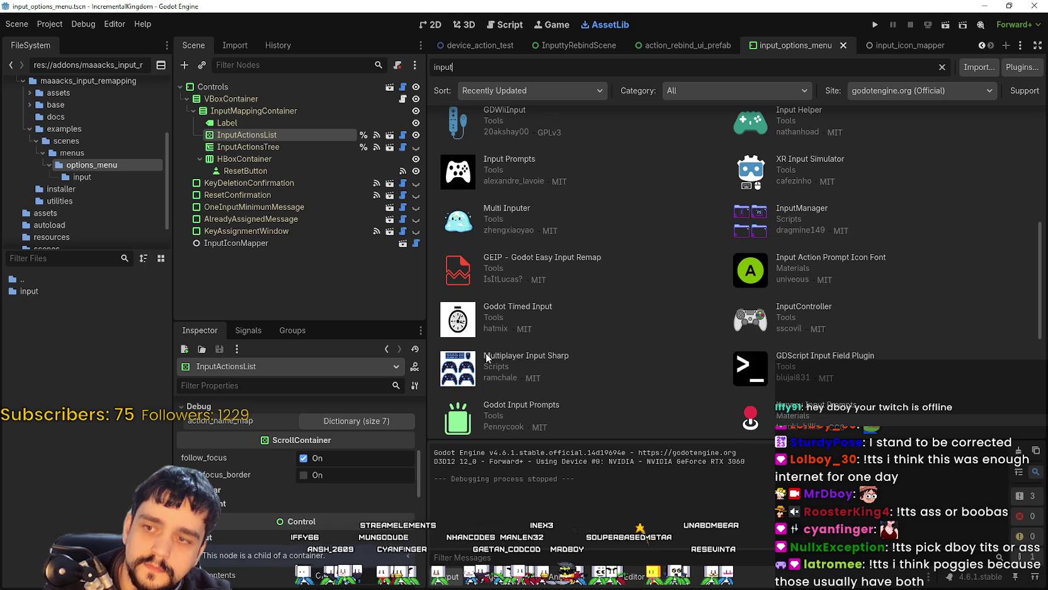
{"action": "scroll", "coordinate": [509, 354], "scroll_direction": "down", "scroll_amount": 2}
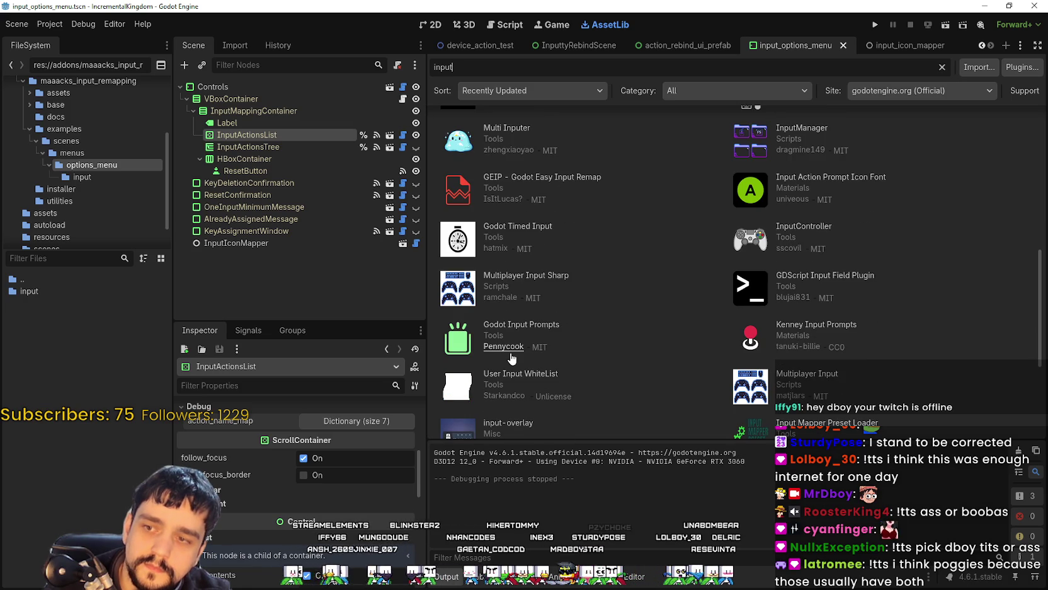
{"action": "left_click", "coordinate": [527, 328]}
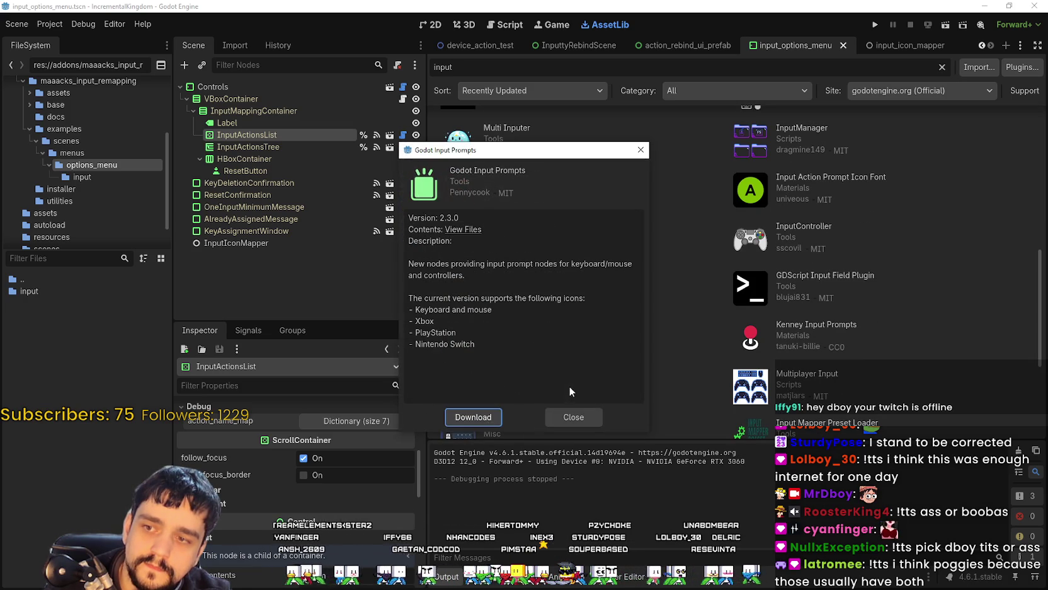
{"action": "left_click", "coordinate": [567, 420]}
{"action": "scroll", "coordinate": [586, 354], "scroll_direction": "down", "scroll_amount": 3}
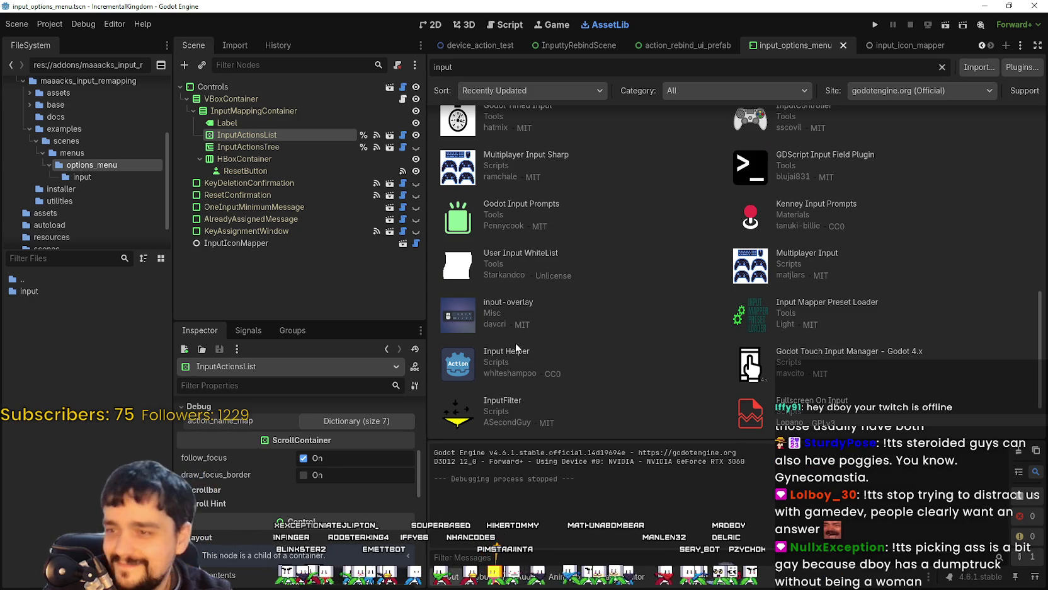
Step: Open the input-overlay asset details and compare its mouse-and-keys and video previews
{"action": "left_click", "coordinate": [517, 302]}
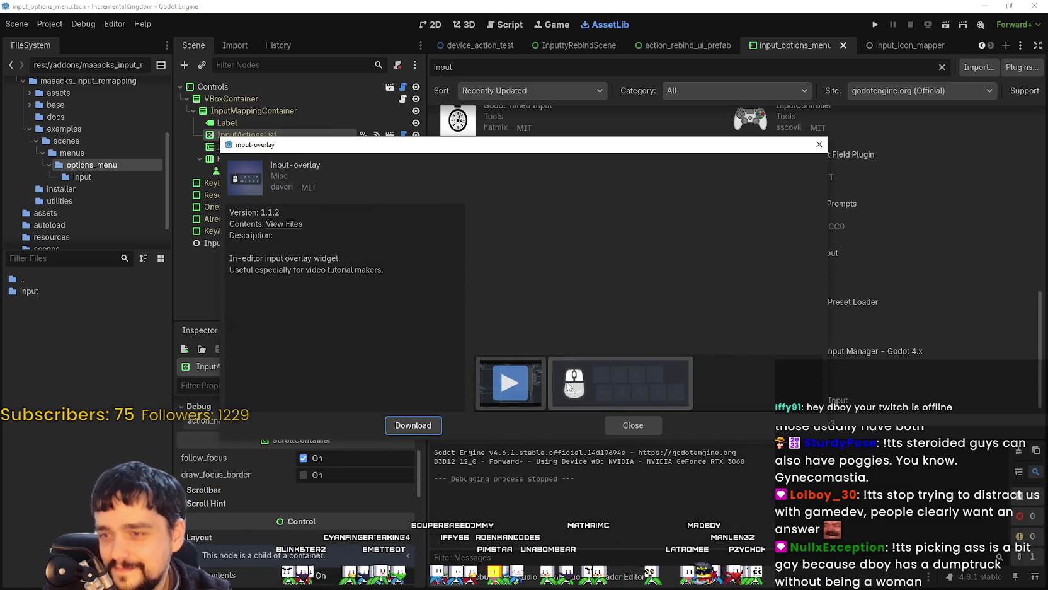
{"action": "left_click", "coordinate": [638, 394]}
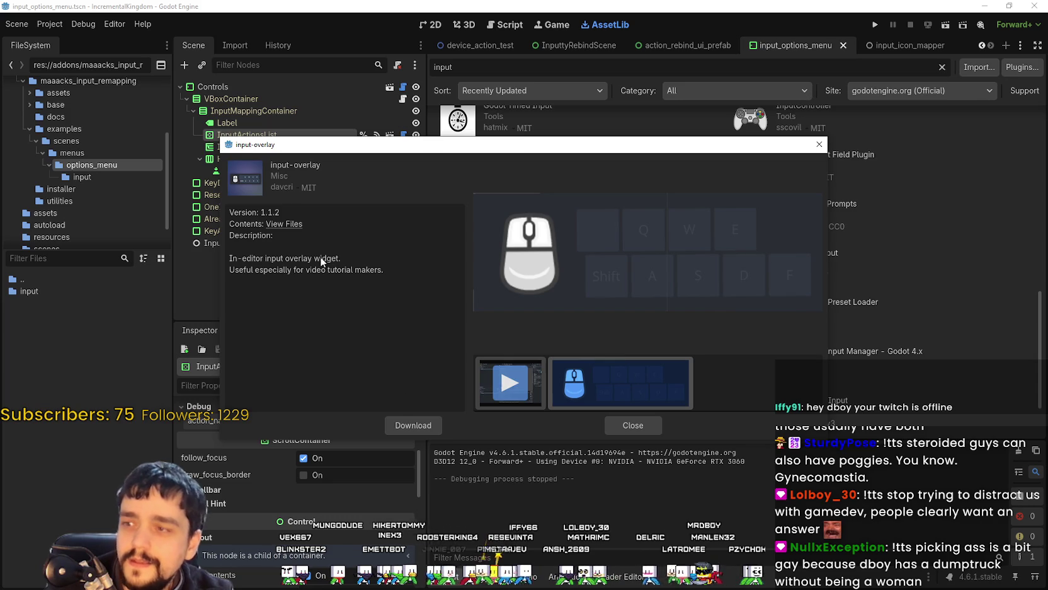
{"action": "left_click_drag", "start_coordinate": [303, 258], "coordinate": [320, 270]}
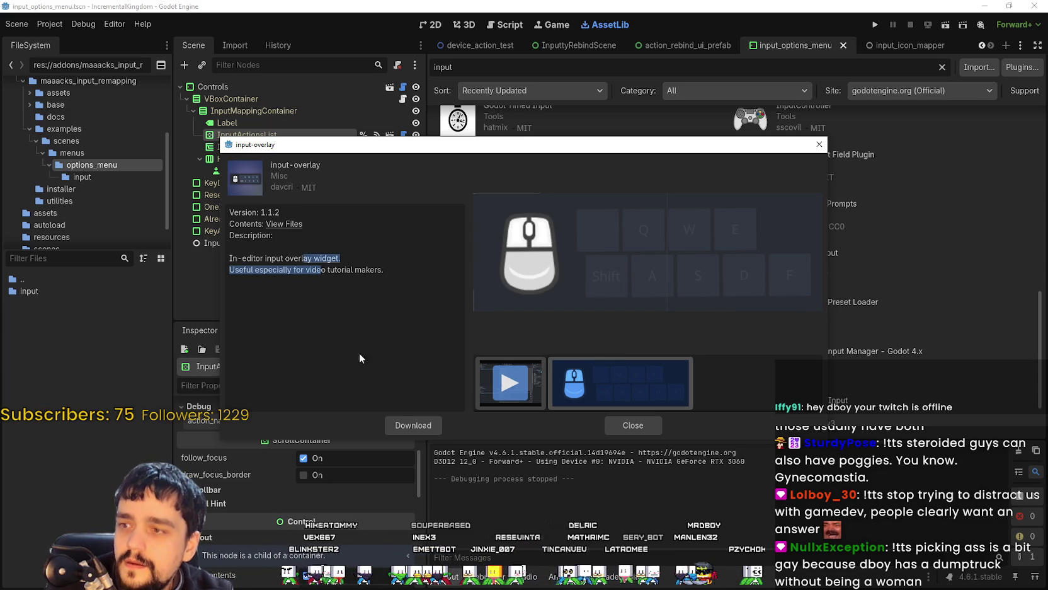
{"action": "left_click", "coordinate": [521, 399]}
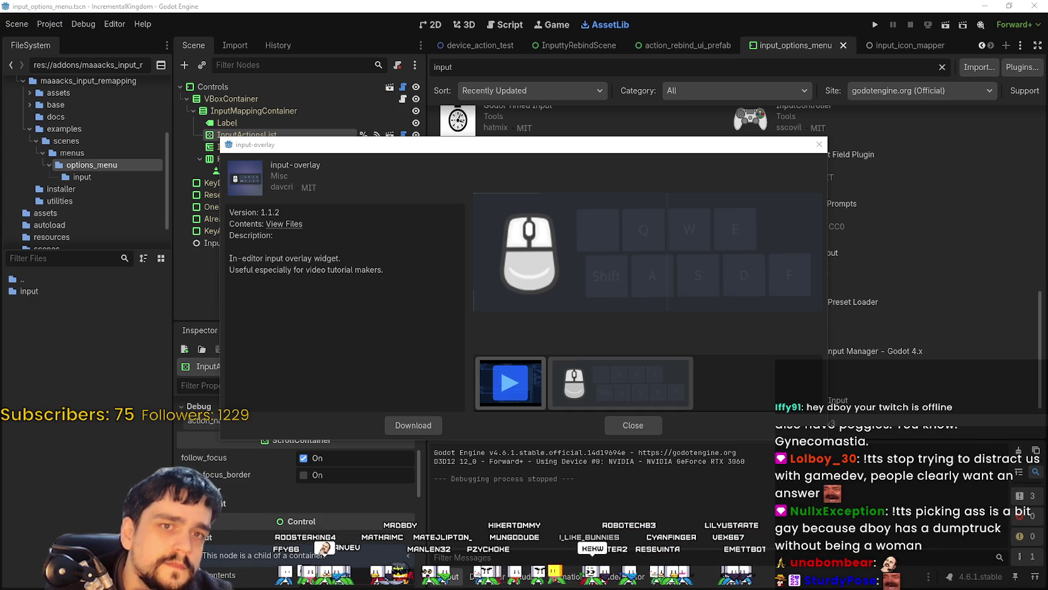
Step: Close the input-overlay details and scroll back to the top of the 'input' results
{"action": "left_click", "coordinate": [637, 426]}
{"action": "scroll", "coordinate": [662, 334], "scroll_direction": "down", "scroll_amount": 2}
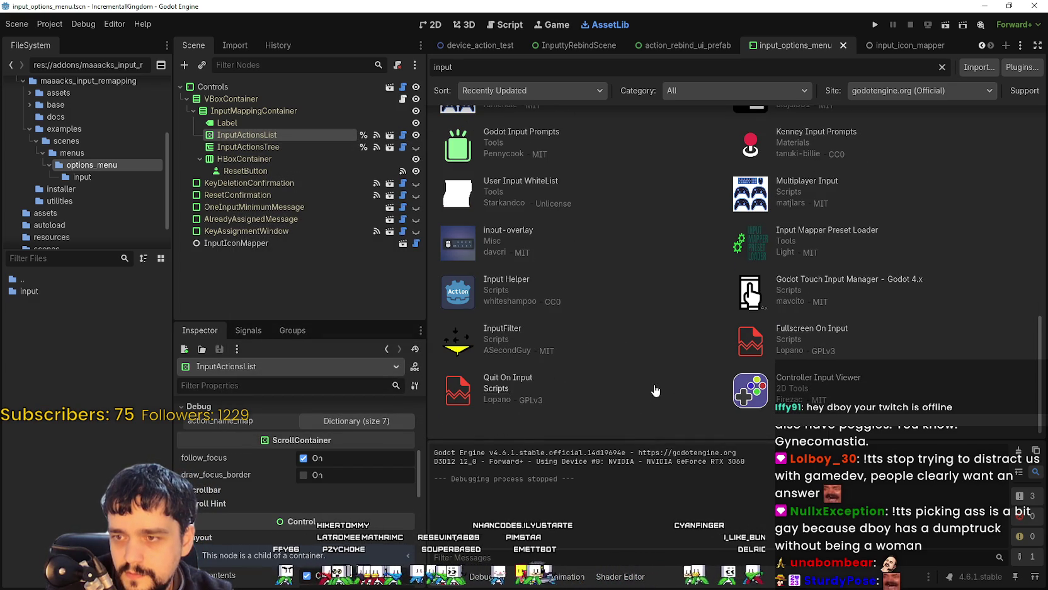
{"action": "scroll", "coordinate": [658, 381], "scroll_direction": "up", "scroll_amount": 3}
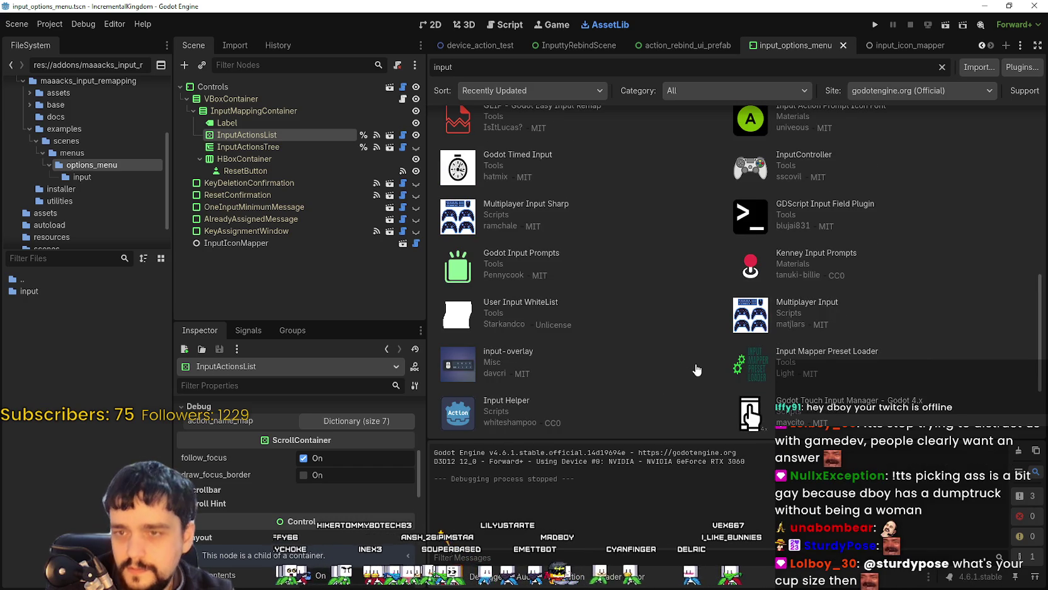
{"action": "scroll", "coordinate": [694, 357], "scroll_direction": "up", "scroll_amount": 1}
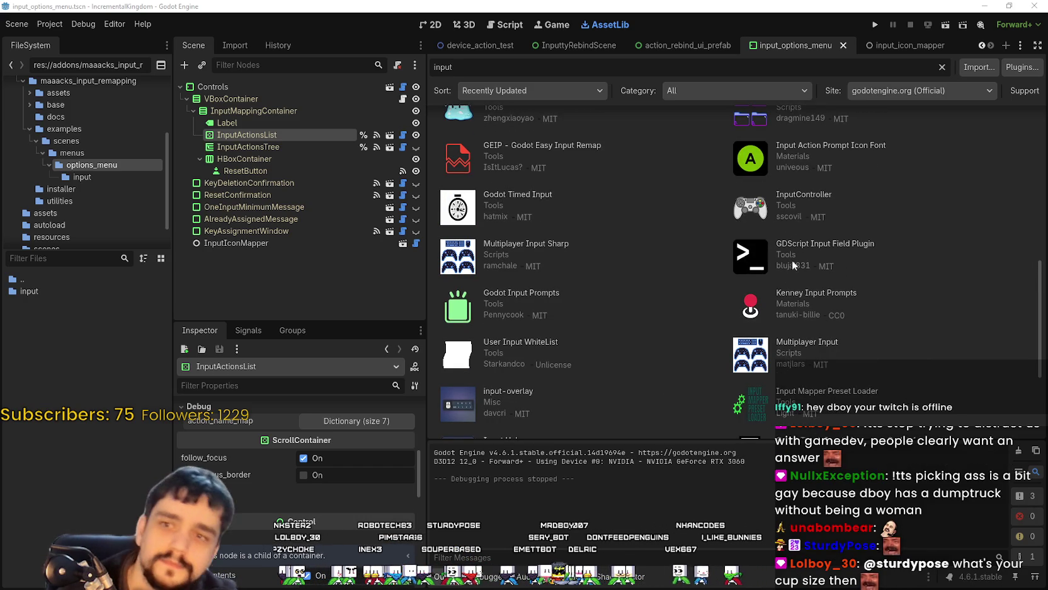
{"action": "scroll", "coordinate": [812, 272], "scroll_direction": "up", "scroll_amount": 1}
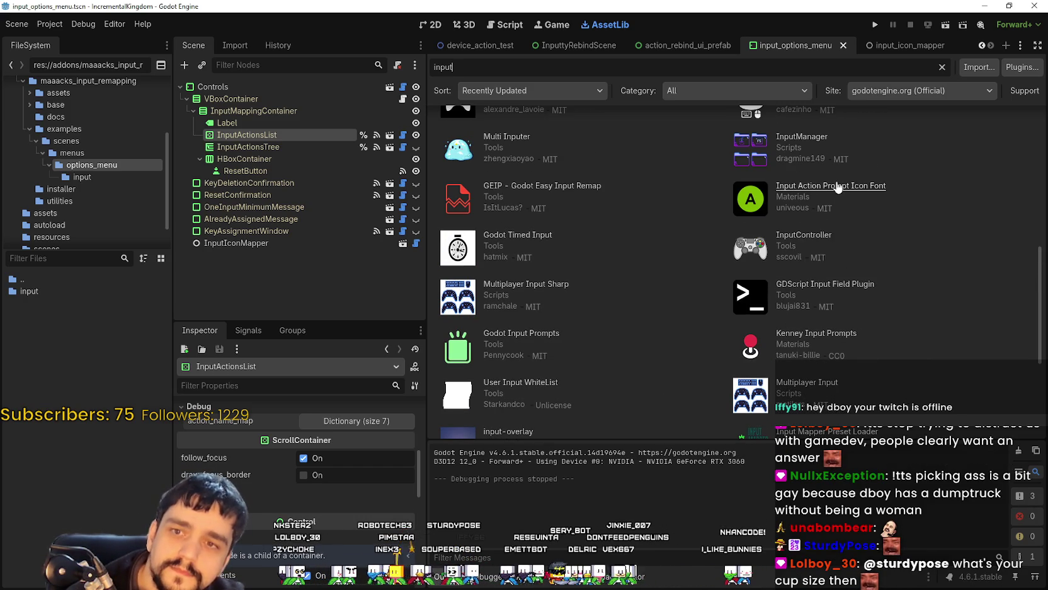
{"action": "scroll", "coordinate": [833, 244], "scroll_direction": "up", "scroll_amount": 3}
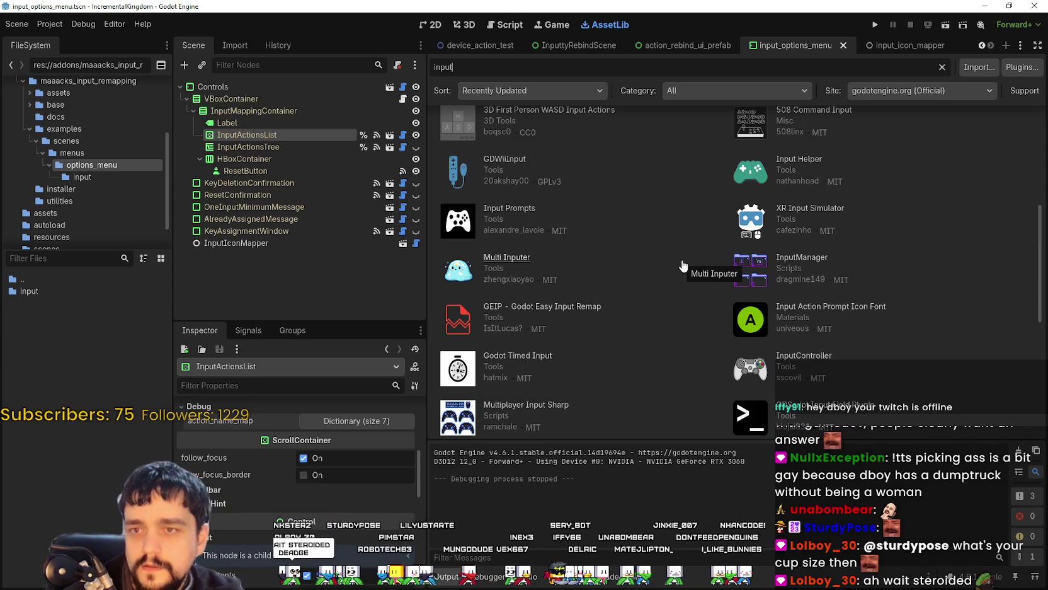
{"action": "scroll", "coordinate": [659, 312], "scroll_direction": "up", "scroll_amount": 2}
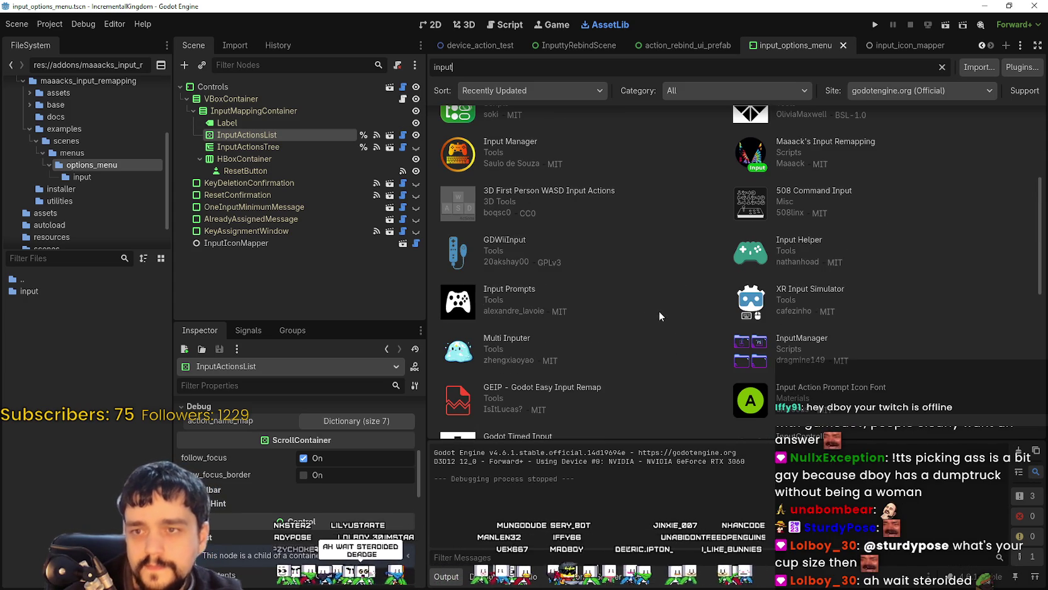
{"action": "scroll", "coordinate": [659, 311], "scroll_direction": "up", "scroll_amount": 2}
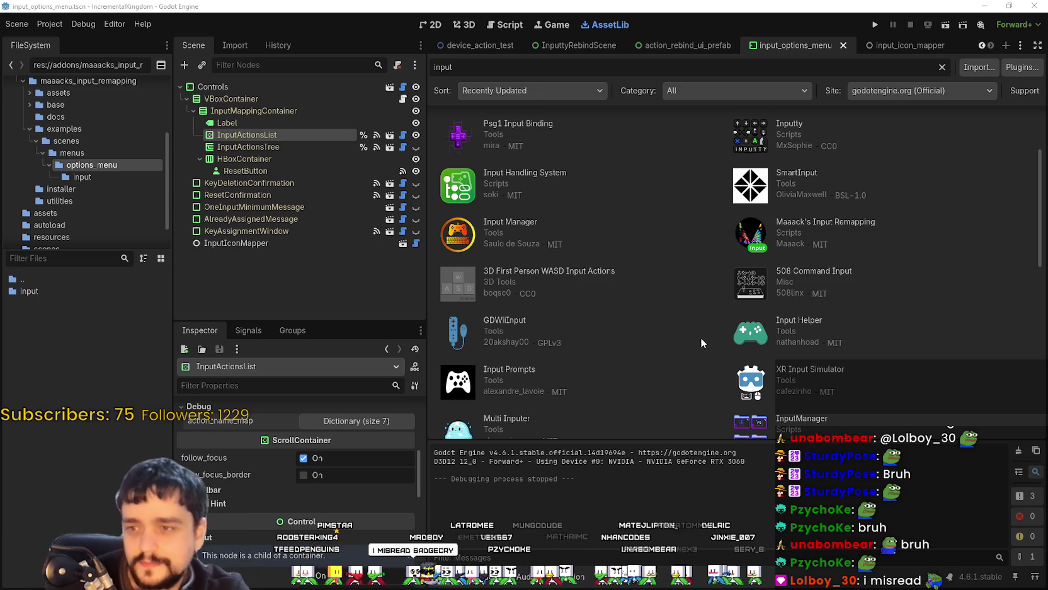
Step: Open and close the GDWiiInput asset details
{"action": "left_click", "coordinate": [524, 334]}
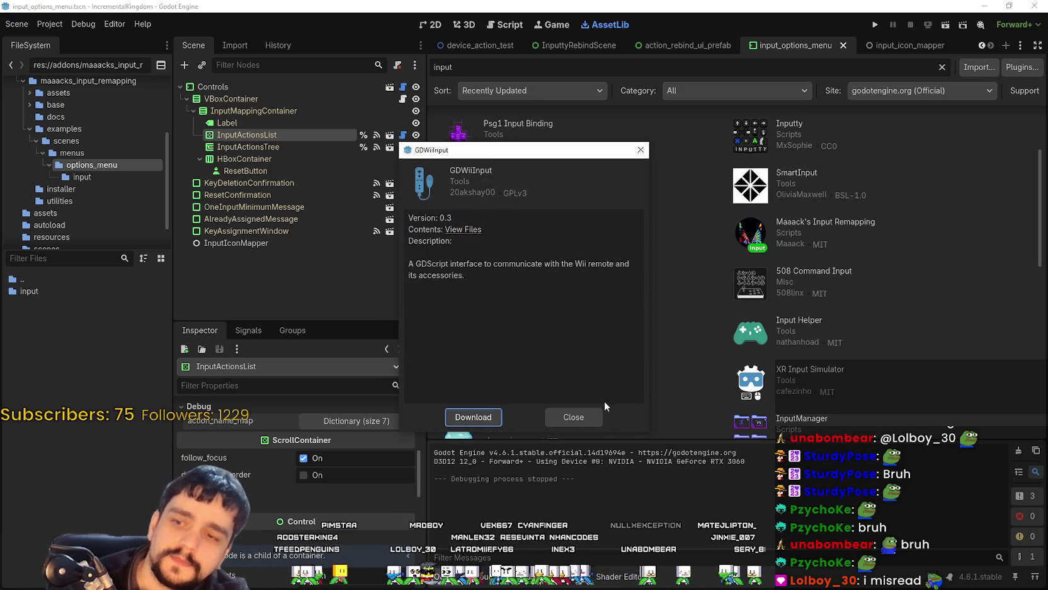
{"action": "left_click", "coordinate": [595, 414]}
{"action": "scroll", "coordinate": [663, 338], "scroll_direction": "down", "scroll_amount": 2}
{"action": "scroll", "coordinate": [661, 331], "scroll_direction": "up", "scroll_amount": 4}
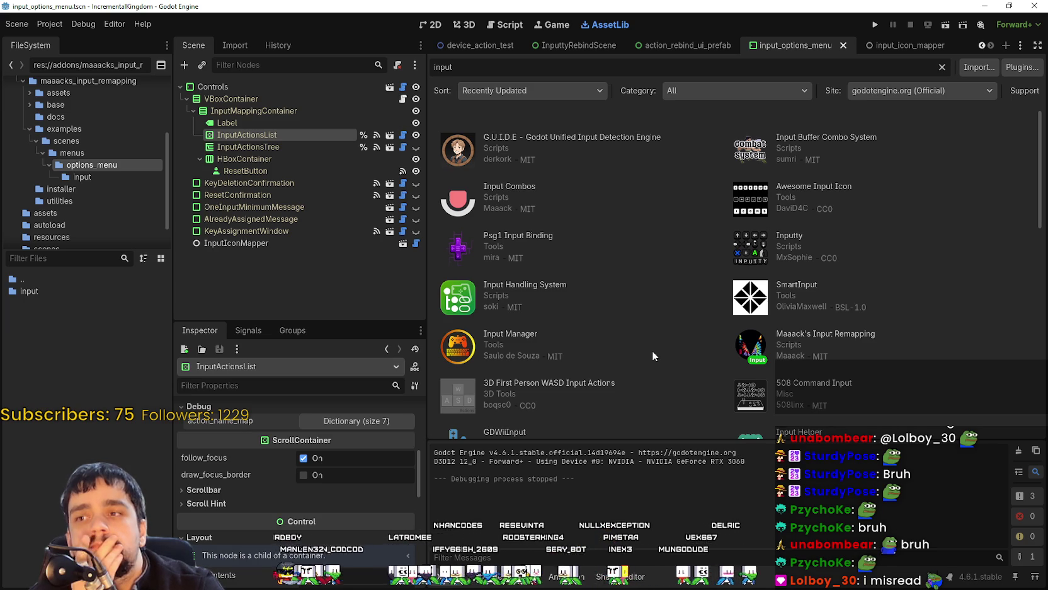
Step: View the Input Combos asset details and its second screenshot, then close it
{"action": "left_click", "coordinate": [570, 245]}
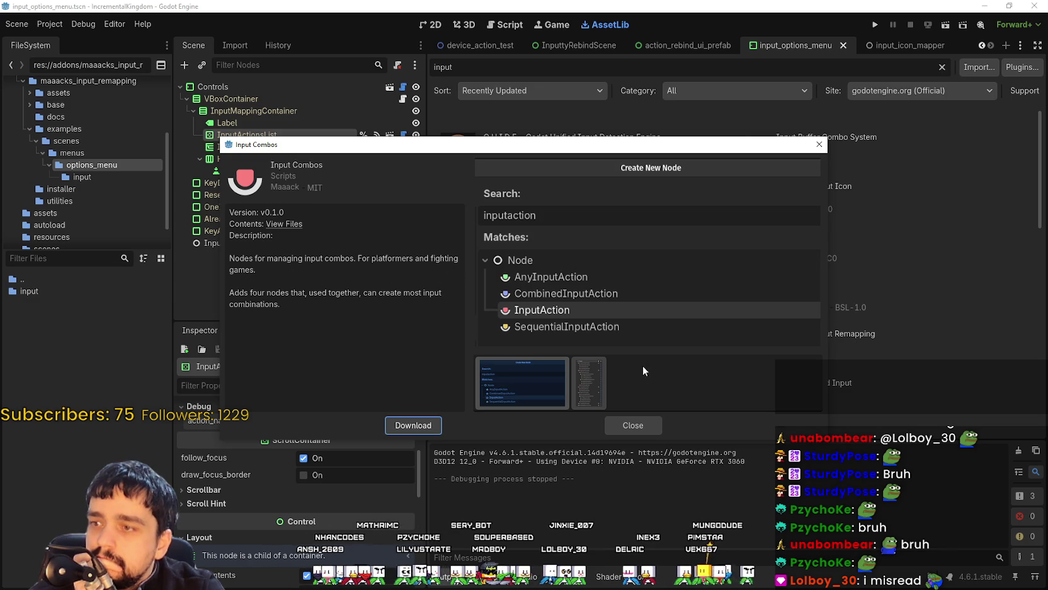
{"action": "left_click", "coordinate": [602, 400]}
{"action": "left_click", "coordinate": [633, 426]}
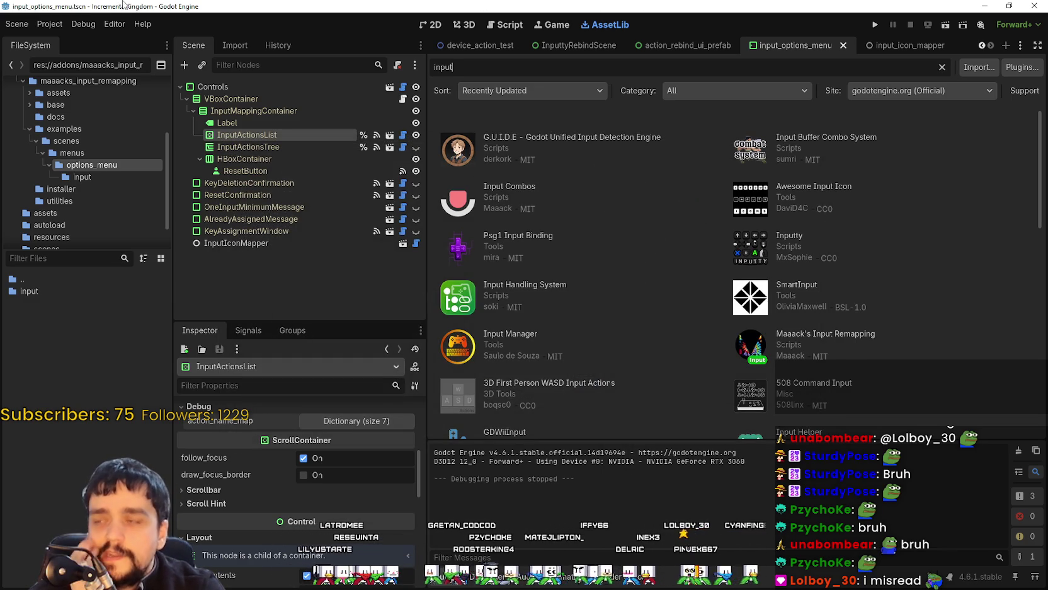
Step: In Project Settings, enable the Inputty plugin on the Plugins tab and close the dialog
{"action": "left_click", "coordinate": [58, 27]}
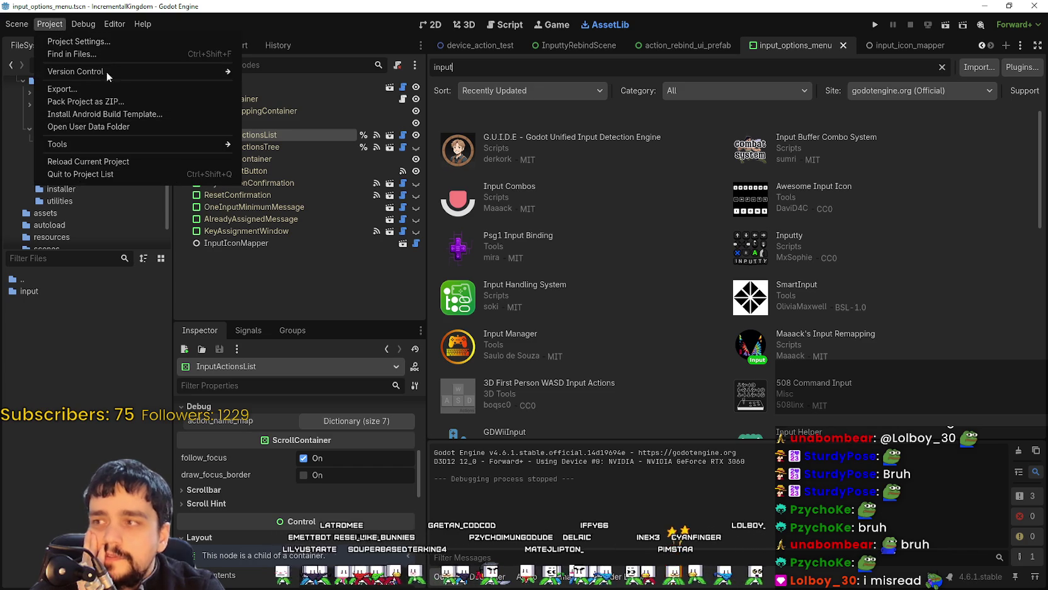
{"action": "left_click", "coordinate": [54, 42]}
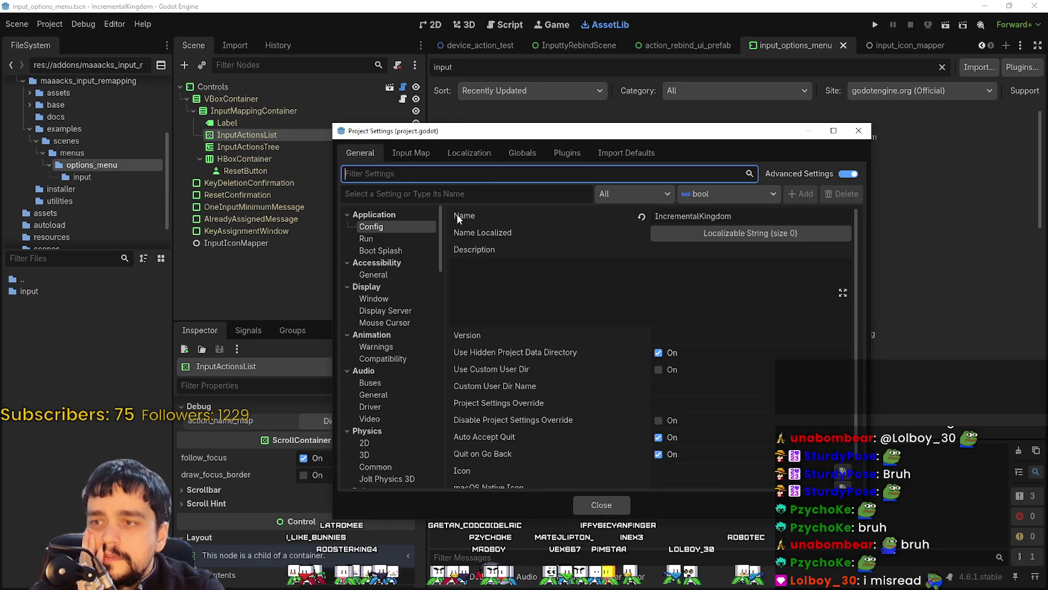
{"action": "left_click", "coordinate": [425, 156]}
{"action": "left_click", "coordinate": [468, 155]}
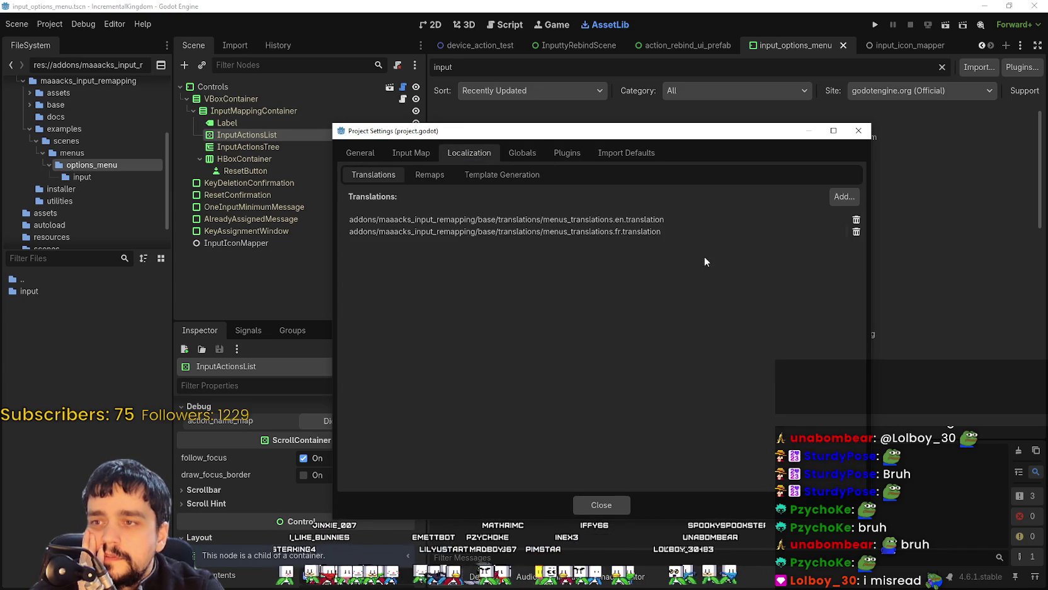
{"action": "left_click", "coordinate": [522, 154]}
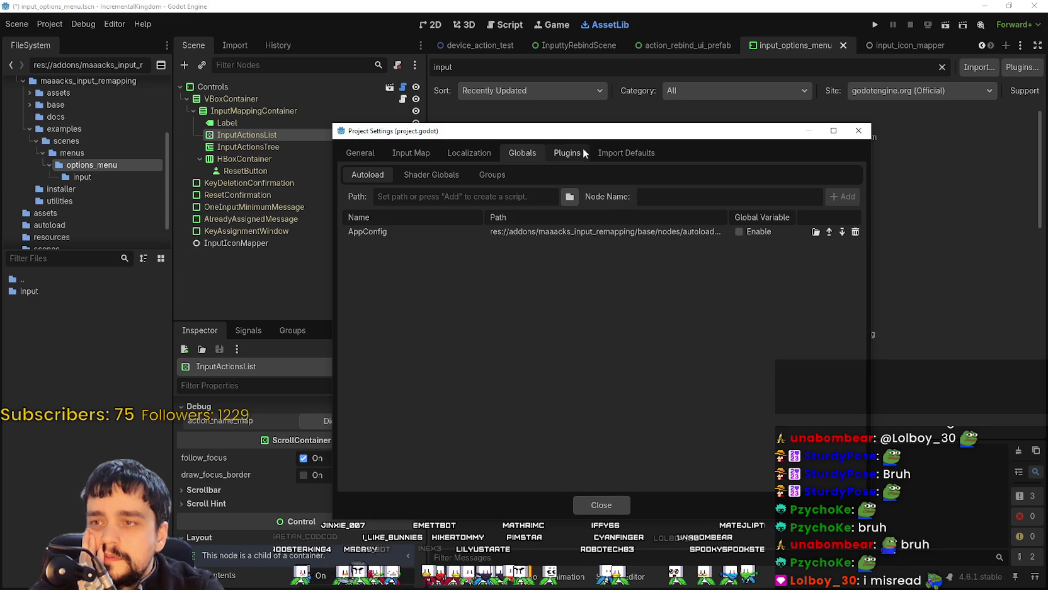
{"action": "left_click", "coordinate": [567, 153]}
{"action": "left_click", "coordinate": [356, 237]}
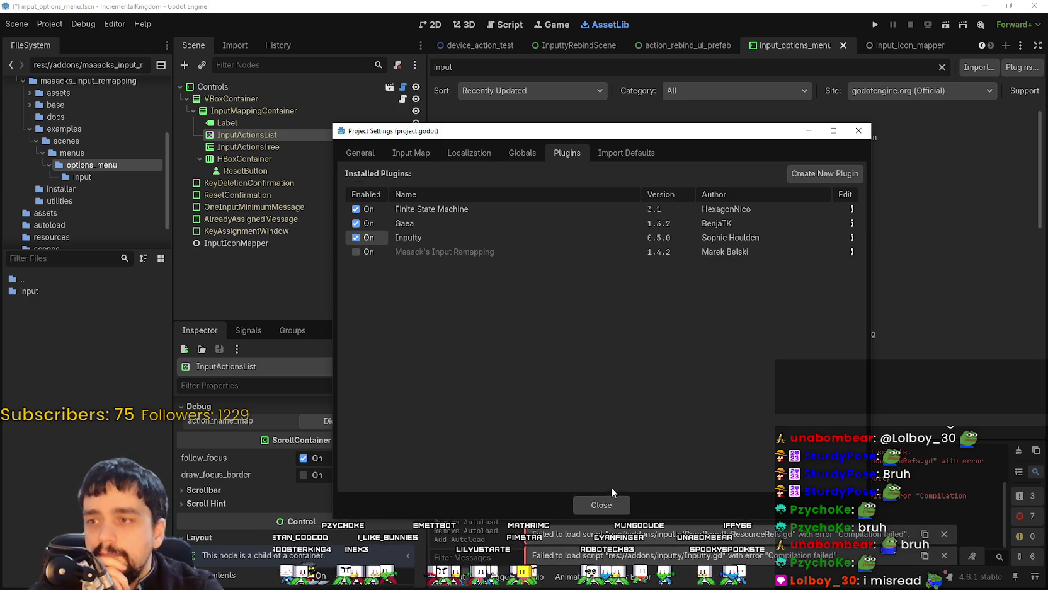
{"action": "left_click", "coordinate": [601, 505]}
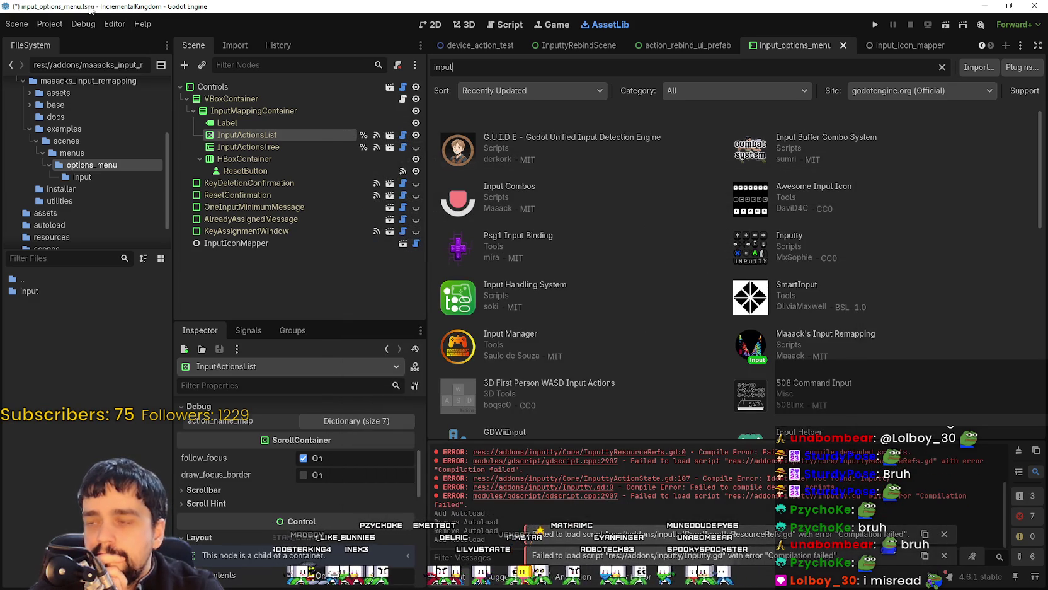
Step: Reload the current project, saving modified resources first
{"action": "left_click", "coordinate": [50, 24]}
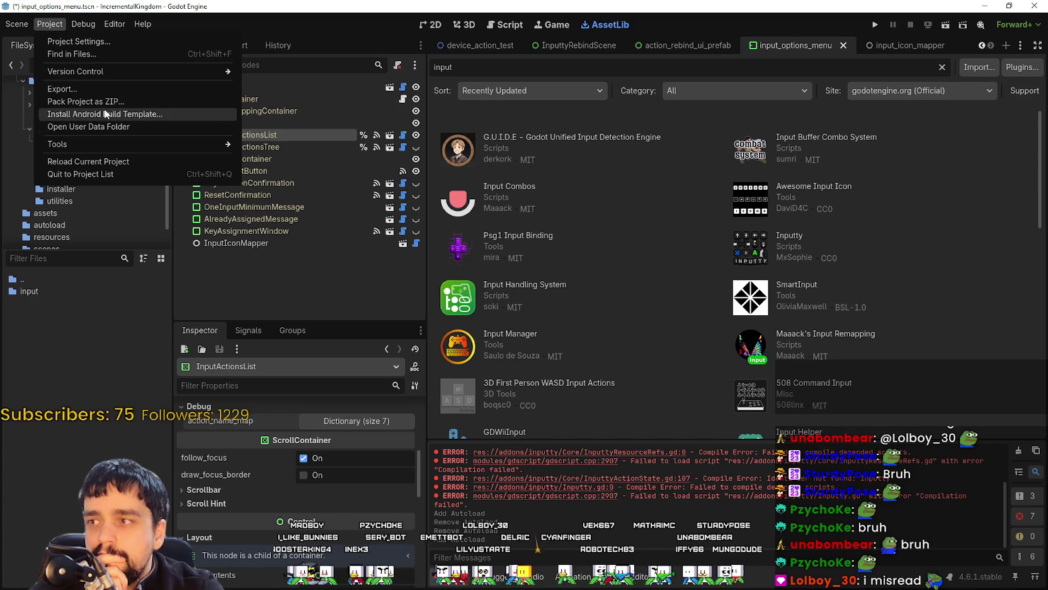
{"action": "left_click", "coordinate": [108, 159]}
{"action": "left_click", "coordinate": [466, 305]}
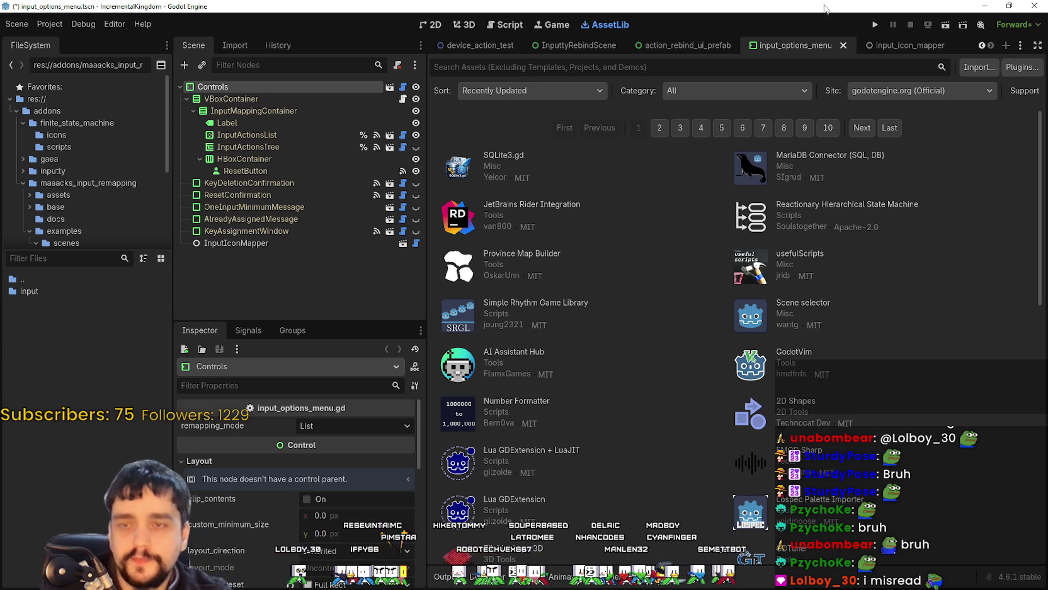
Step: Save the scene and run the game, scrolling through its controls options menu
{"action": "key", "text": "ctrl+s"}
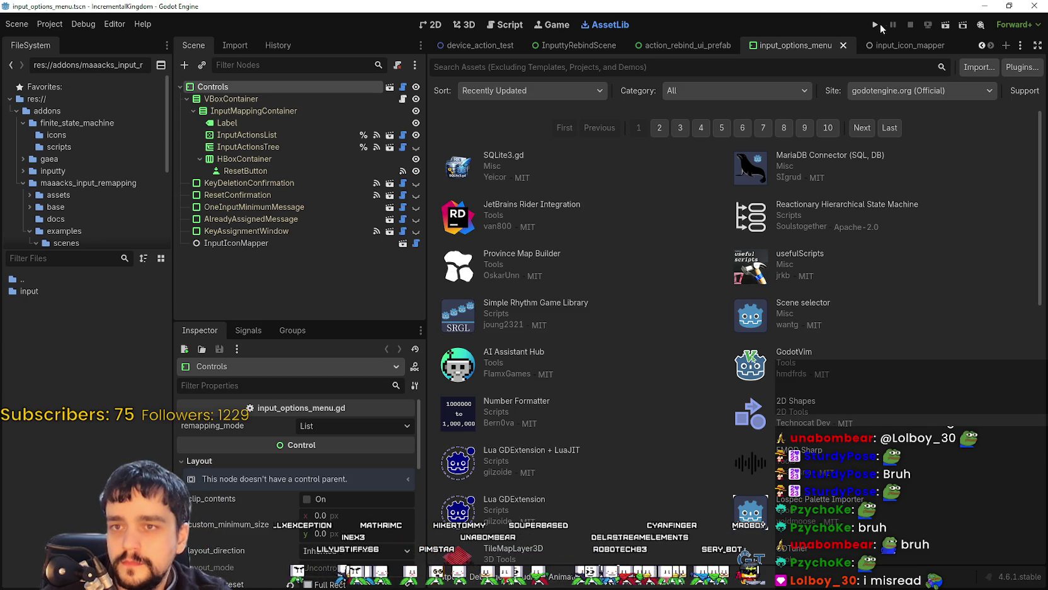
{"action": "left_click", "coordinate": [876, 24]}
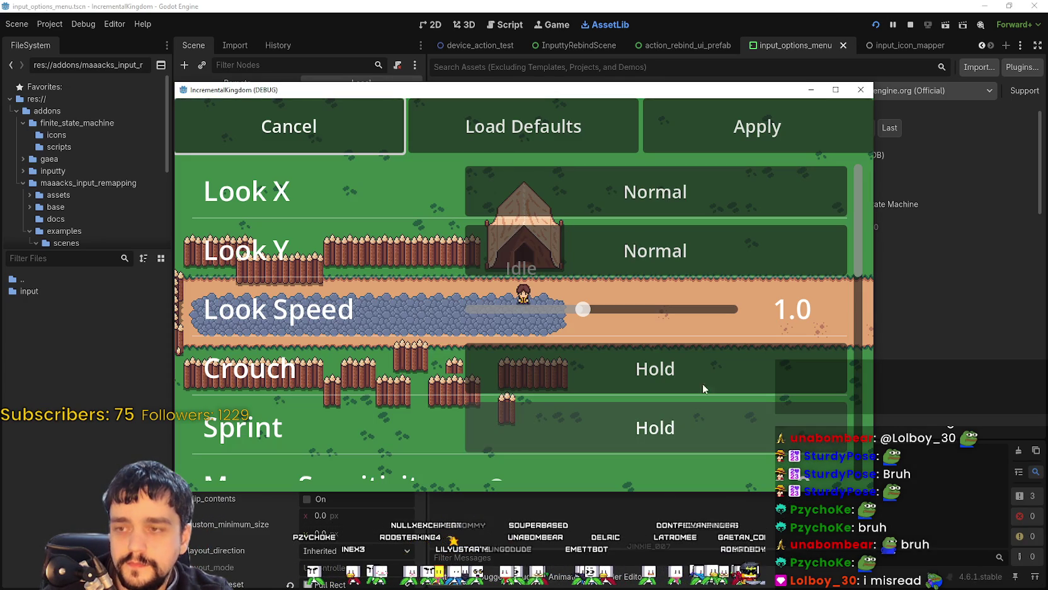
{"action": "scroll", "coordinate": [756, 315], "scroll_direction": "down", "scroll_amount": 5}
{"action": "scroll", "coordinate": [777, 296], "scroll_direction": "down", "scroll_amount": 2}
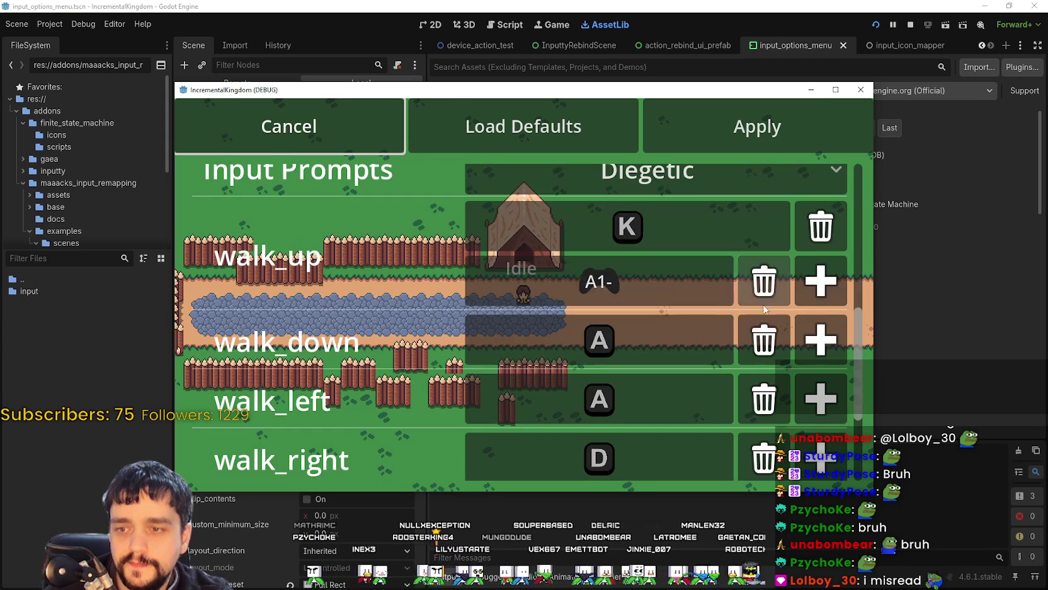
{"action": "scroll", "coordinate": [724, 199], "scroll_direction": "up", "scroll_amount": 1}
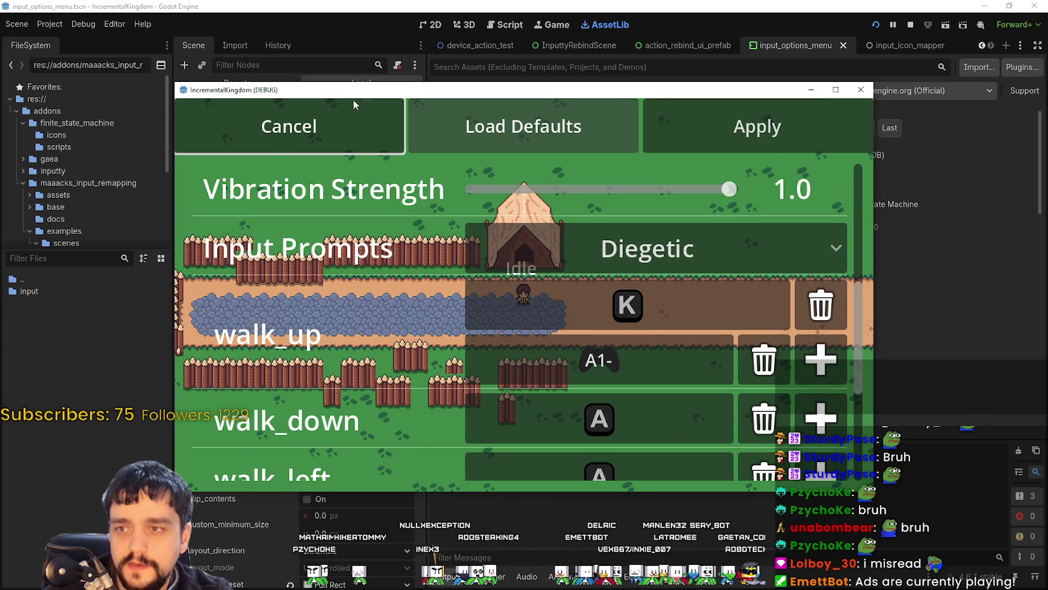
Step: Back in the editor, save and reload the current project
{"action": "left_click", "coordinate": [50, 24]}
{"action": "left_click", "coordinate": [88, 161]}
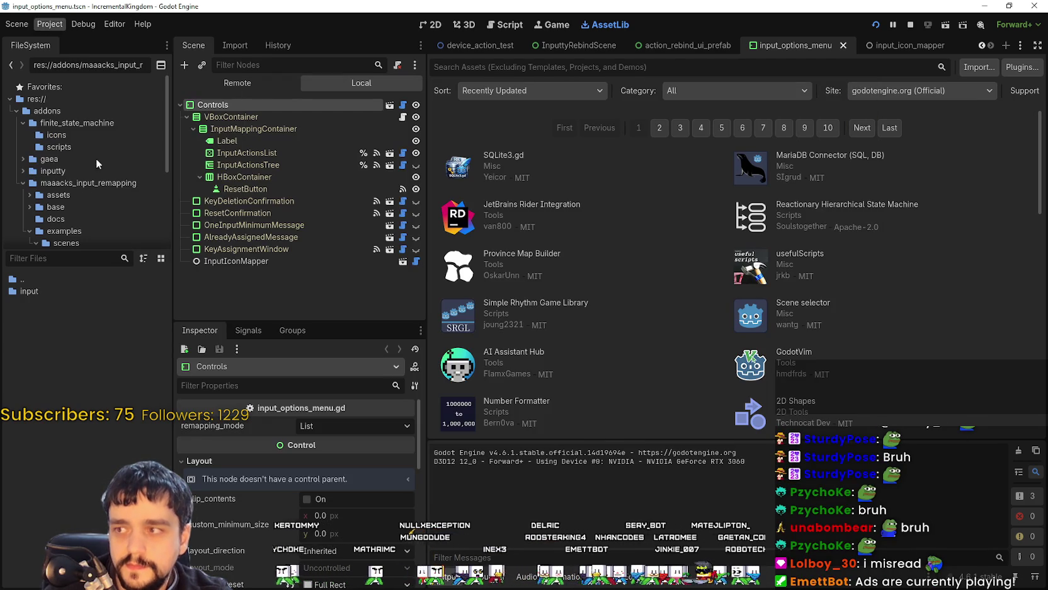
{"action": "left_click", "coordinate": [572, 304]}
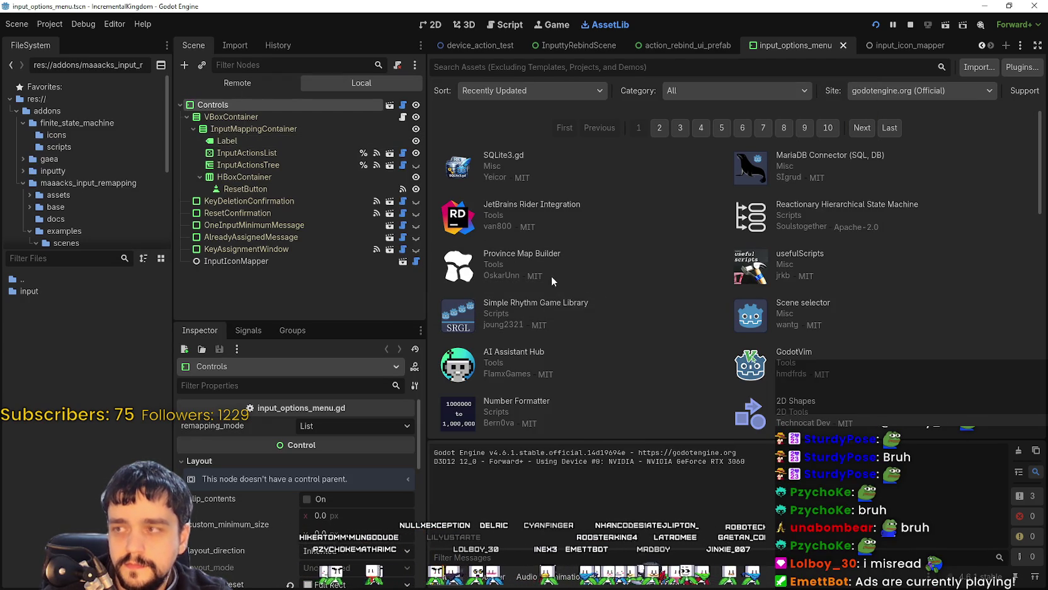
Step: Preview Inputty's key_f3, key_f1 and key_0 through key_3 keyboard icons
{"action": "left_click", "coordinate": [50, 24]}
{"action": "scroll", "coordinate": [92, 505], "scroll_direction": "down", "scroll_amount": 10}
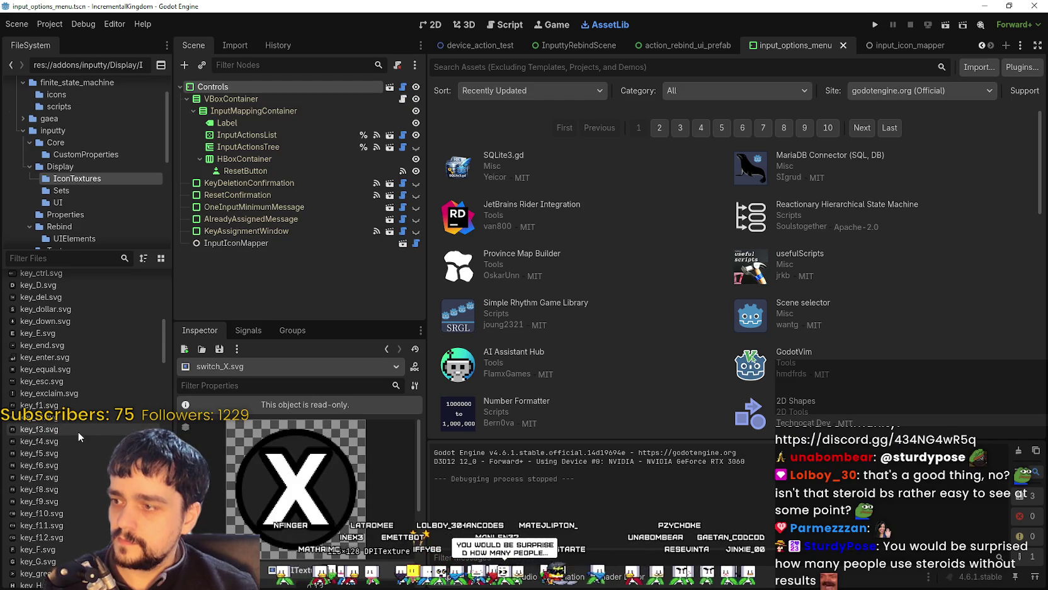
{"action": "left_click", "coordinate": [79, 428]}
{"action": "left_click", "coordinate": [88, 406]}
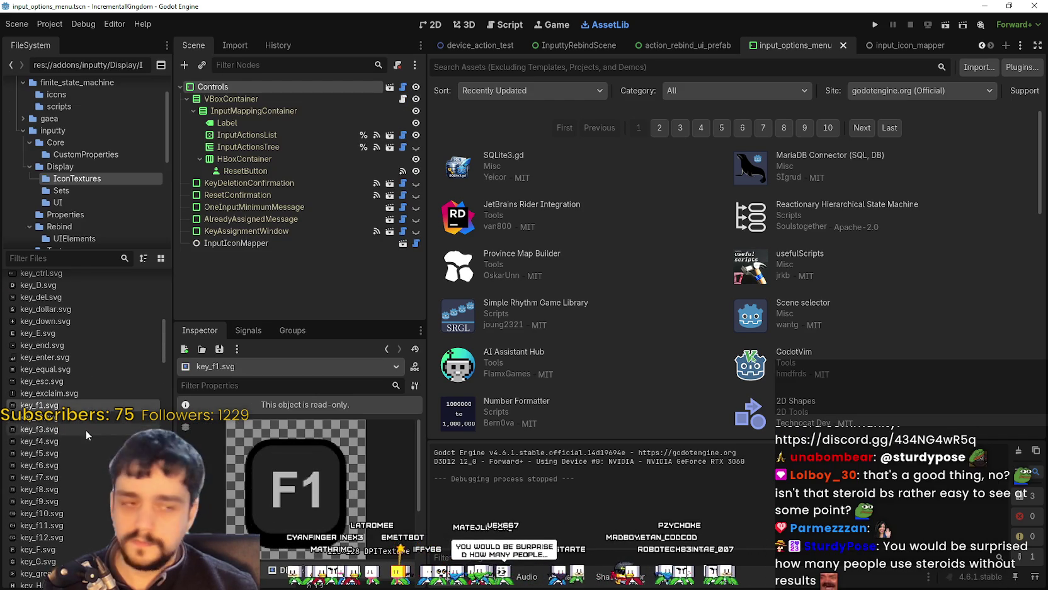
{"action": "scroll", "coordinate": [85, 430], "scroll_direction": "up", "scroll_amount": 10}
{"action": "scroll", "coordinate": [81, 434], "scroll_direction": "up", "scroll_amount": 3}
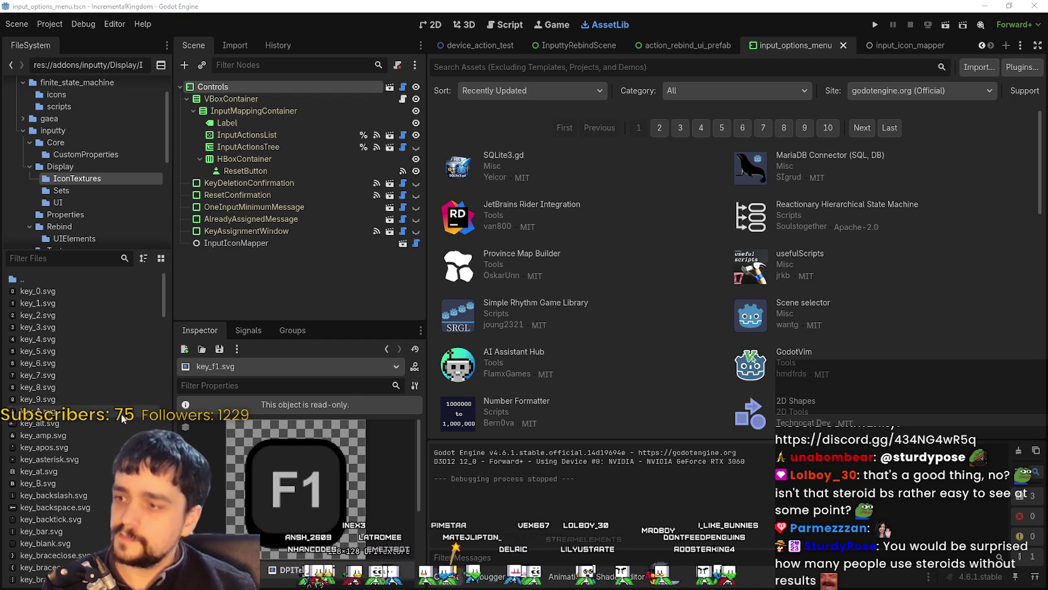
{"action": "left_click", "coordinate": [63, 290]}
{"action": "left_click", "coordinate": [73, 303]}
{"action": "left_click", "coordinate": [51, 315]}
{"action": "left_click", "coordinate": [51, 327]}
Step: Preview the key_left, key_scroll and key_W keyboard icons further down
{"action": "scroll", "coordinate": [69, 403], "scroll_direction": "down", "scroll_amount": 5}
{"action": "scroll", "coordinate": [70, 403], "scroll_direction": "down", "scroll_amount": 5}
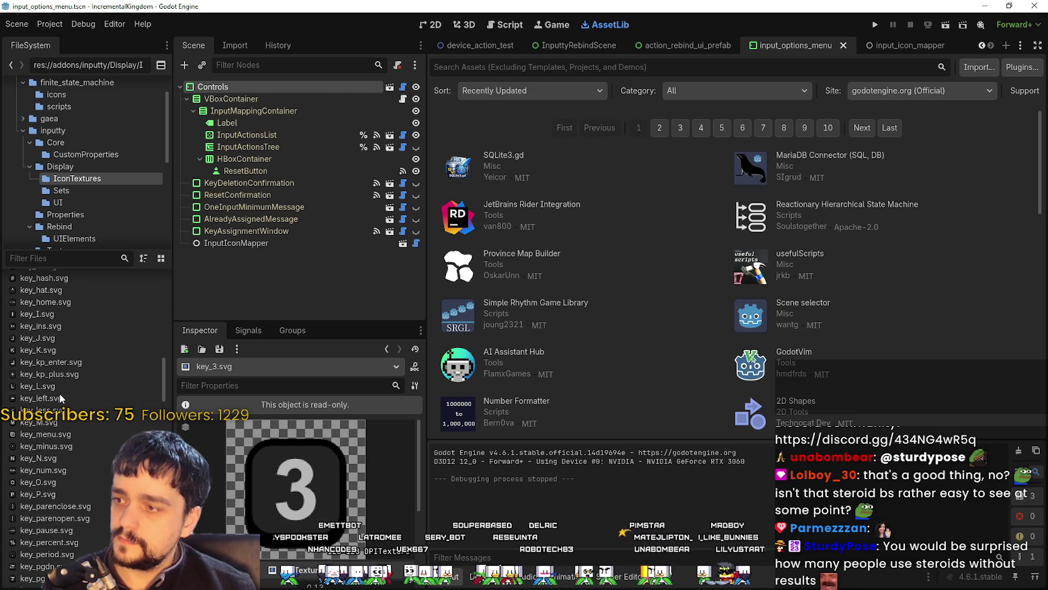
{"action": "left_click", "coordinate": [61, 403]}
{"action": "scroll", "coordinate": [61, 405], "scroll_direction": "down", "scroll_amount": 3}
{"action": "scroll", "coordinate": [61, 405], "scroll_direction": "down", "scroll_amount": 4}
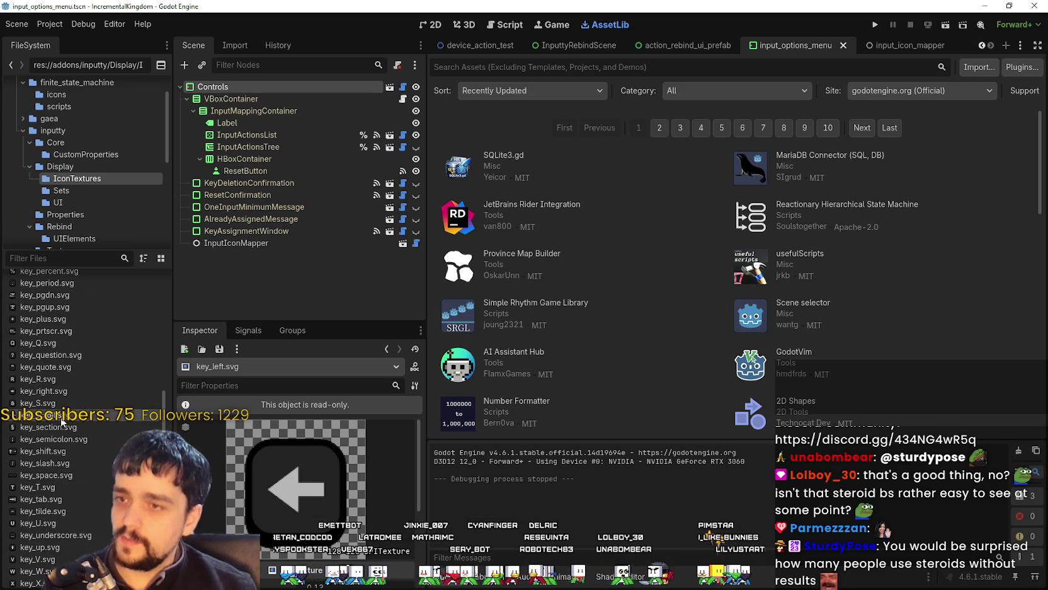
{"action": "left_click", "coordinate": [63, 412]}
{"action": "scroll", "coordinate": [64, 416], "scroll_direction": "down", "scroll_amount": 4}
{"action": "left_click", "coordinate": [65, 417]}
{"action": "scroll", "coordinate": [65, 419], "scroll_direction": "down", "scroll_amount": 4}
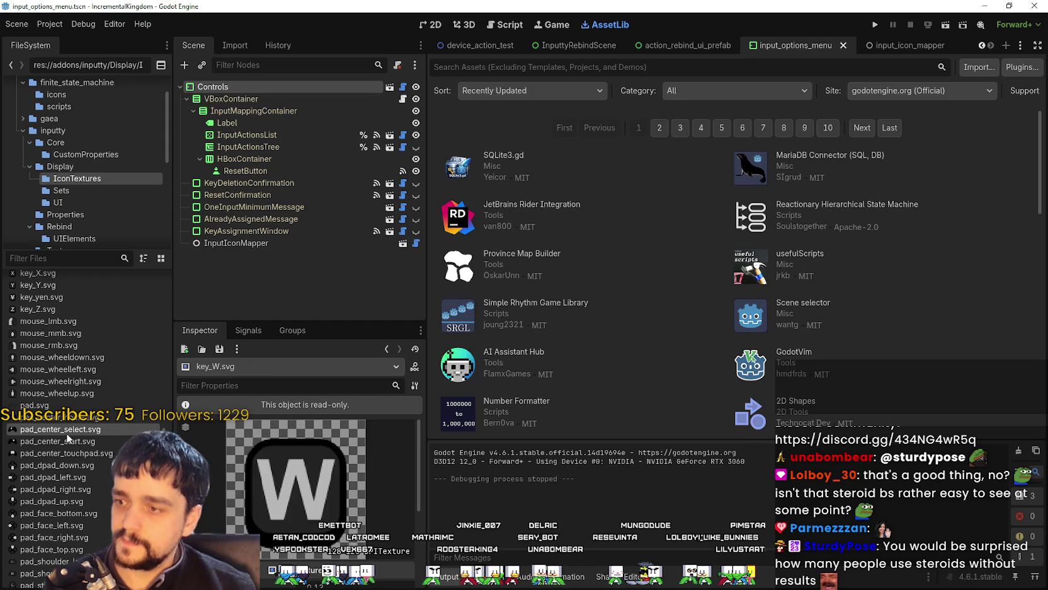
Step: Preview the gamepad icons, including pad_stickl.svg, and the PlayStation ps5_share.svg icon
{"action": "left_click", "coordinate": [67, 428]}
{"action": "scroll", "coordinate": [67, 429], "scroll_direction": "down", "scroll_amount": 3}
{"action": "left_click", "coordinate": [70, 430]}
{"action": "scroll", "coordinate": [69, 430], "scroll_direction": "down", "scroll_amount": 5}
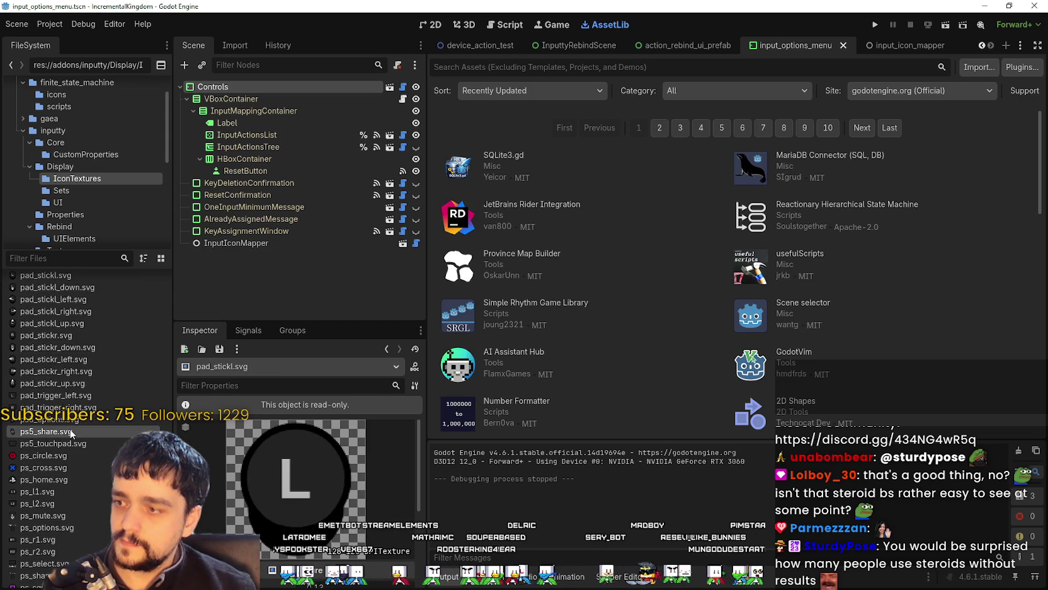
{"action": "left_click", "coordinate": [69, 431]}
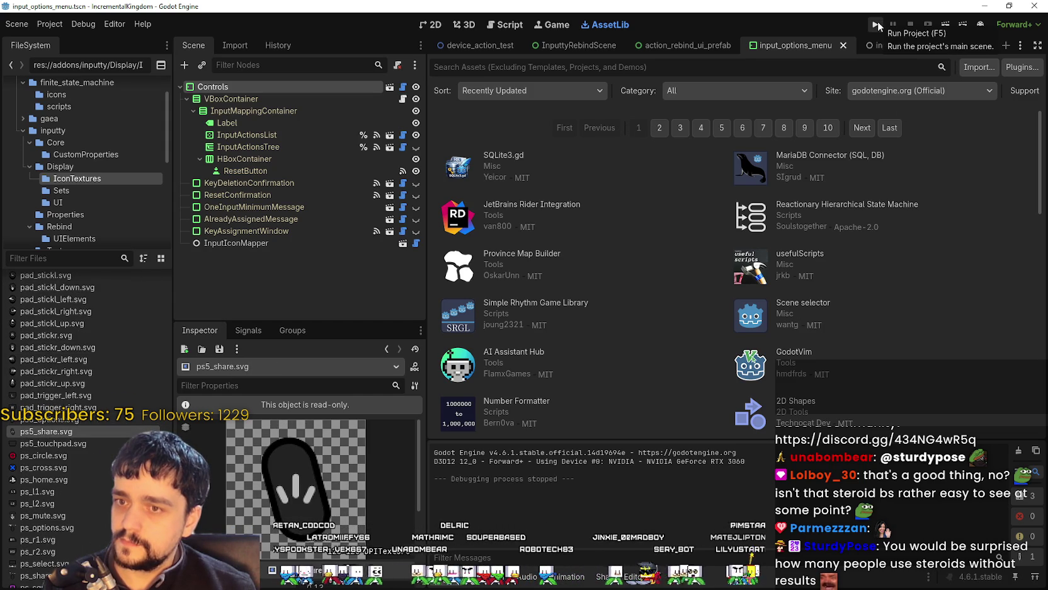
{"action": "scroll", "coordinate": [57, 446], "scroll_direction": "down", "scroll_amount": 10}
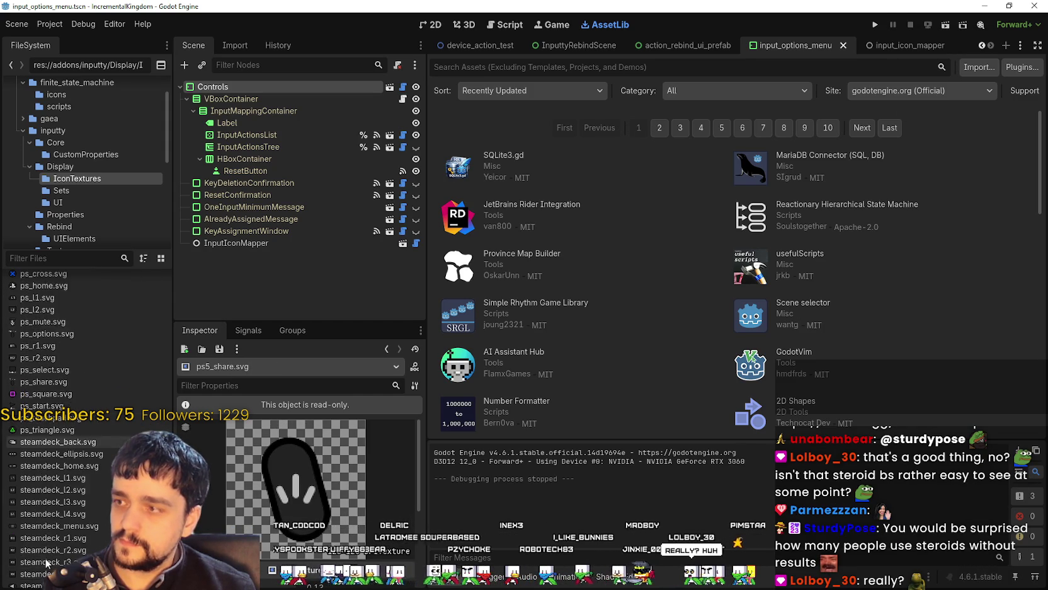
{"action": "scroll", "coordinate": [46, 559], "scroll_direction": "down", "scroll_amount": 5}
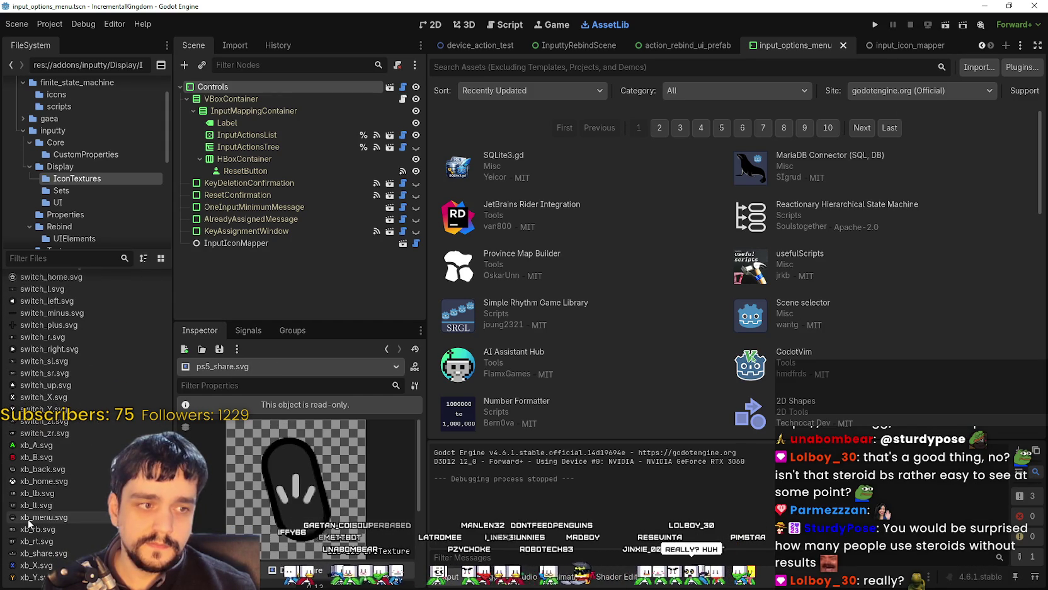
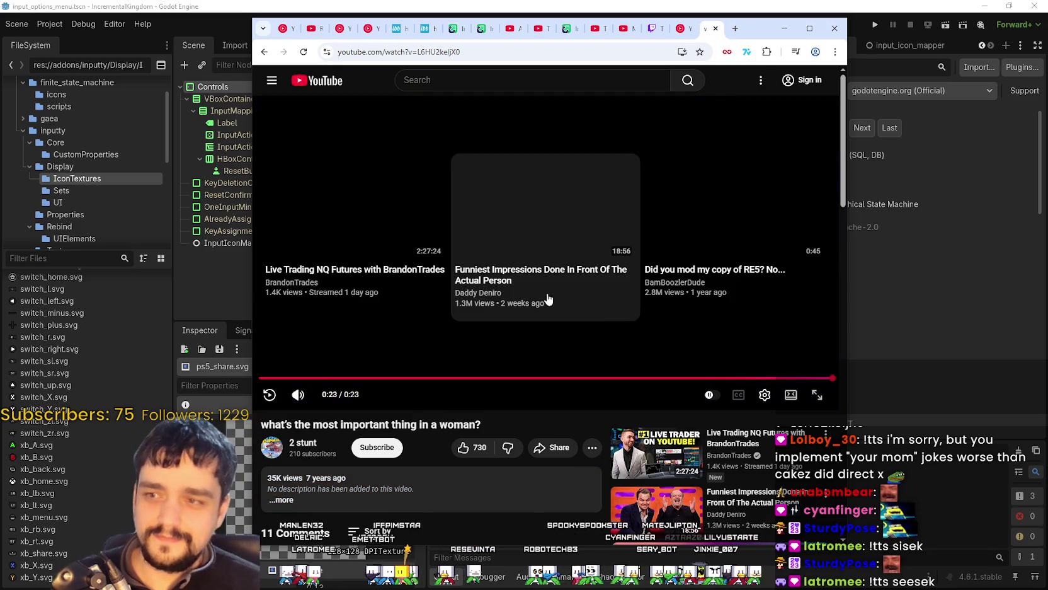
Step: Replay the YouTube clip, pause it, and minimize the browser to return to Godot's AssetLib
{"action": "left_click", "coordinate": [270, 395]}
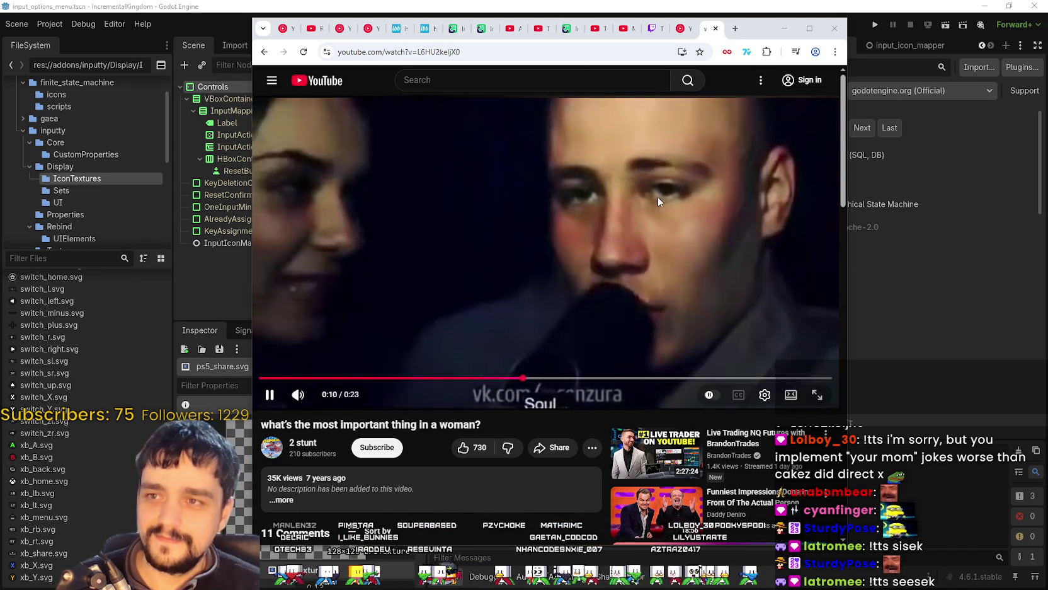
{"action": "left_click", "coordinate": [652, 204]}
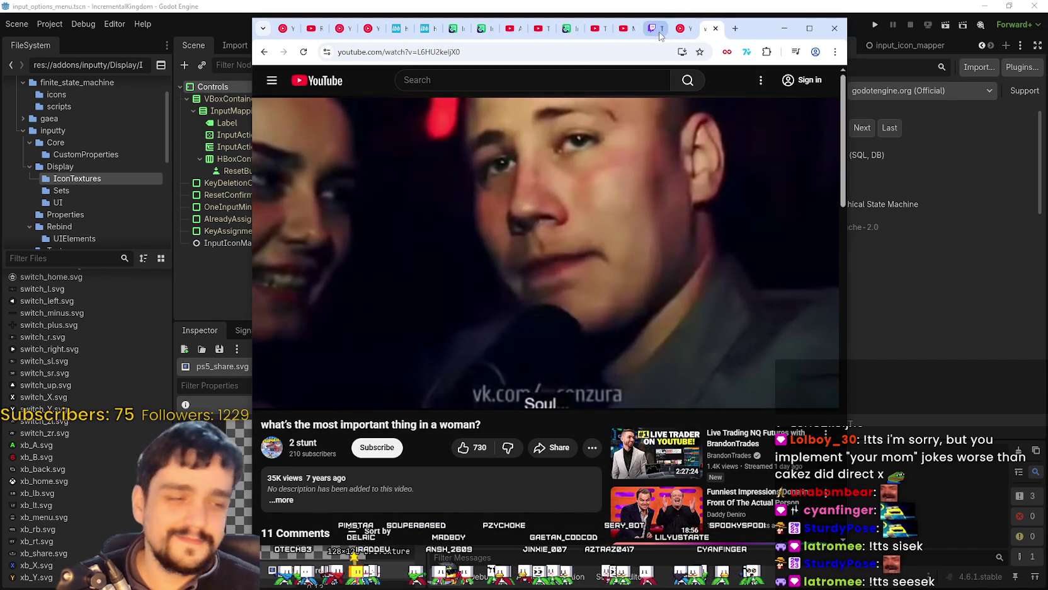
{"action": "left_click", "coordinate": [760, 17]}
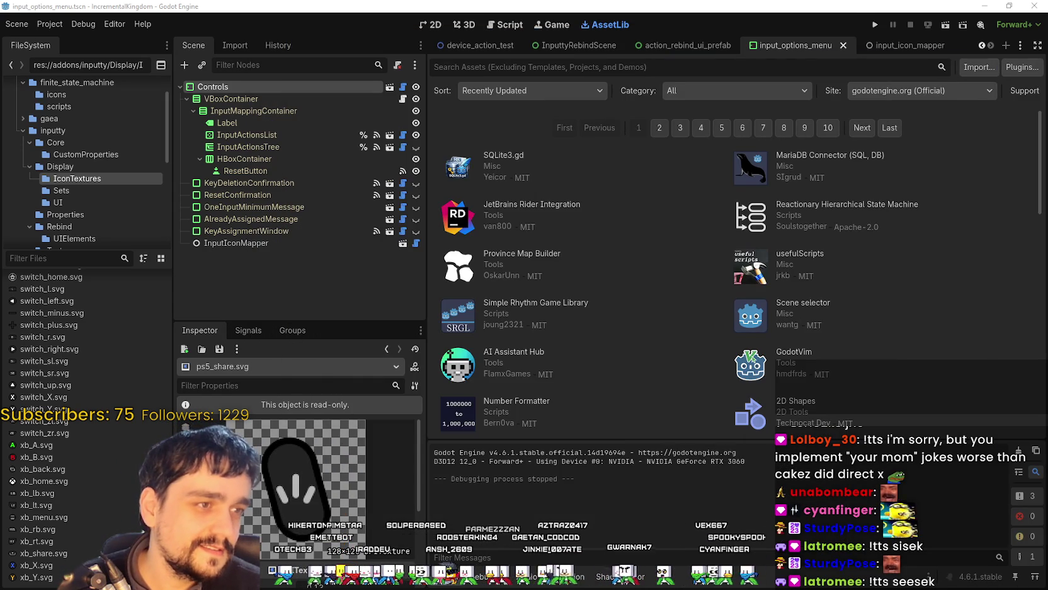
Step: Scroll the AssetLib results, then bring Steam's library with MR FARMBOY to the front
{"action": "scroll", "coordinate": [627, 346], "scroll_direction": "down", "scroll_amount": 3}
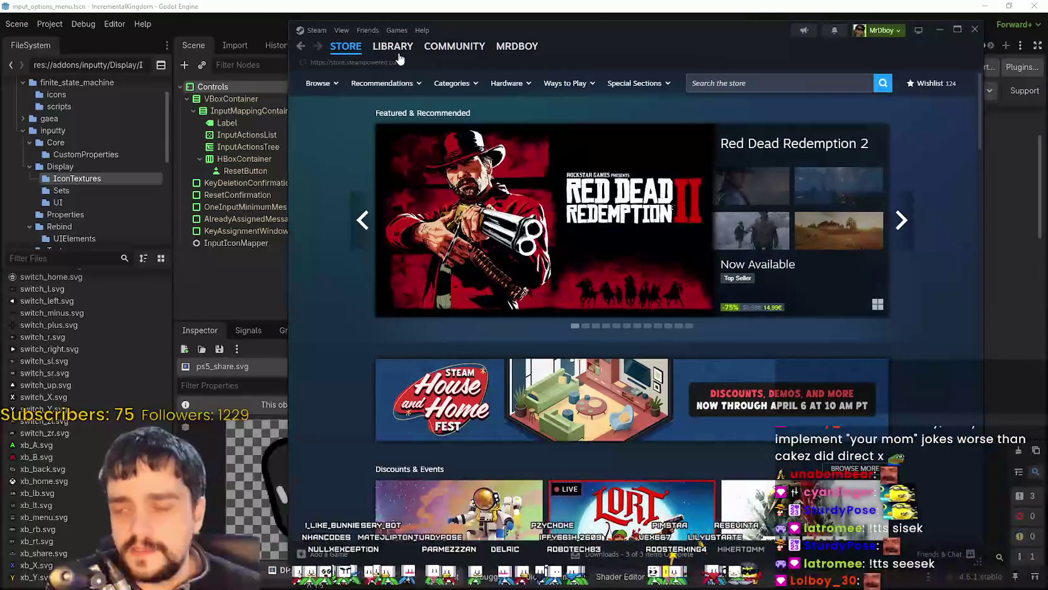
{"action": "left_click", "coordinate": [392, 46]}
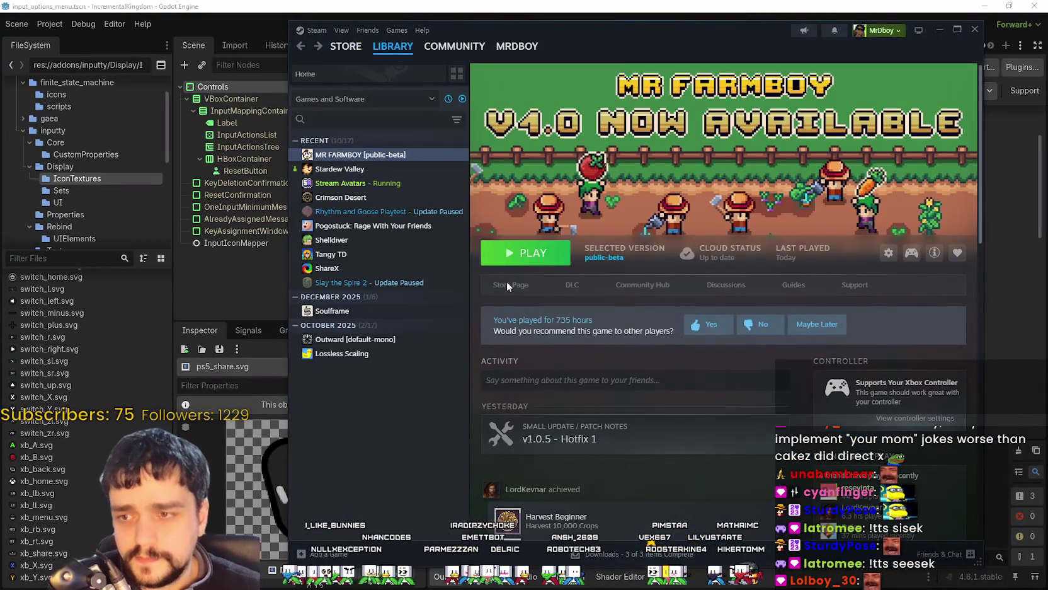
Step: Open MR FARMBOY's store page, scroll to its DLC content, and select 'Full Controller Support'
{"action": "left_click", "coordinate": [508, 283]}
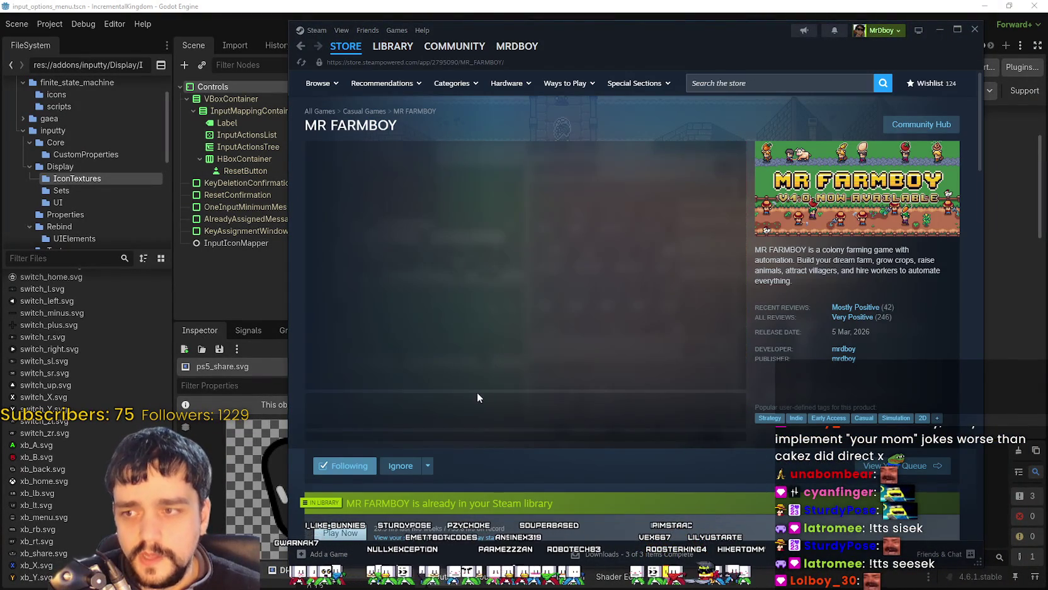
{"action": "scroll", "coordinate": [516, 397], "scroll_direction": "down", "scroll_amount": 4}
{"action": "scroll", "coordinate": [516, 397], "scroll_direction": "down", "scroll_amount": 8}
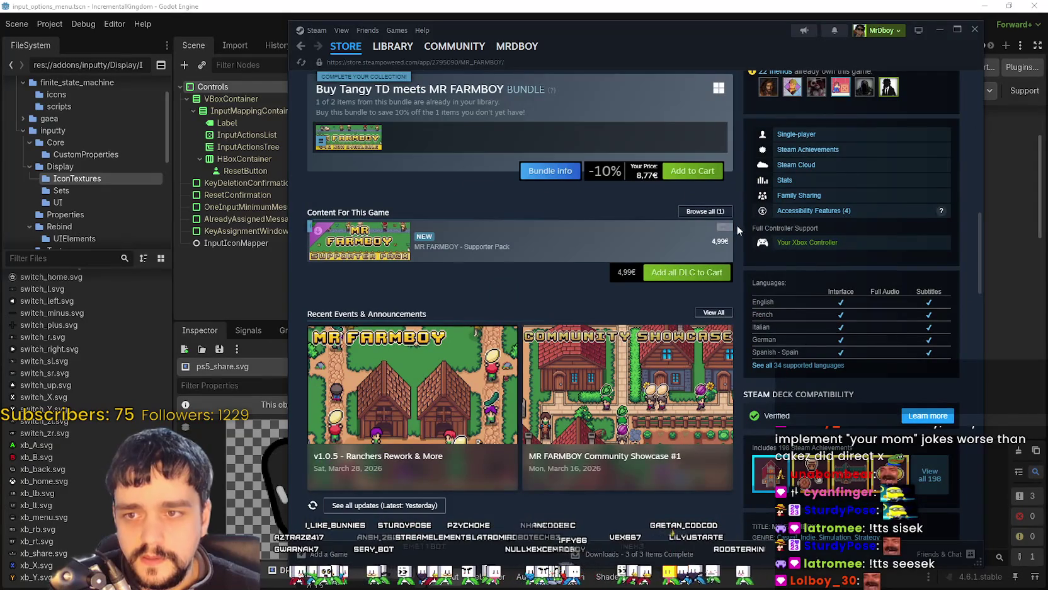
{"action": "left_click_drag", "start_coordinate": [751, 228], "coordinate": [876, 229]}
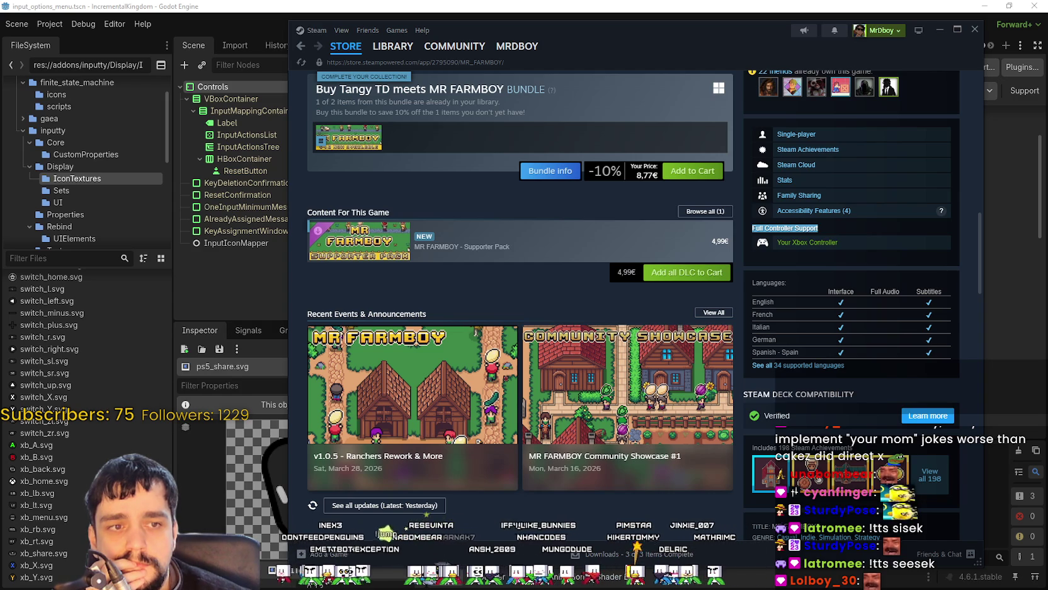
{"action": "key", "text": "alt+Tab"}
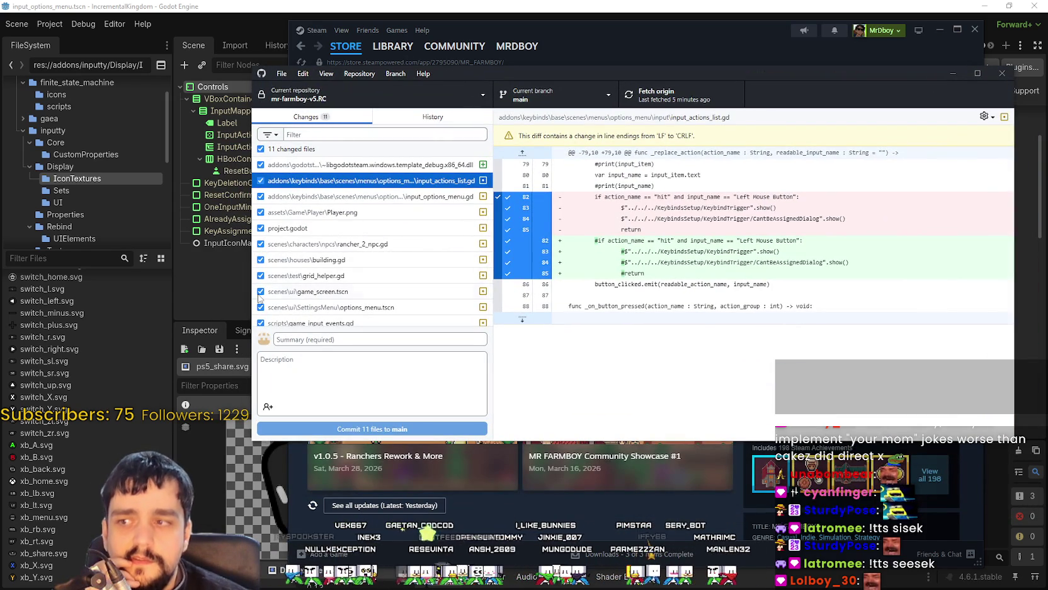
Step: Scroll through mr-farmboy-v5.RC's 11 pending changes and nudge the GitHub Desktop window upward
{"action": "scroll", "coordinate": [265, 277], "scroll_direction": "down", "scroll_amount": 1}
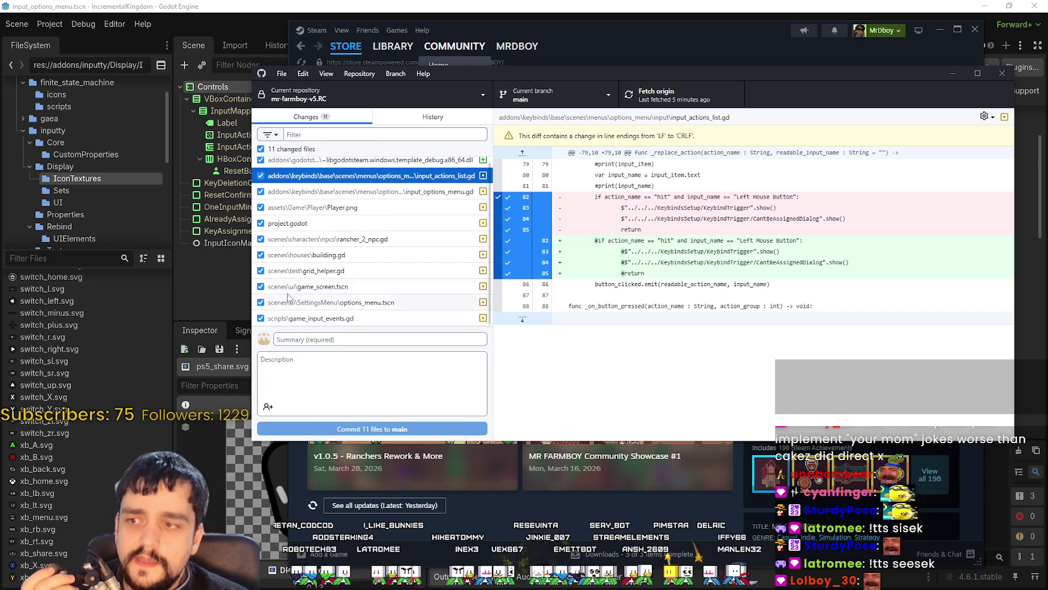
{"action": "scroll", "coordinate": [293, 236], "scroll_direction": "up", "scroll_amount": 1}
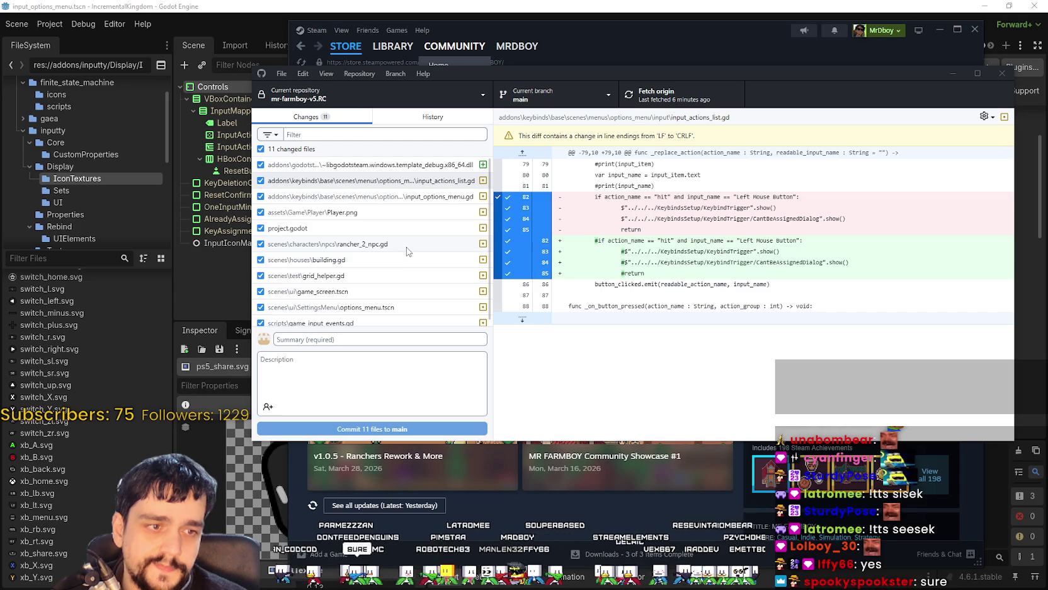
{"action": "left_click_drag", "start_coordinate": [618, 73], "coordinate": [621, 56]}
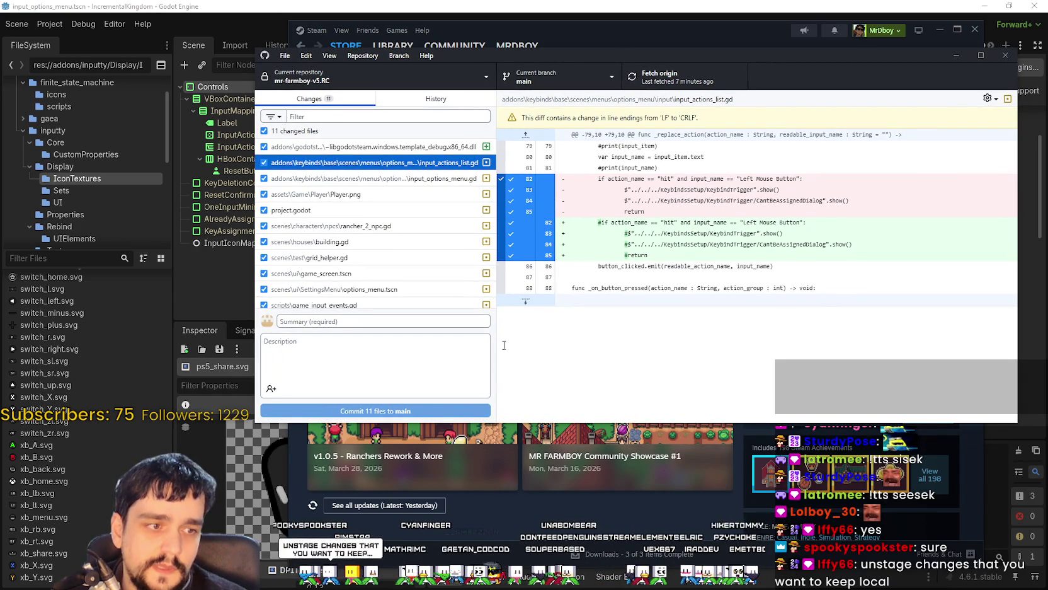
Step: Include only rancher_2_npc.gd in the commit, excluding the other 10 changed files
{"action": "left_click", "coordinate": [264, 147]}
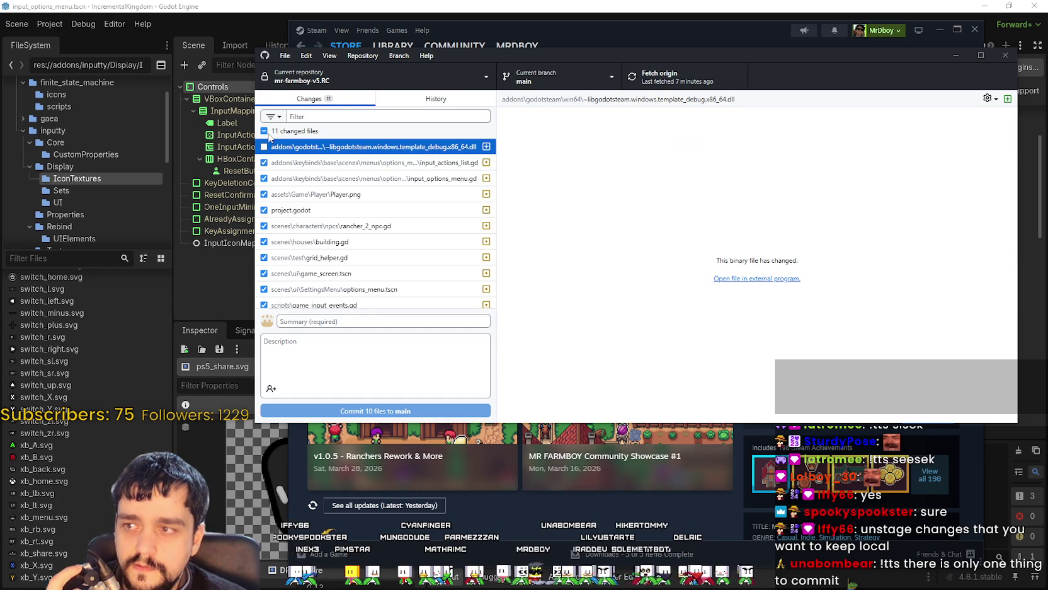
{"action": "left_click", "coordinate": [265, 132]}
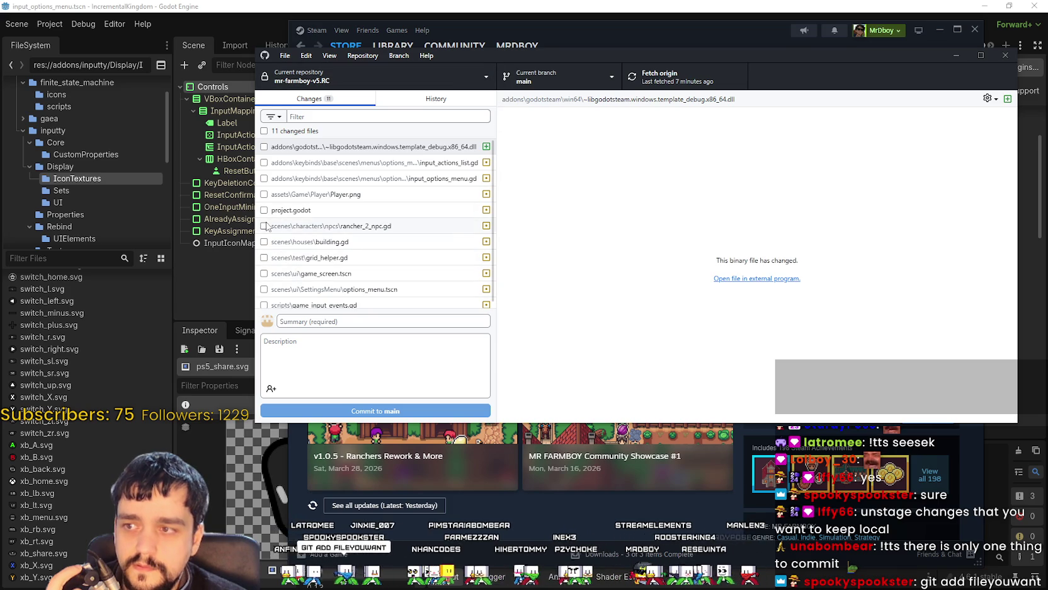
{"action": "left_click", "coordinate": [264, 225]}
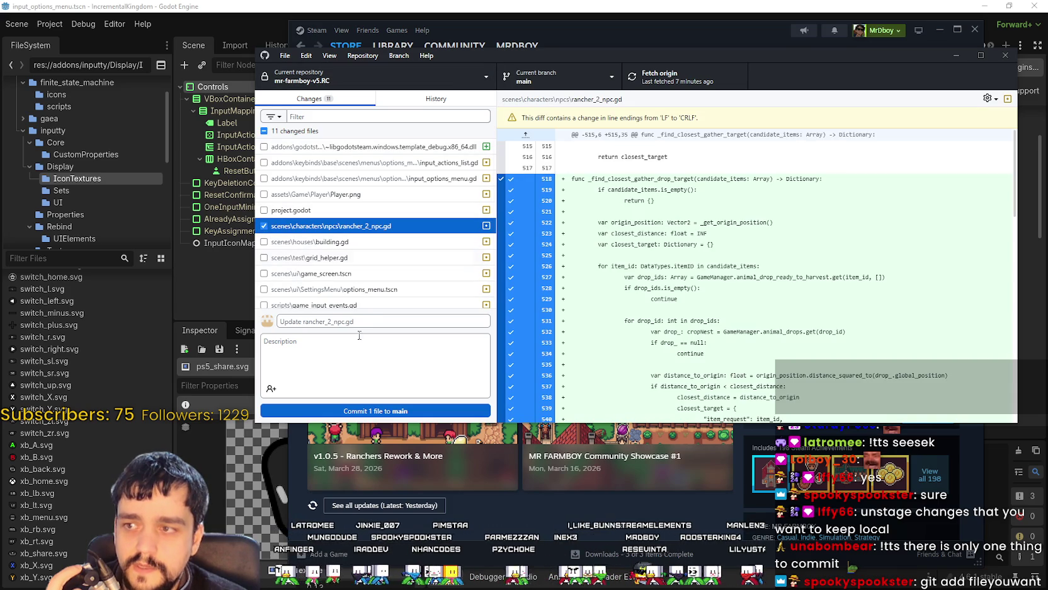
{"action": "key", "text": "Tab"}
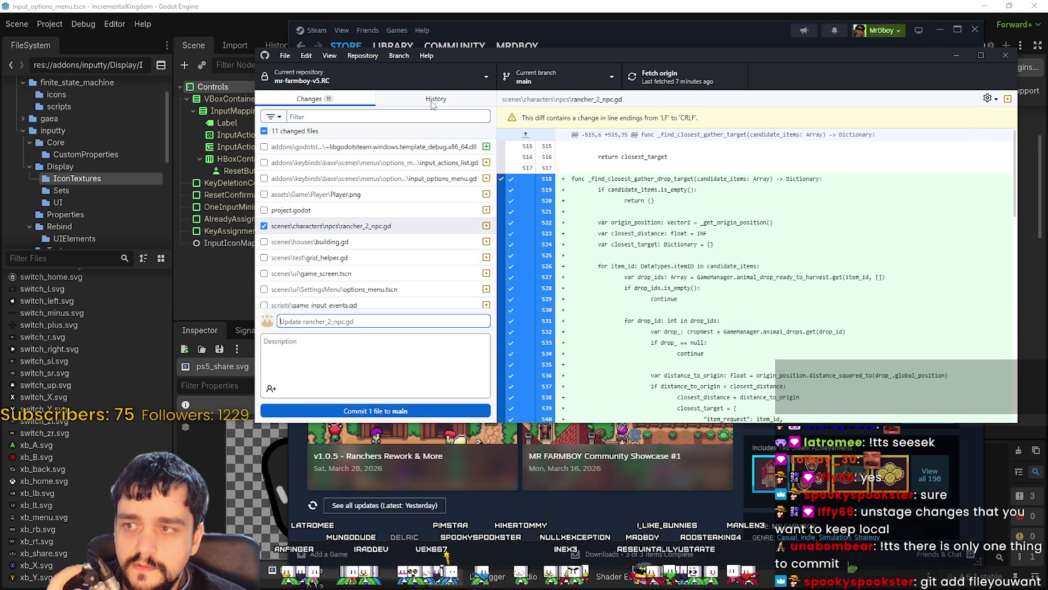
{"action": "left_click", "coordinate": [419, 99]}
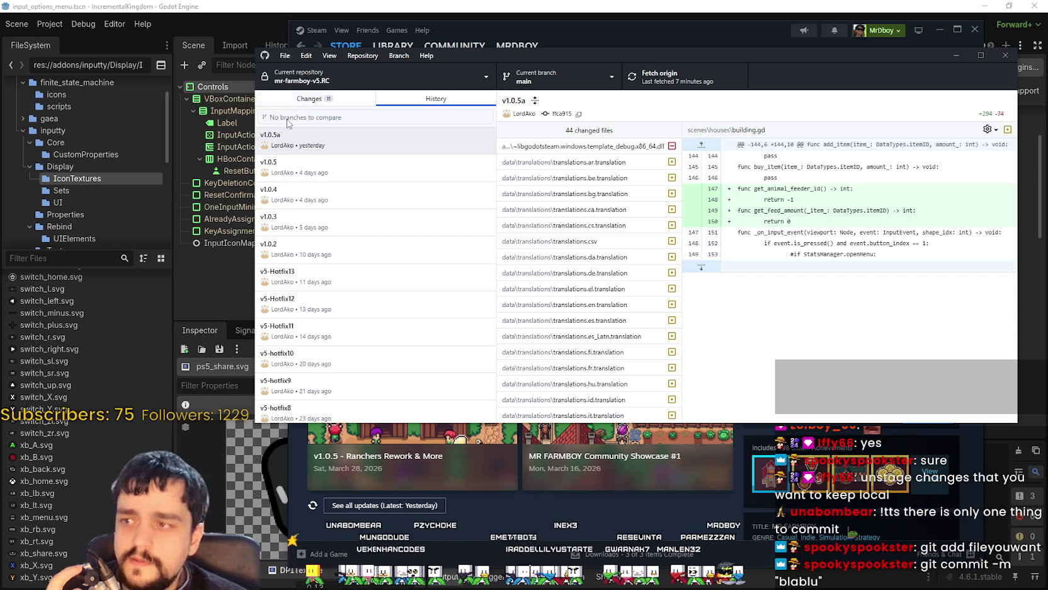
{"action": "left_click", "coordinate": [278, 99]}
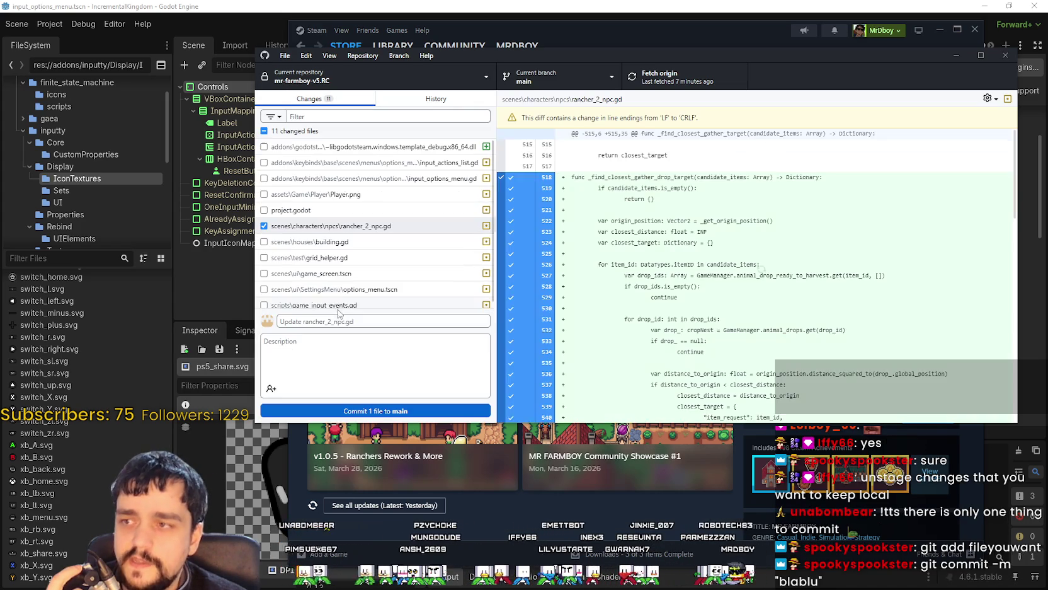
Step: Enter the summary 'rancher fix' and commit the file to main
{"action": "left_click", "coordinate": [319, 320]}
{"action": "type", "text": "rancher fix"}
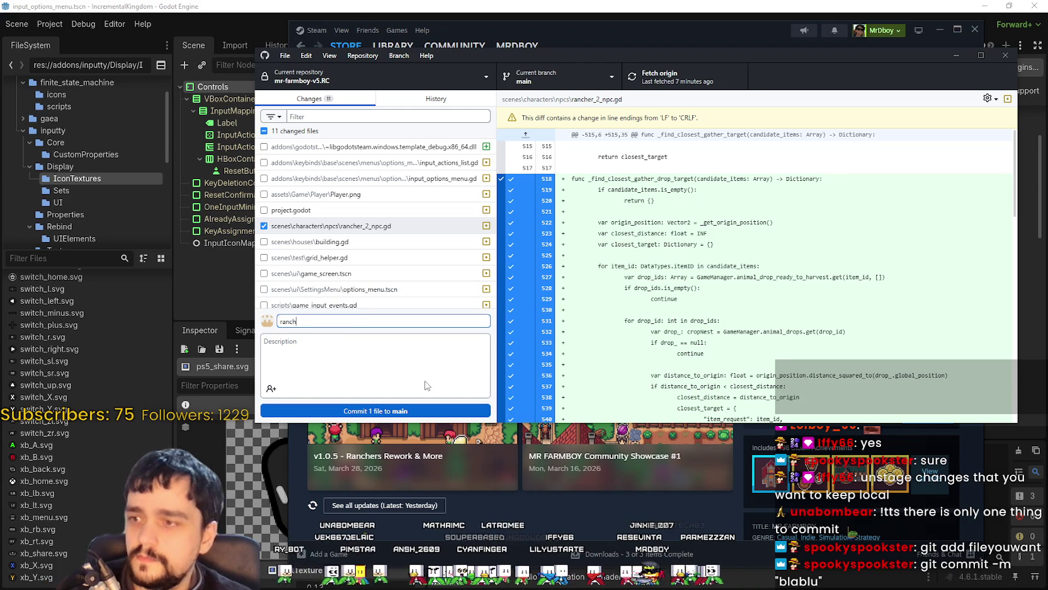
{"action": "left_click", "coordinate": [427, 372]}
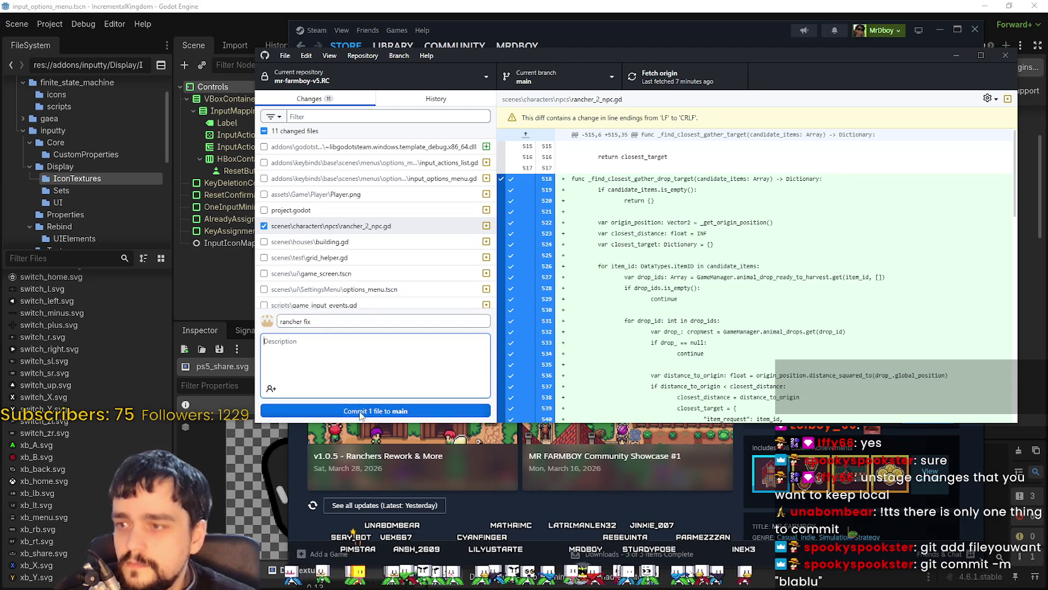
{"action": "left_click", "coordinate": [365, 413]}
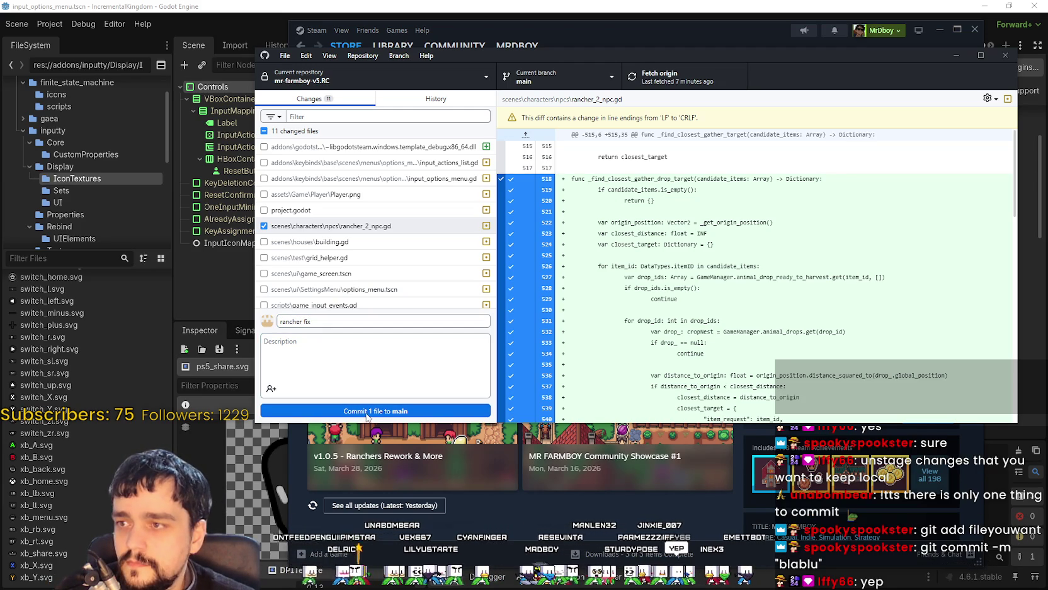
{"action": "left_click", "coordinate": [366, 413]}
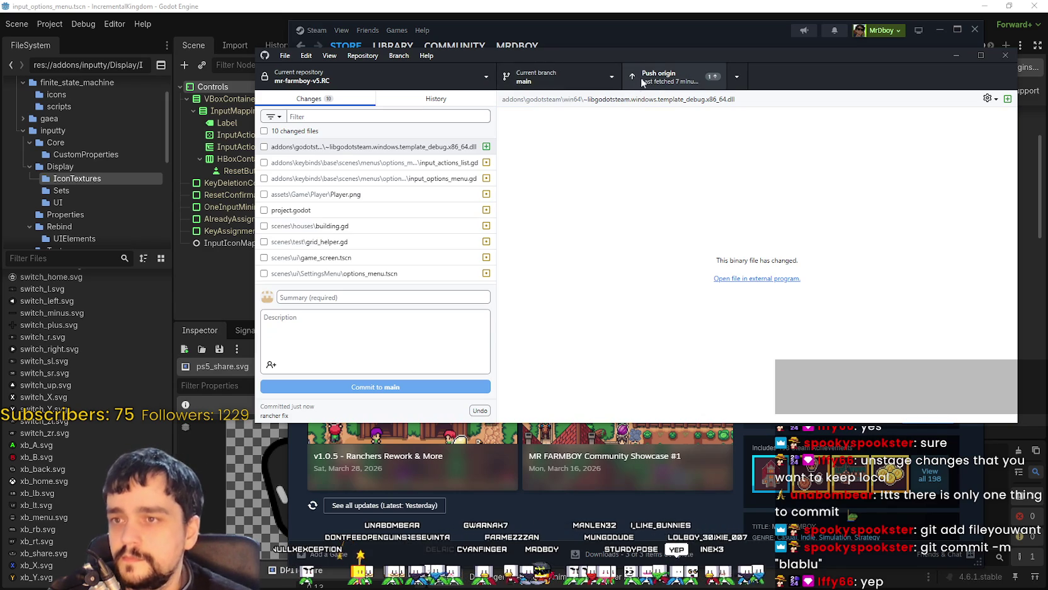
Step: Push the new rancher fix commit to origin
{"action": "left_click", "coordinate": [644, 81]}
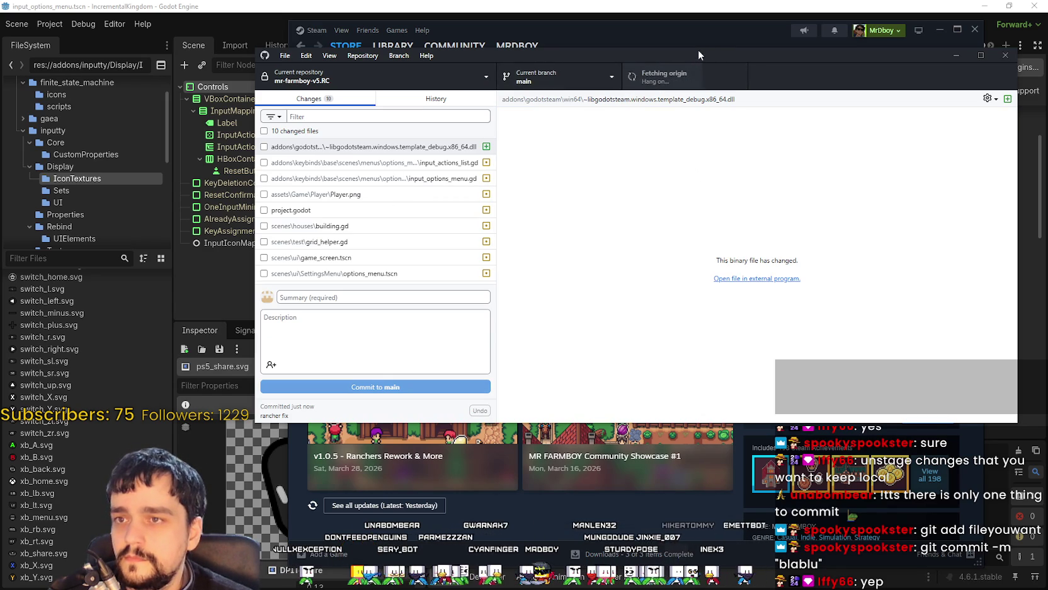
{"action": "scroll", "coordinate": [398, 254], "scroll_direction": "down", "scroll_amount": 1}
{"action": "scroll", "coordinate": [398, 254], "scroll_direction": "up", "scroll_amount": 1}
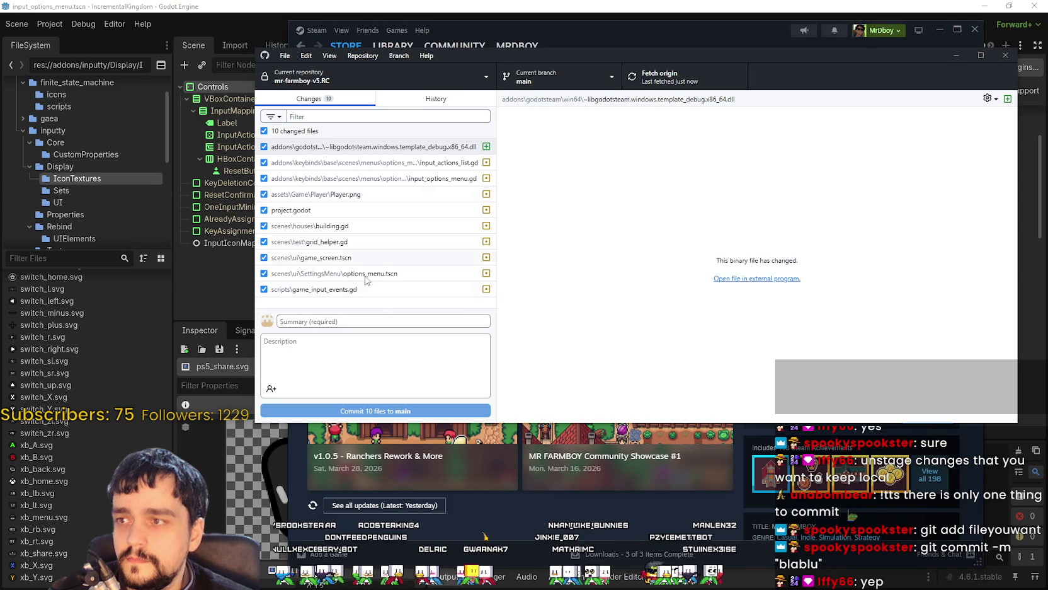
Step: Inspect the rancher fix commit in History, then return to the 10 pending changes
{"action": "left_click", "coordinate": [406, 101]}
{"action": "left_click", "coordinate": [306, 140]}
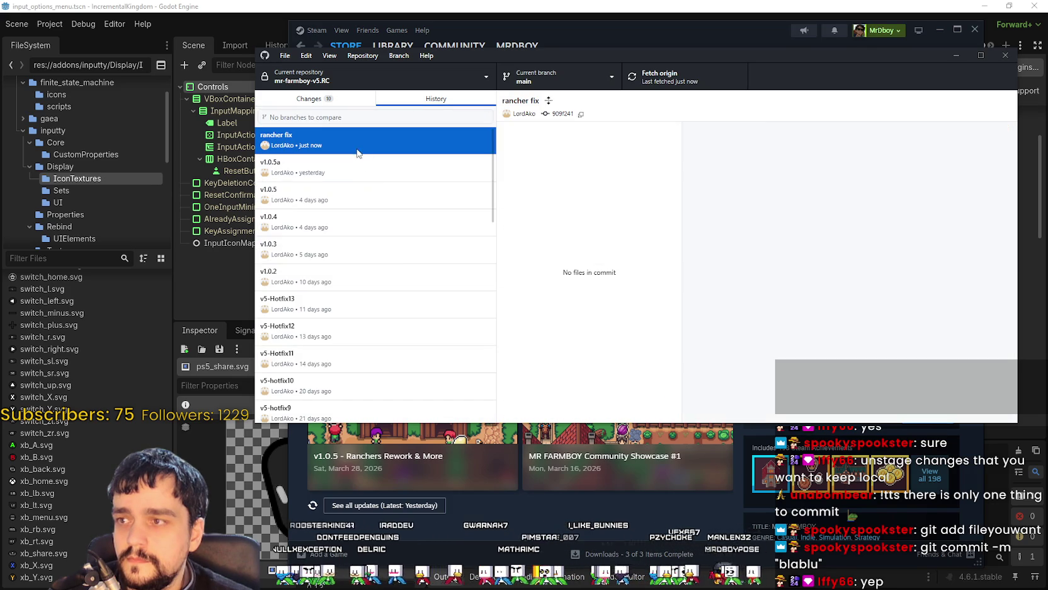
{"action": "left_click", "coordinate": [374, 165]}
{"action": "left_click", "coordinate": [311, 98]}
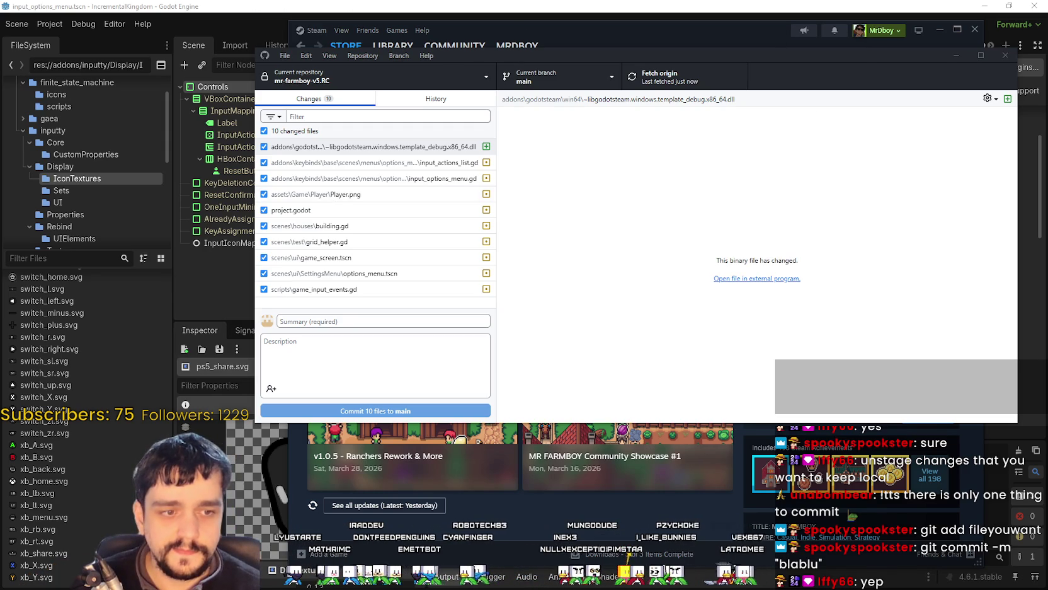
{"action": "key", "text": "alt+Tab"}
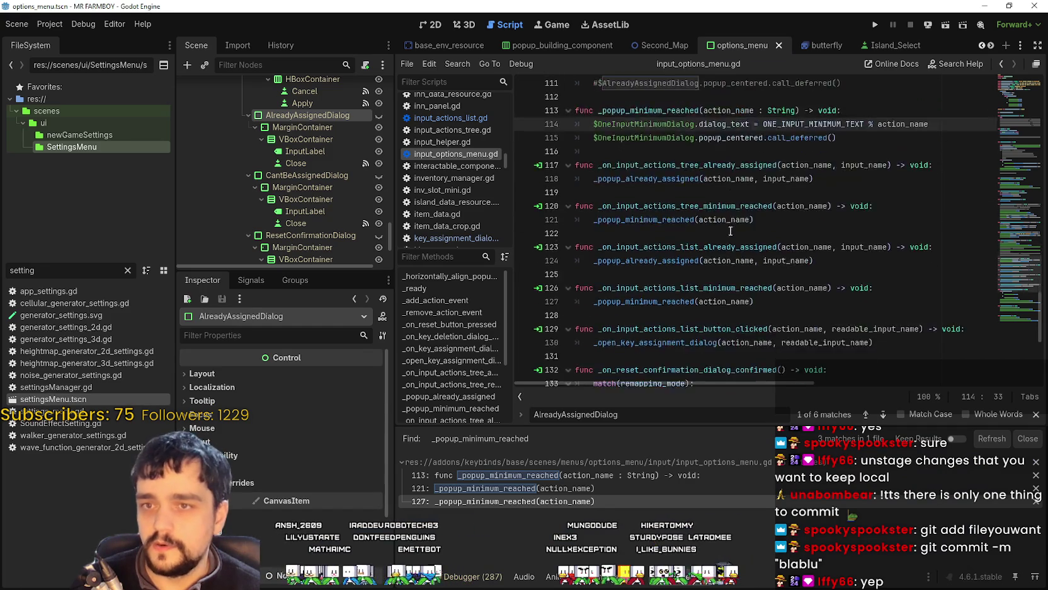
Step: Test-run MR FARMBOY with F5 and close it, then close the IncrementalKingdom editor and script search
{"action": "scroll", "coordinate": [731, 231], "scroll_direction": "up", "scroll_amount": 4}
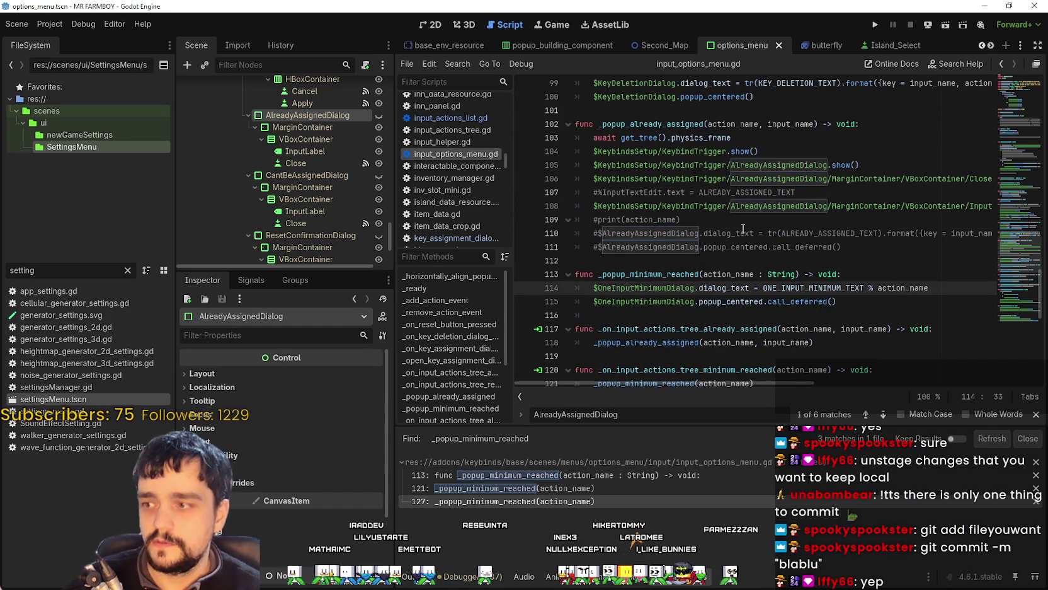
{"action": "key", "text": "F5"}
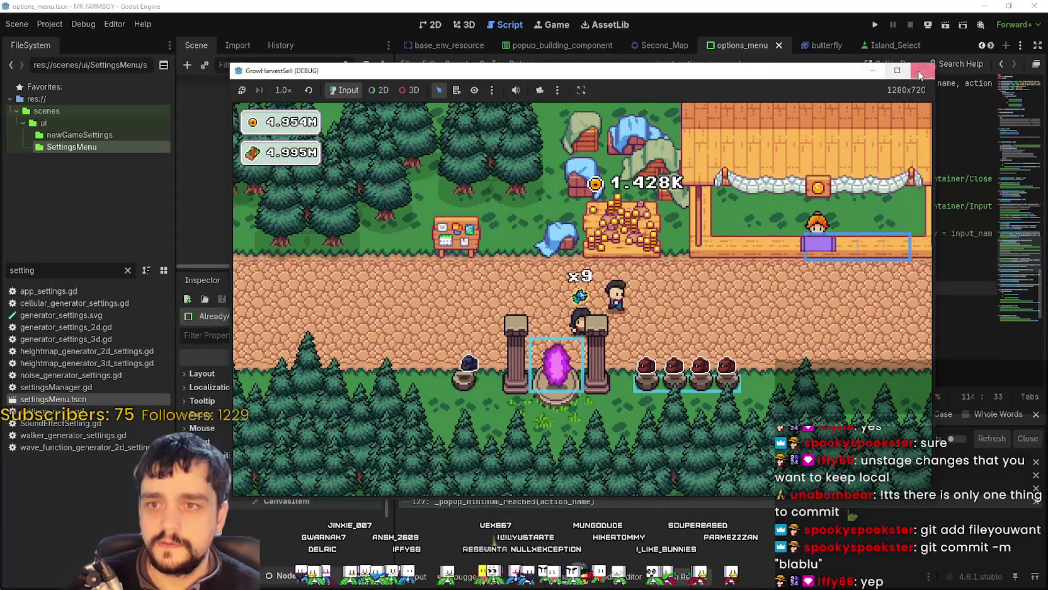
{"action": "left_click", "coordinate": [921, 75]}
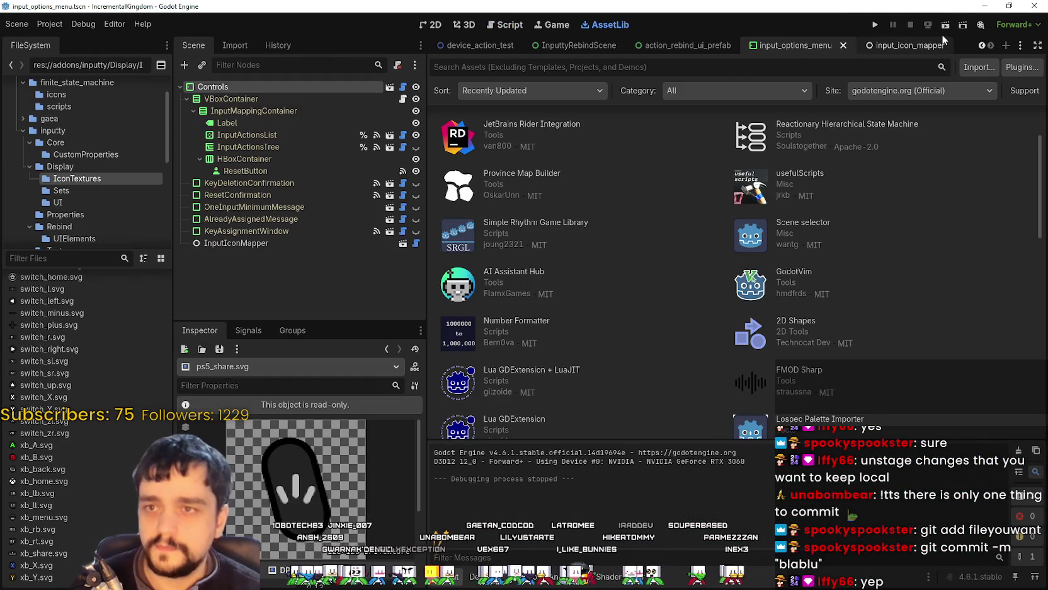
{"action": "left_click", "coordinate": [1034, 8]}
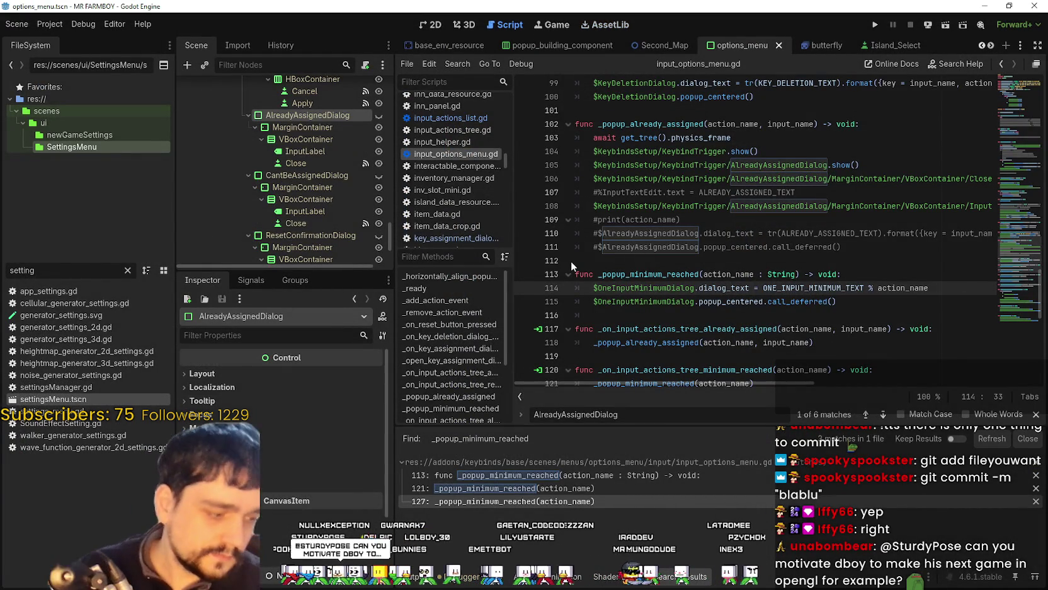
{"action": "left_click", "coordinate": [1037, 414]}
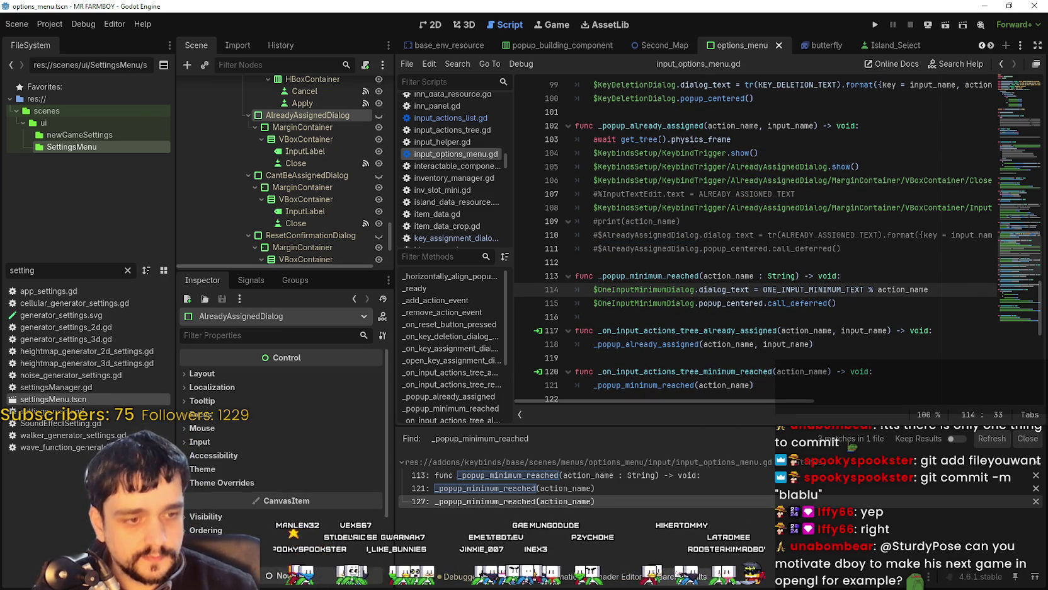
{"action": "key", "text": "alt+Tab"}
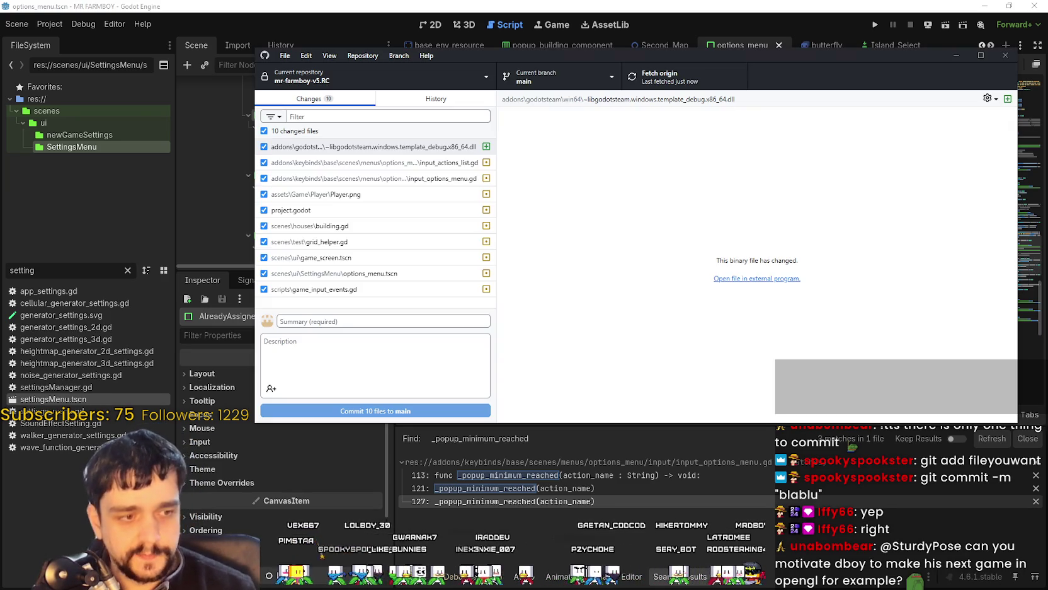
{"action": "left_click_drag", "start_coordinate": [627, 60], "coordinate": [653, 98]}
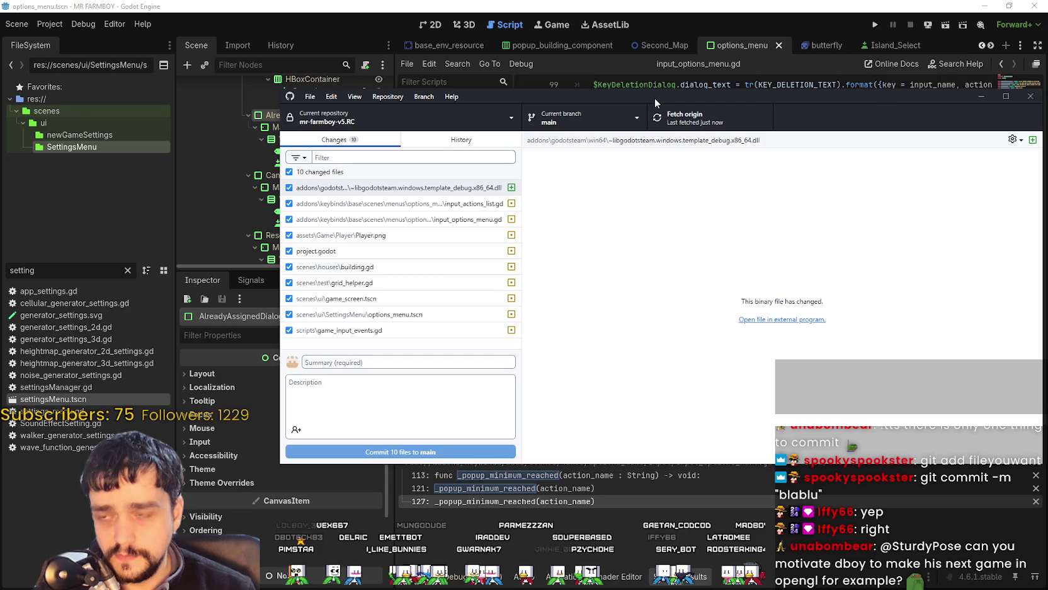
{"action": "left_click", "coordinate": [488, 145]}
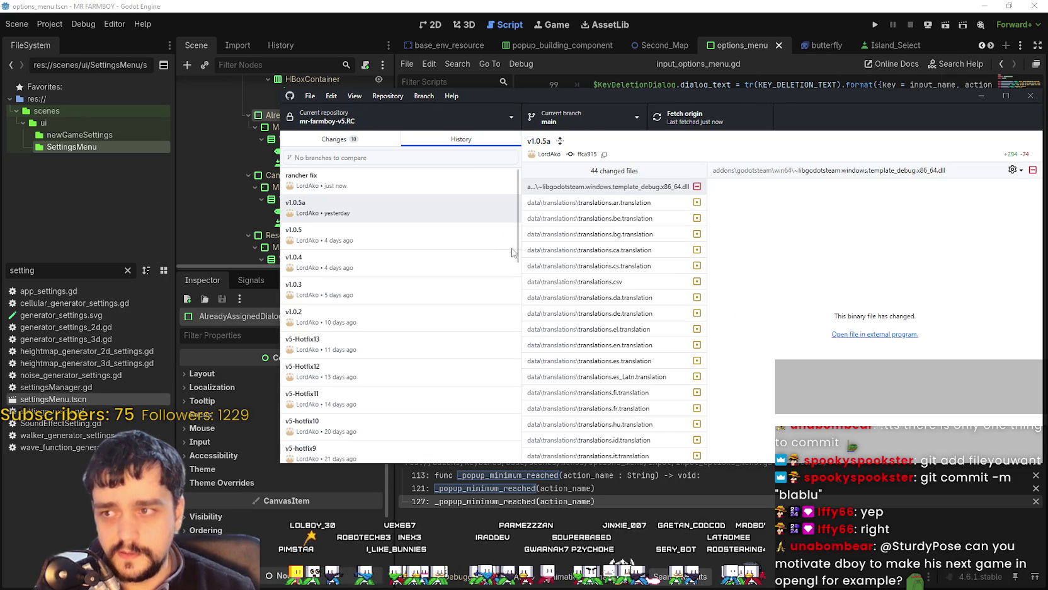
{"action": "left_click", "coordinate": [343, 184]}
{"action": "right_click", "coordinate": [435, 172]}
{"action": "left_click", "coordinate": [390, 176]}
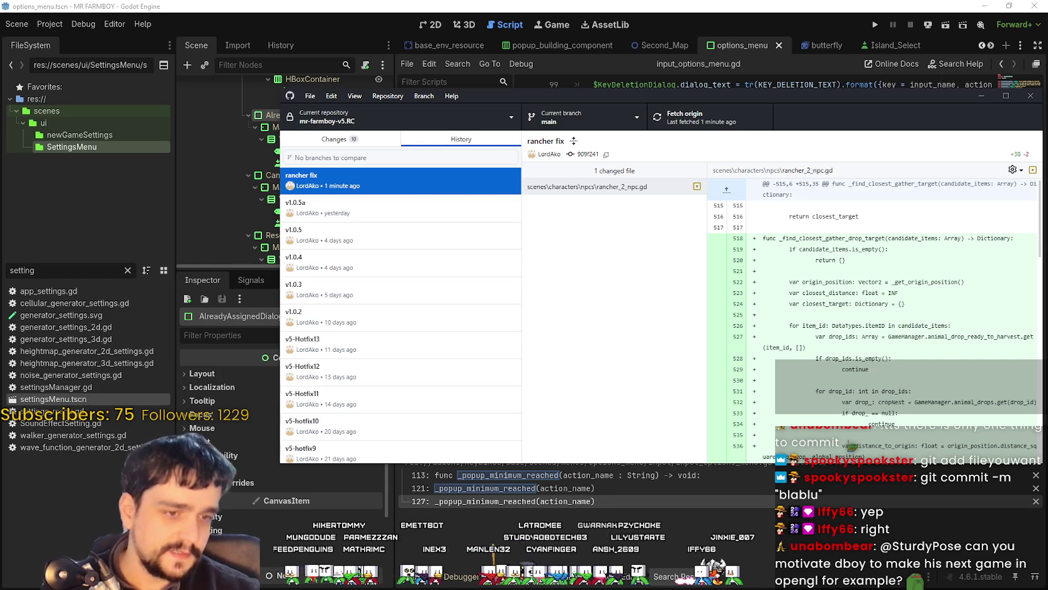
{"action": "left_click", "coordinate": [334, 140]}
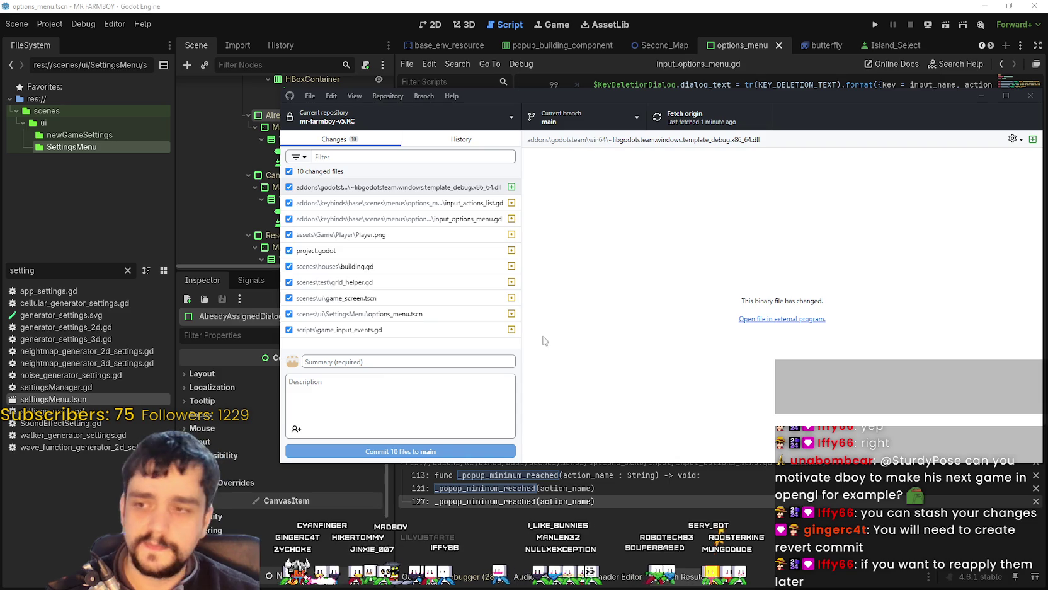
Step: Focus the commit Description box, then close GitHub Desktop
{"action": "left_click", "coordinate": [408, 382]}
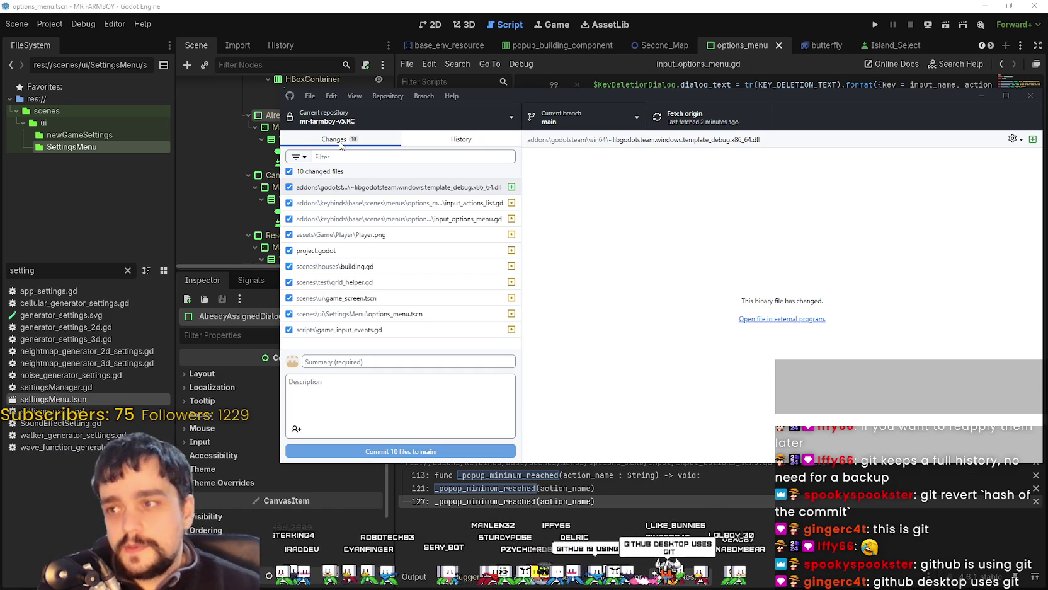
{"action": "left_click", "coordinate": [1031, 95]}
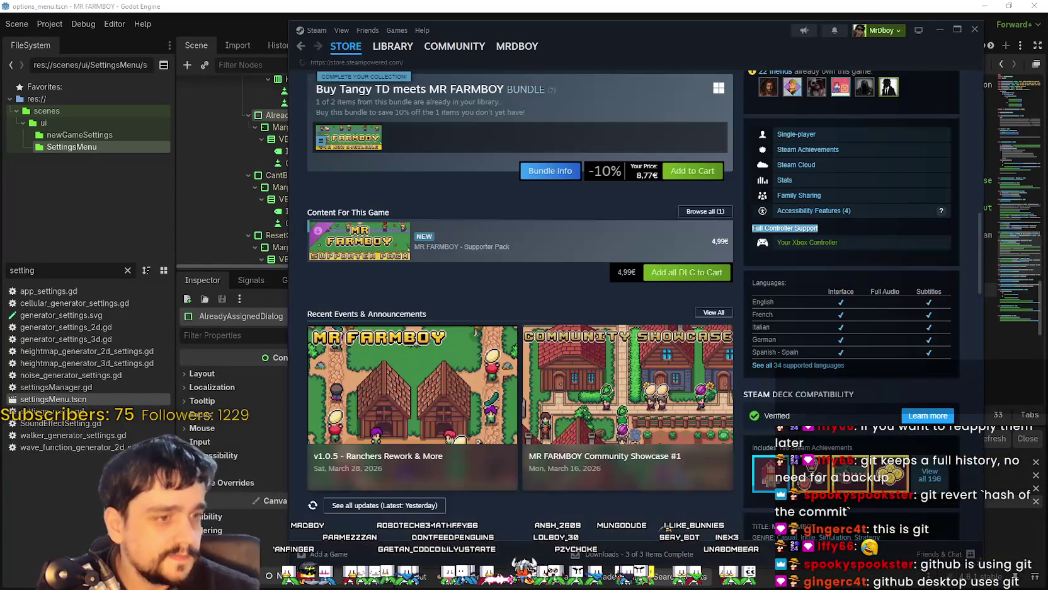
Step: Open the MR FARMBOY store page from Steam's library, then return to GitHub Desktop
{"action": "left_click", "coordinate": [345, 46]}
{"action": "left_click", "coordinate": [392, 46]}
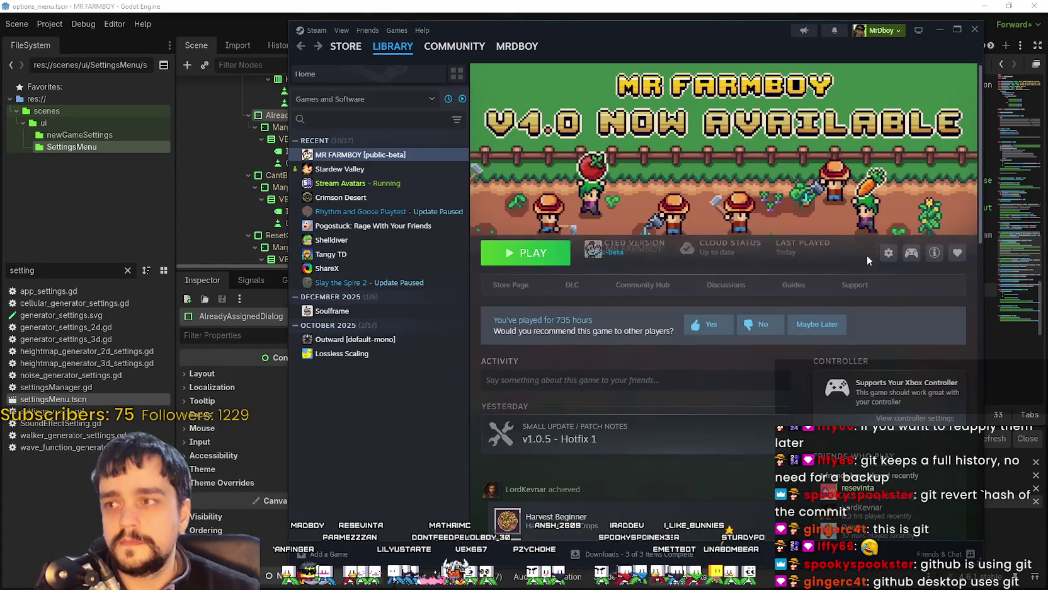
{"action": "left_click", "coordinate": [508, 285]}
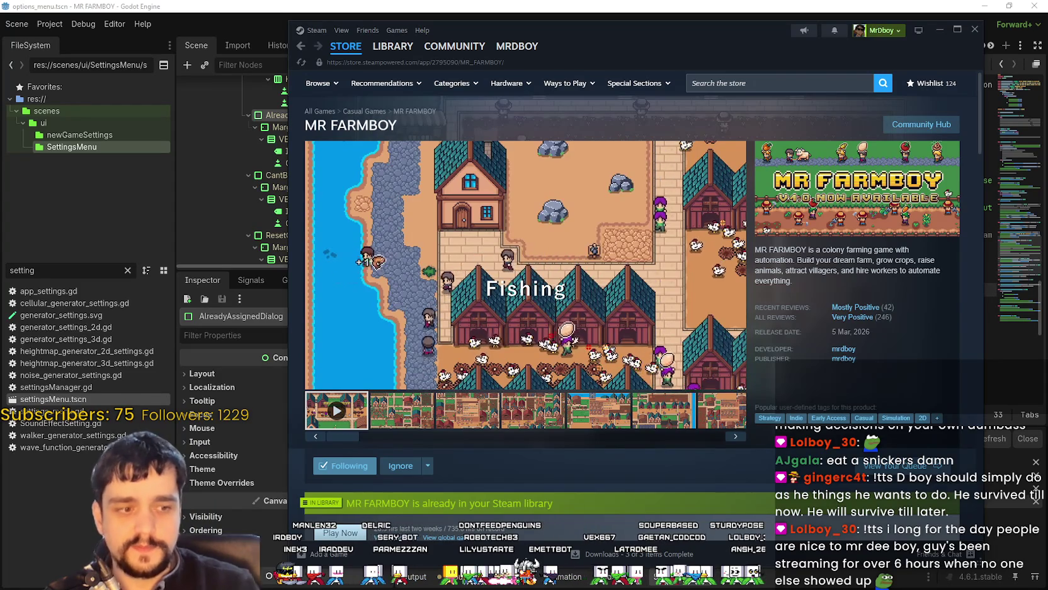
{"action": "key", "text": "alt+Tab"}
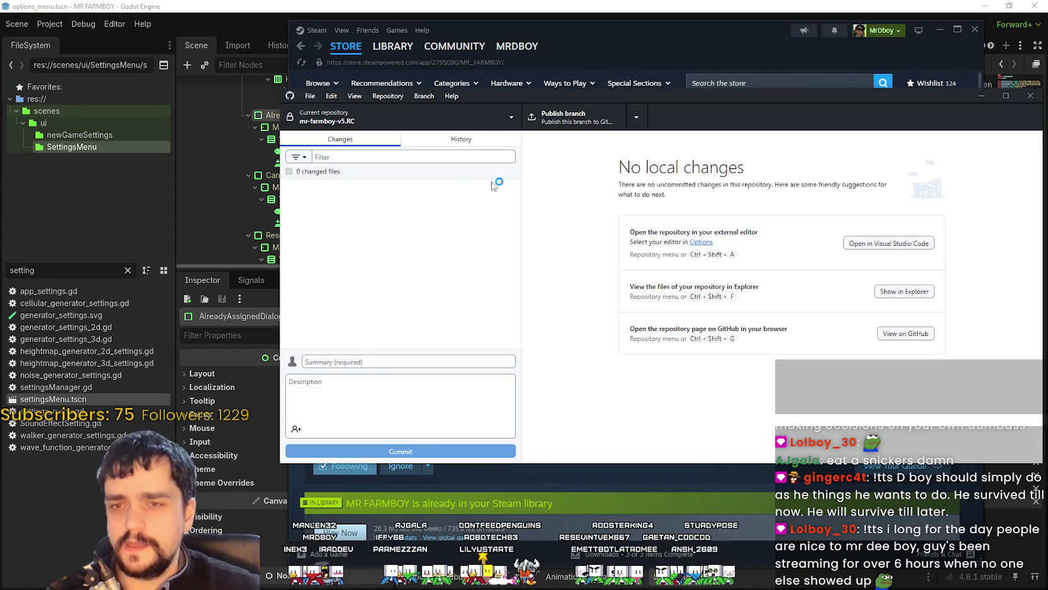
Step: Browse the Repository menu and branch list for mr-farmboy-v5.RC without choosing any action
{"action": "left_click", "coordinate": [381, 95]}
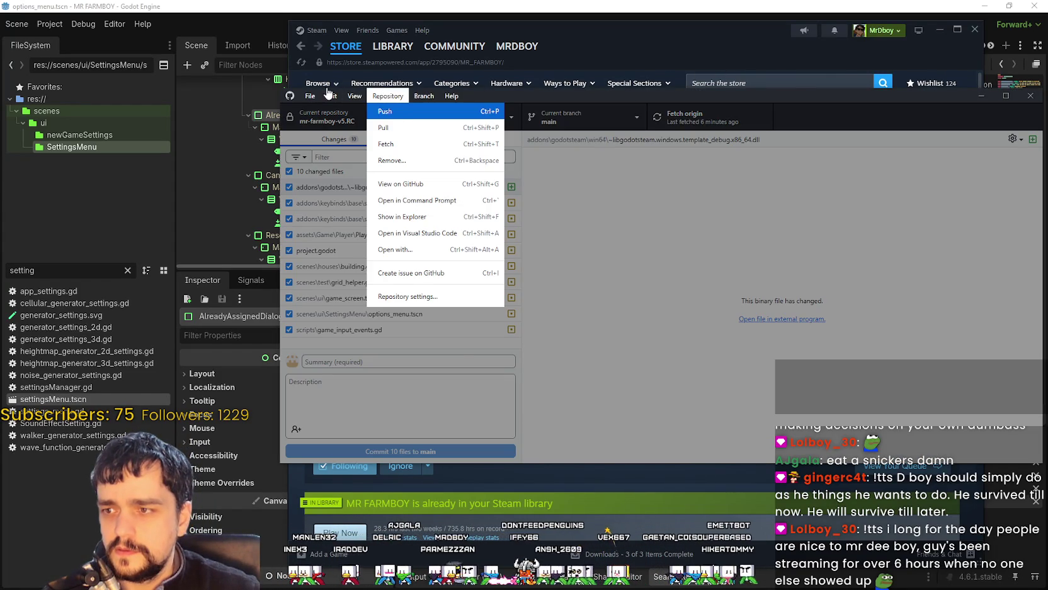
{"action": "mouse_move", "coordinate": [310, 96]}
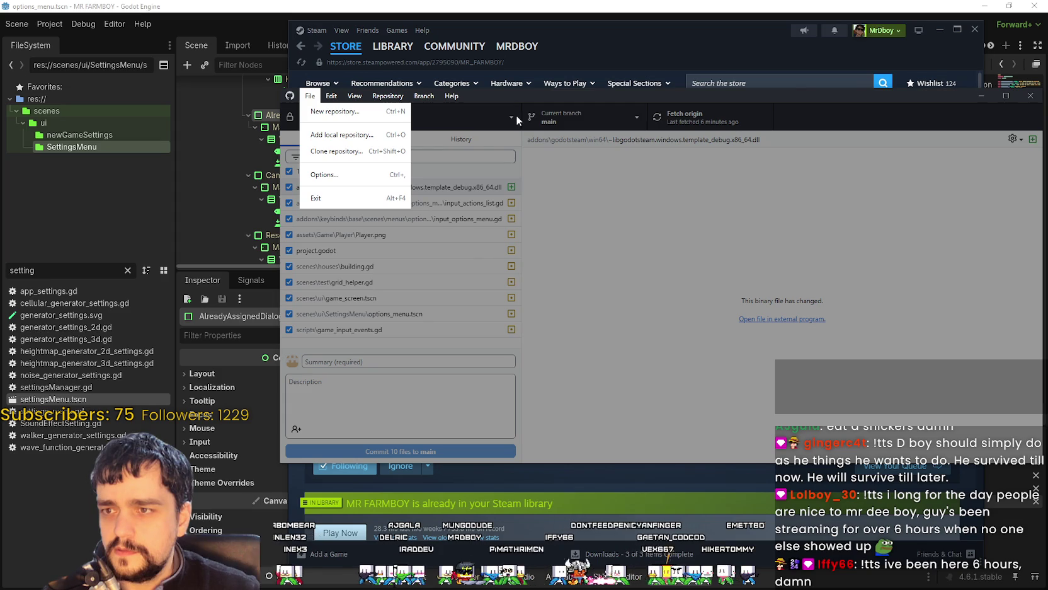
{"action": "left_click", "coordinate": [522, 130]}
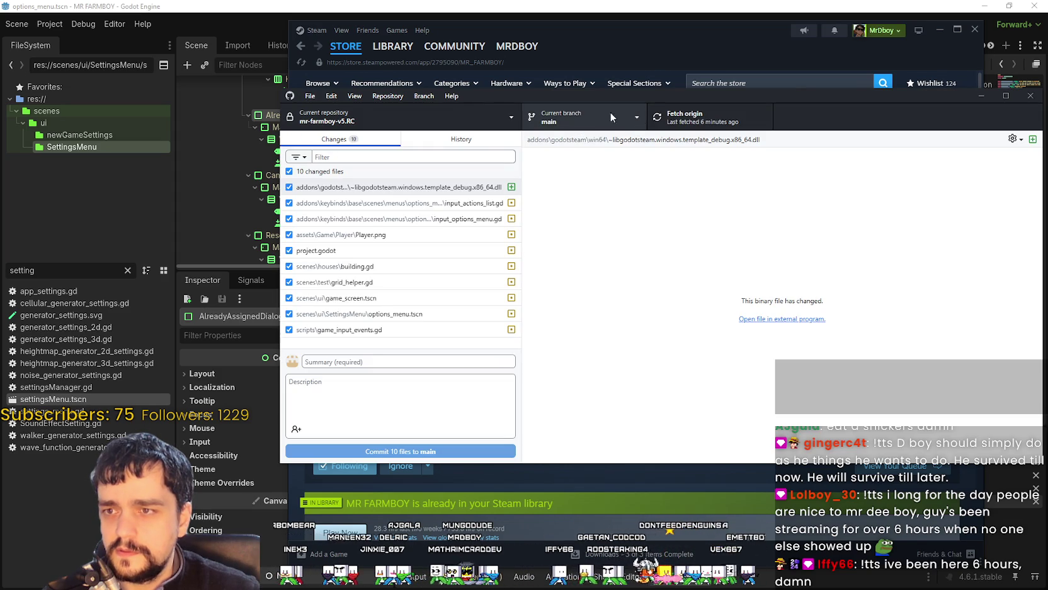
{"action": "left_click", "coordinate": [638, 123]}
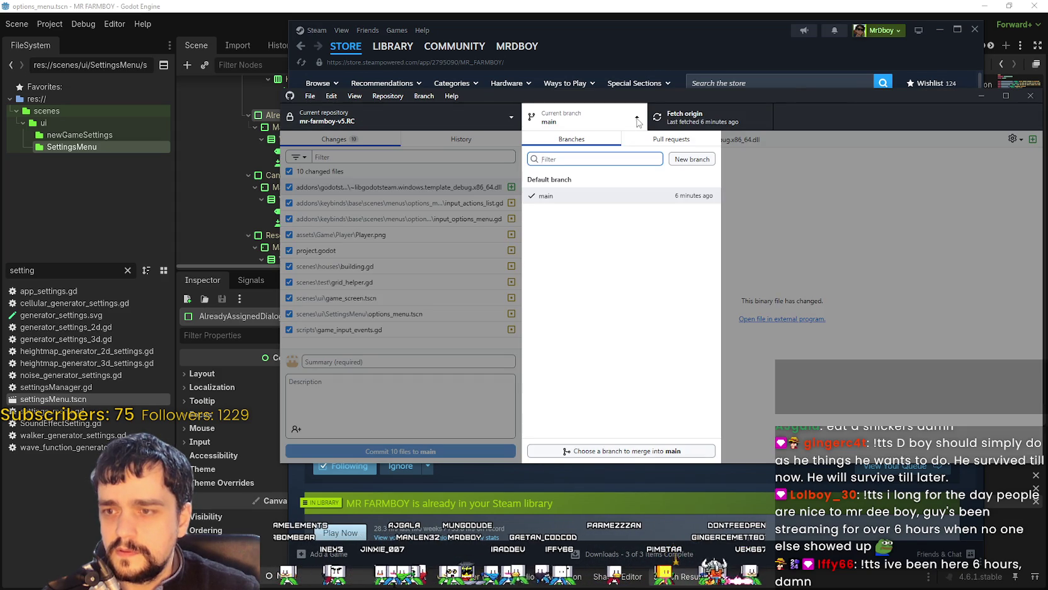
{"action": "left_click", "coordinate": [635, 120]}
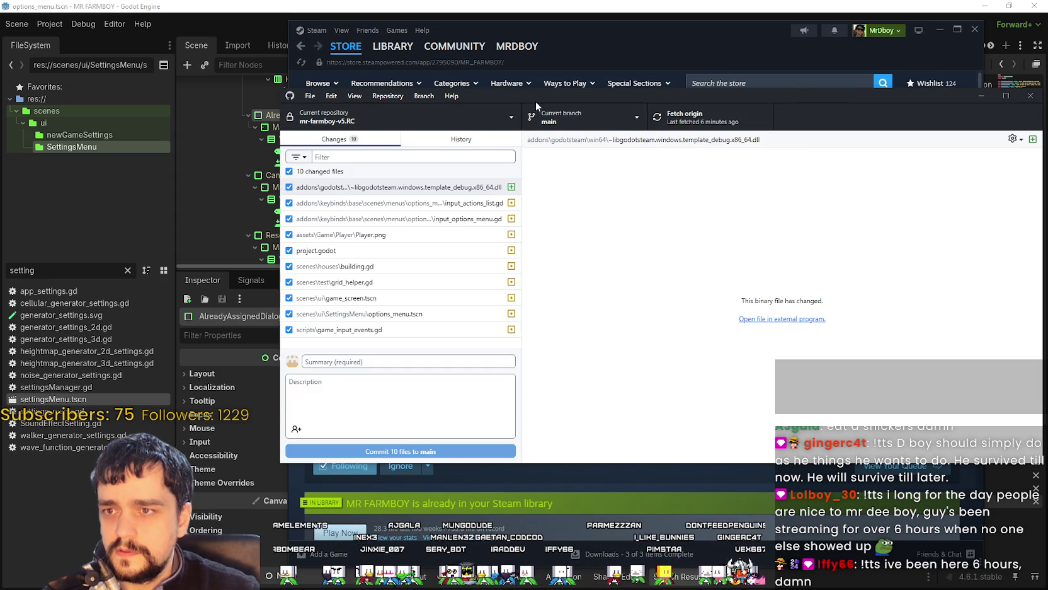
{"action": "left_click", "coordinate": [388, 97]}
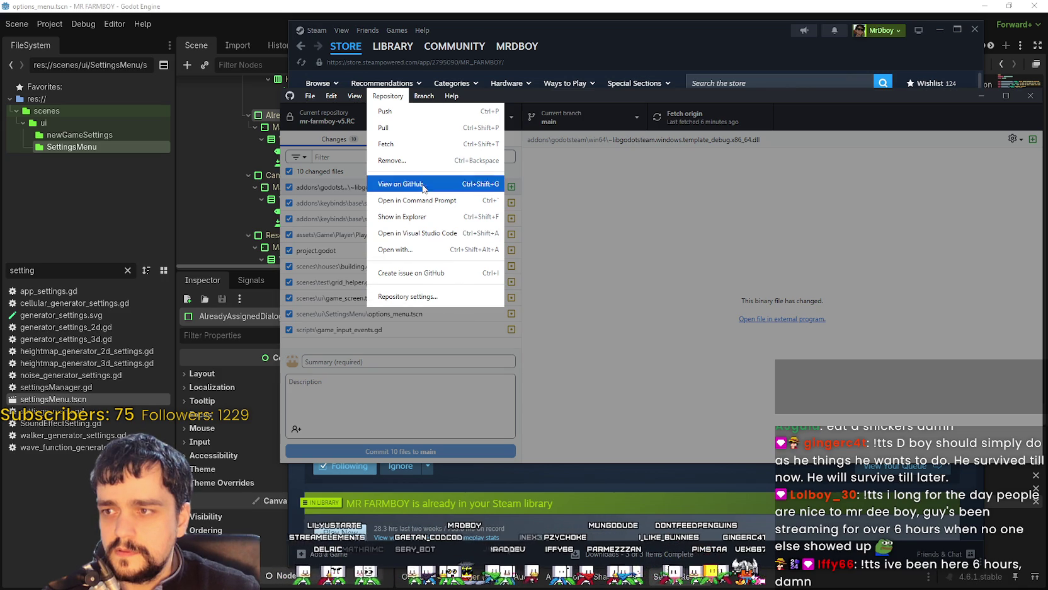
{"action": "mouse_move", "coordinate": [355, 97]}
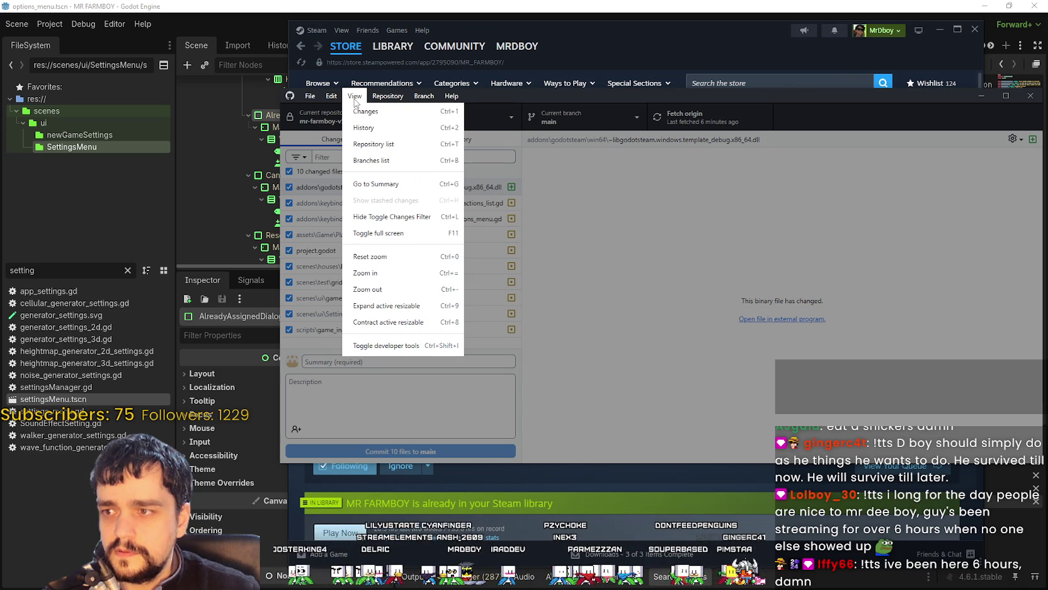
{"action": "mouse_move", "coordinate": [318, 98]}
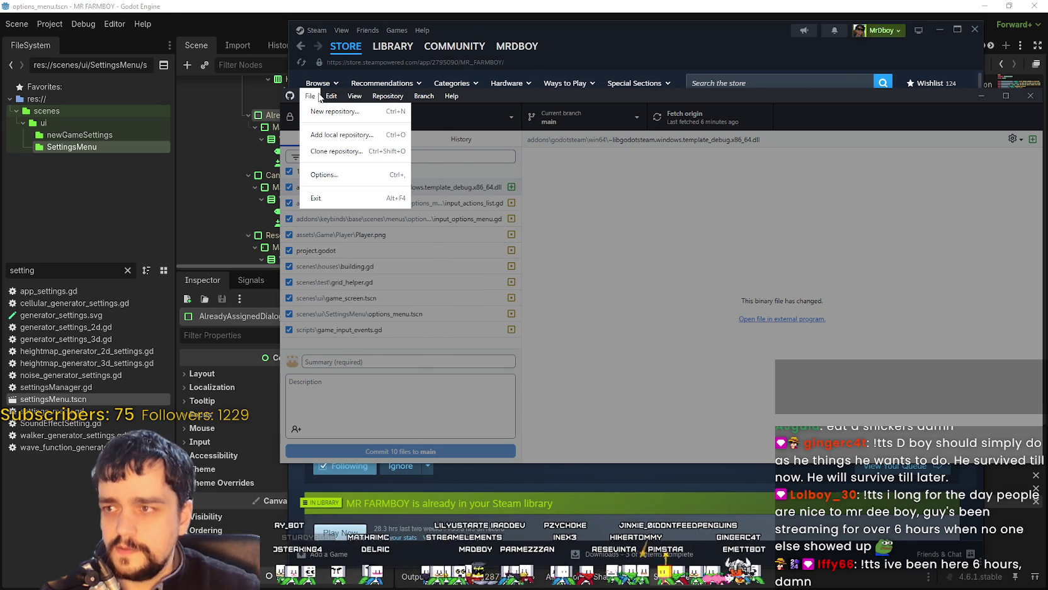
Step: Select the mr-farmboy-v5.RC repository in the Clone repository dialog
{"action": "left_click", "coordinate": [349, 152]}
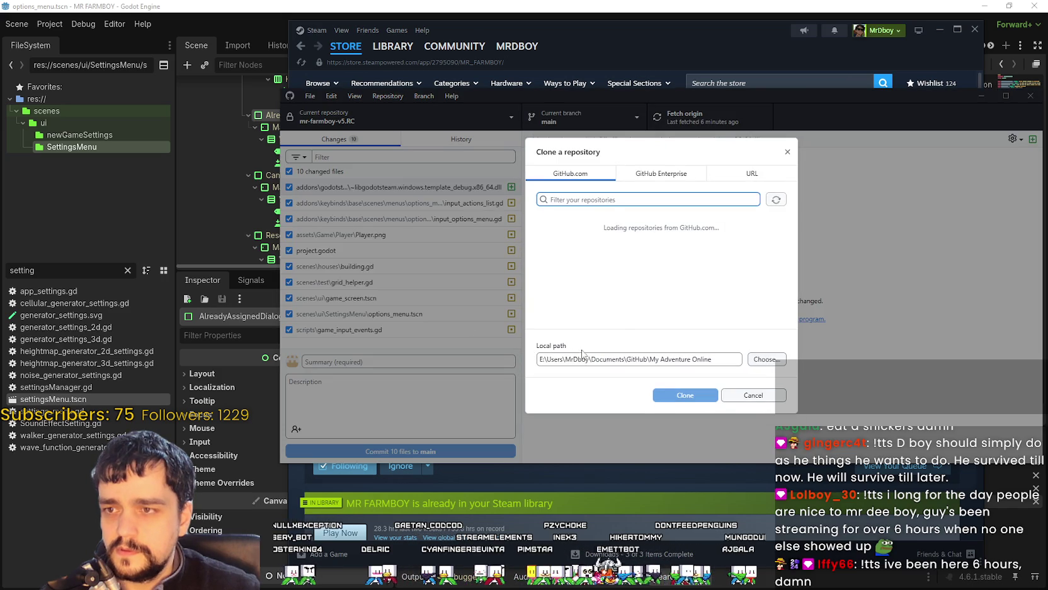
{"action": "scroll", "coordinate": [641, 282], "scroll_direction": "down", "scroll_amount": 2}
{"action": "scroll", "coordinate": [641, 281], "scroll_direction": "down", "scroll_amount": 3}
{"action": "scroll", "coordinate": [625, 254], "scroll_direction": "down", "scroll_amount": 5}
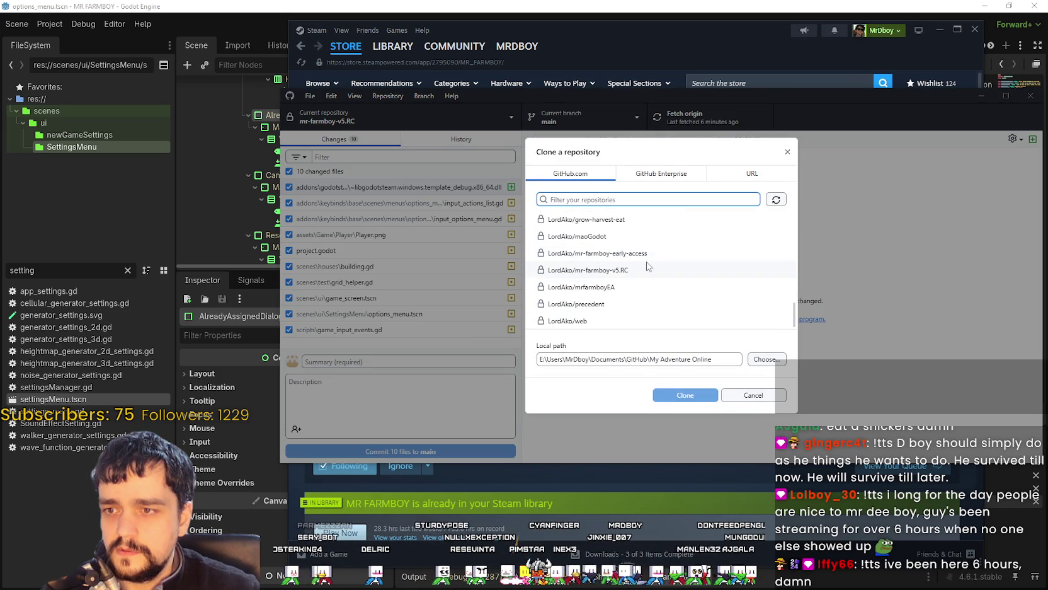
{"action": "left_click", "coordinate": [614, 269]}
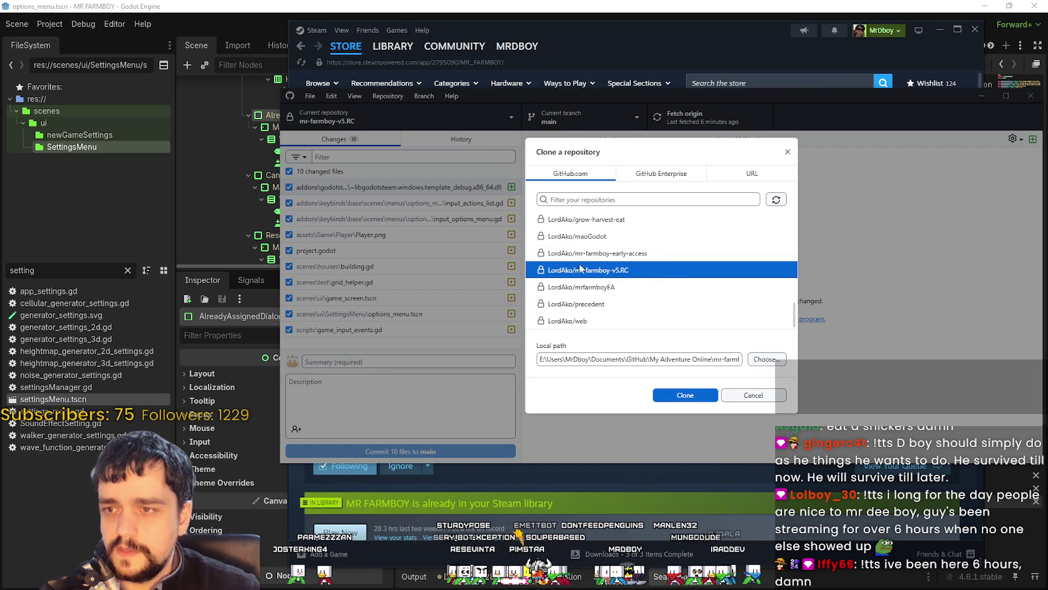
Step: Create a new mrfarmboyv01 folder inside GitHub, set it as the destination, and start cloning
{"action": "left_click", "coordinate": [776, 359]}
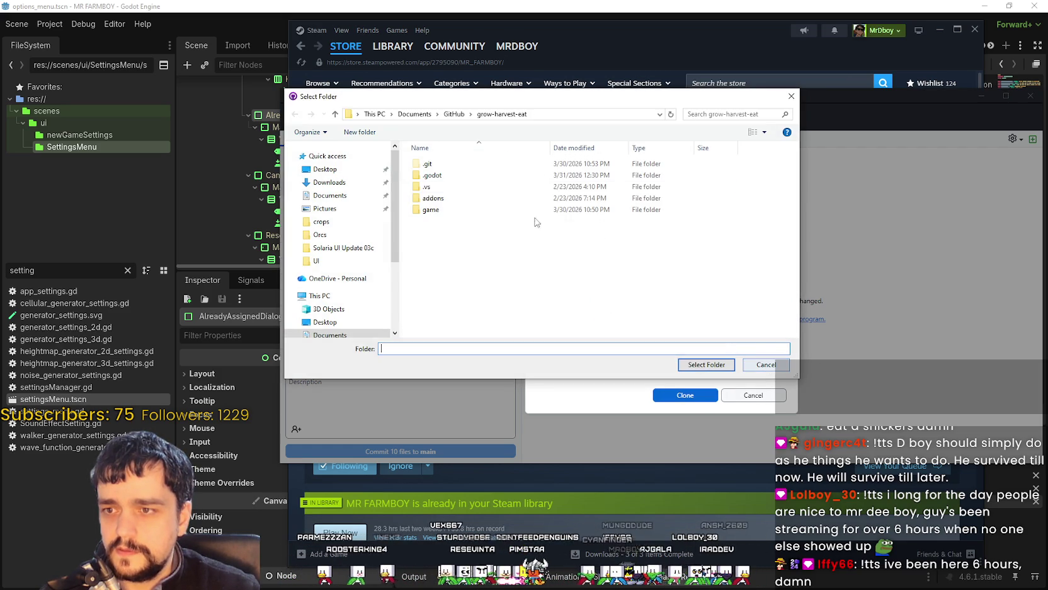
{"action": "left_click", "coordinate": [454, 114]}
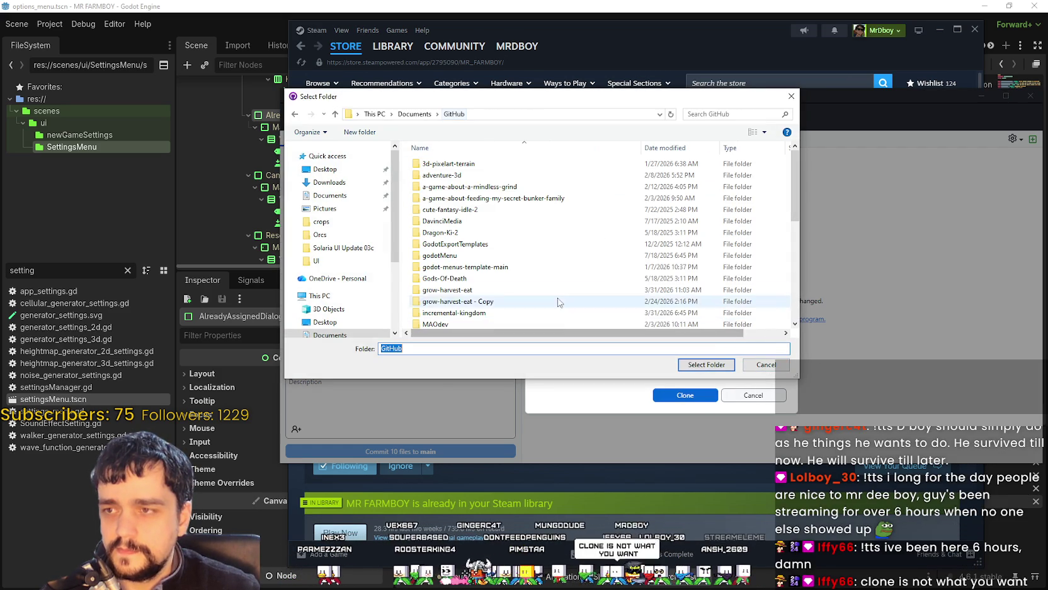
{"action": "right_click", "coordinate": [405, 236]}
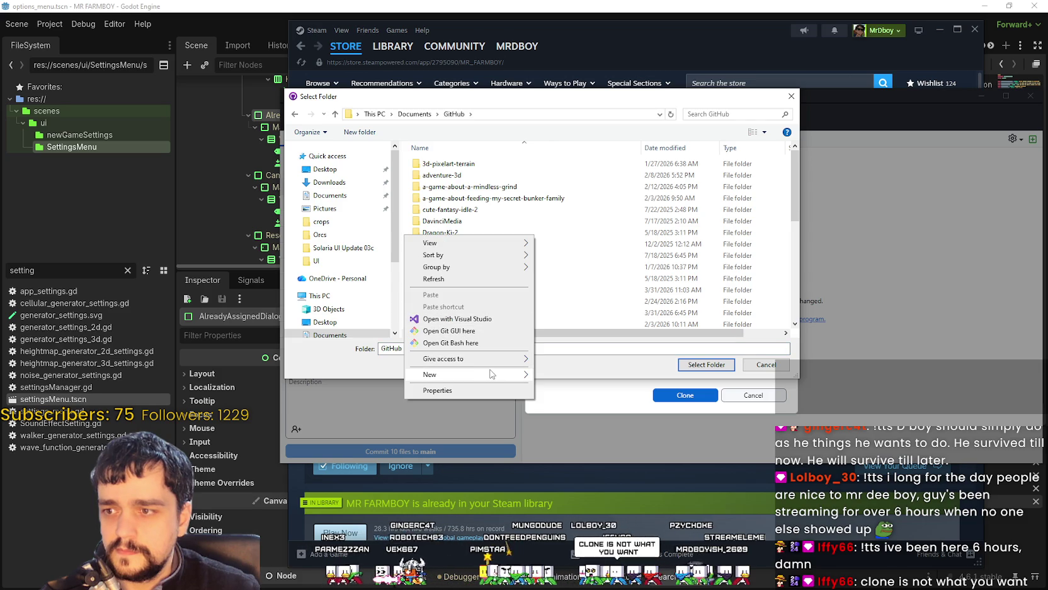
{"action": "mouse_move", "coordinate": [492, 375]}
{"action": "left_click", "coordinate": [585, 376]}
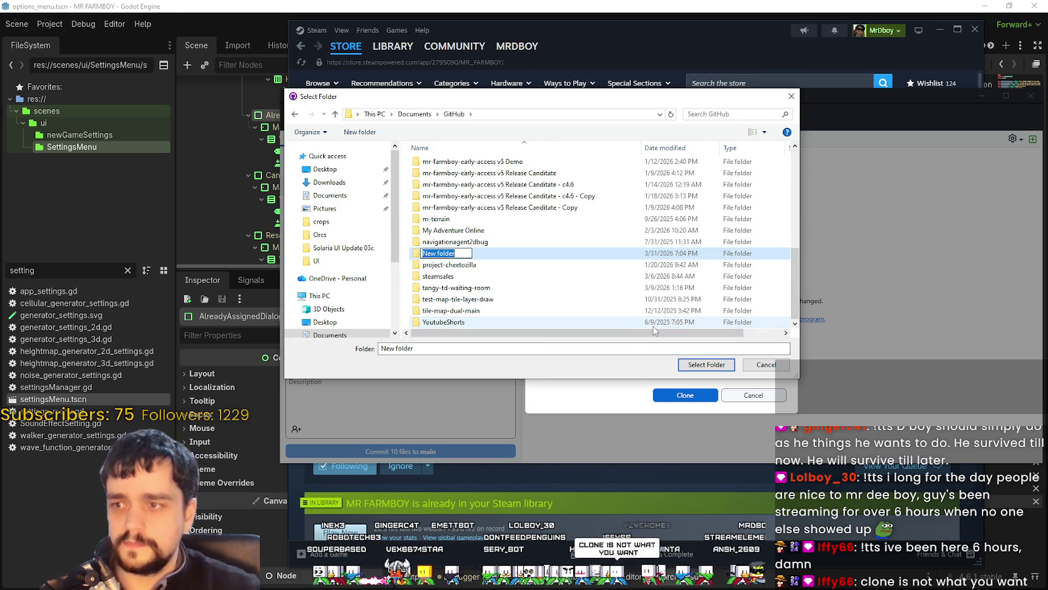
{"action": "type", "text": "mrfarmboy"}
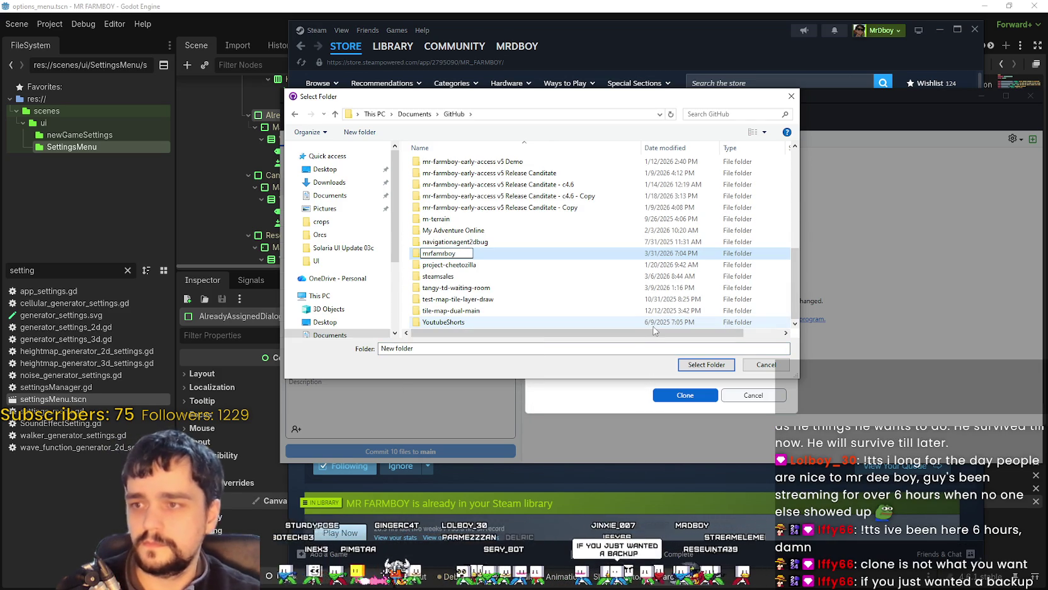
{"action": "type", "text": "v01"}
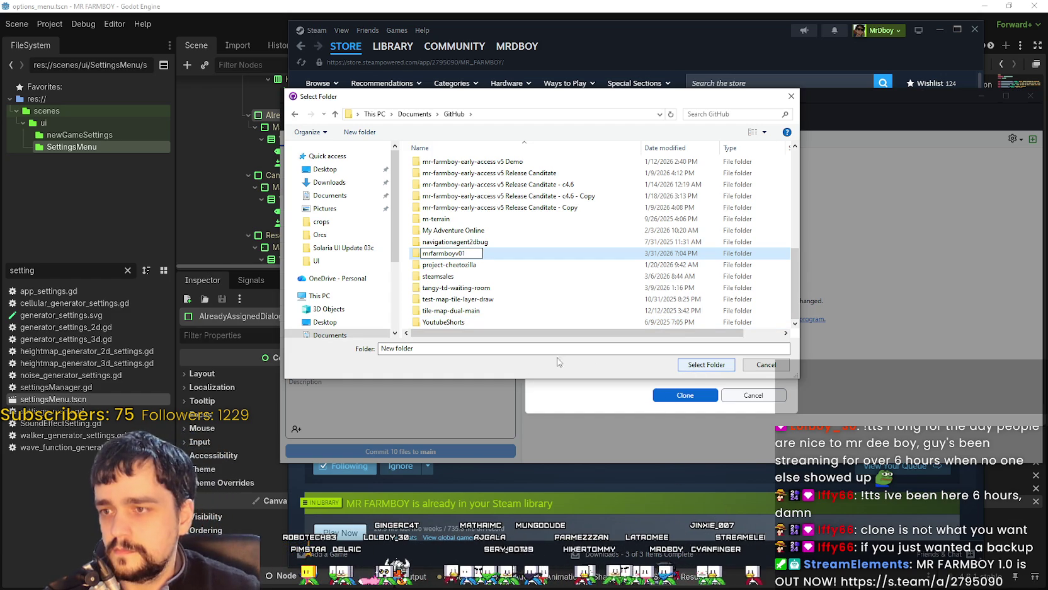
{"action": "left_click", "coordinate": [707, 364]}
{"action": "left_click", "coordinate": [706, 365]}
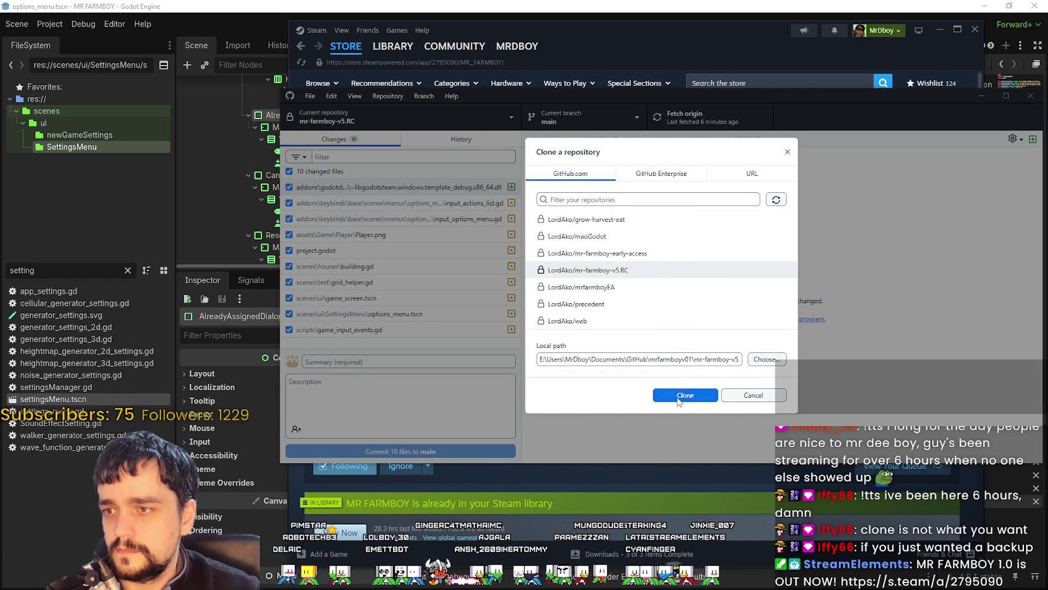
{"action": "left_click", "coordinate": [679, 398]}
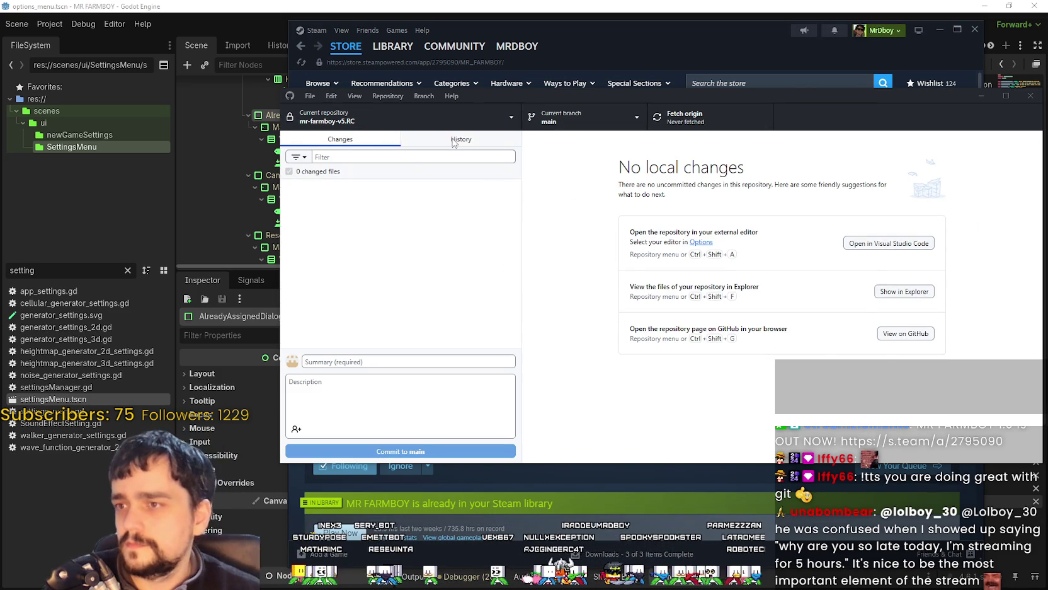
Step: Open the History tab to review the cloned backup's commits
{"action": "left_click", "coordinate": [428, 139]}
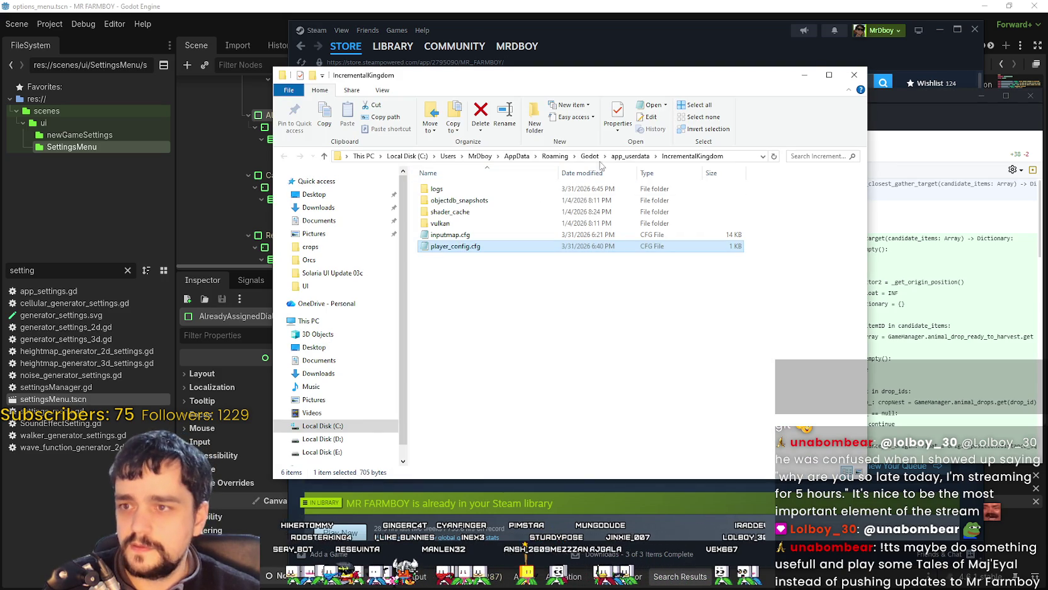
Step: Minimize the folder window, show the cloned repository in Explorer with Ctrl+Shift+F, then close it
{"action": "left_click", "coordinate": [800, 78]}
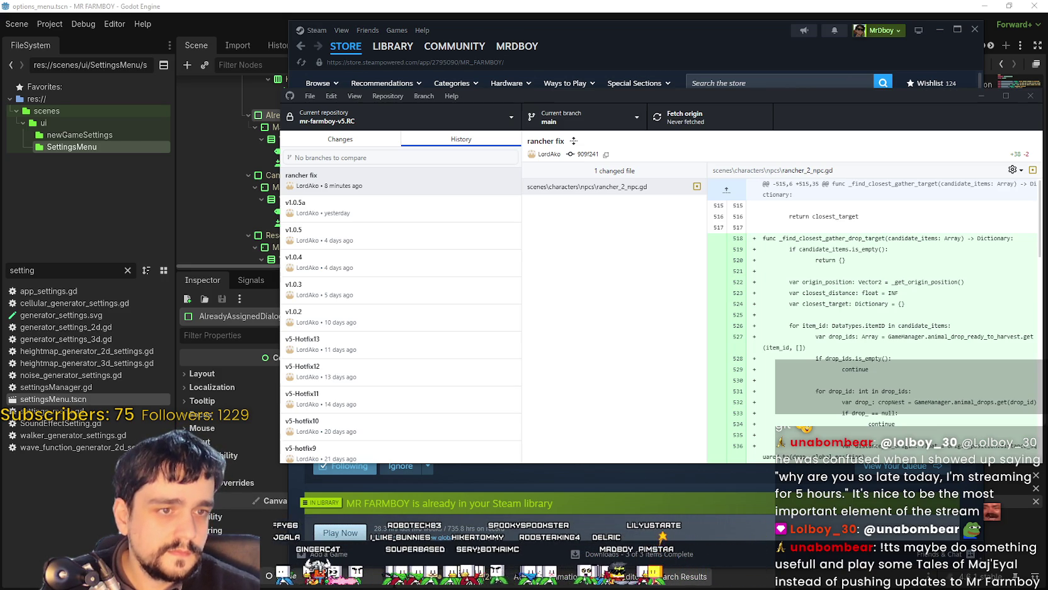
{"action": "key", "text": "ctrl+shift+f"}
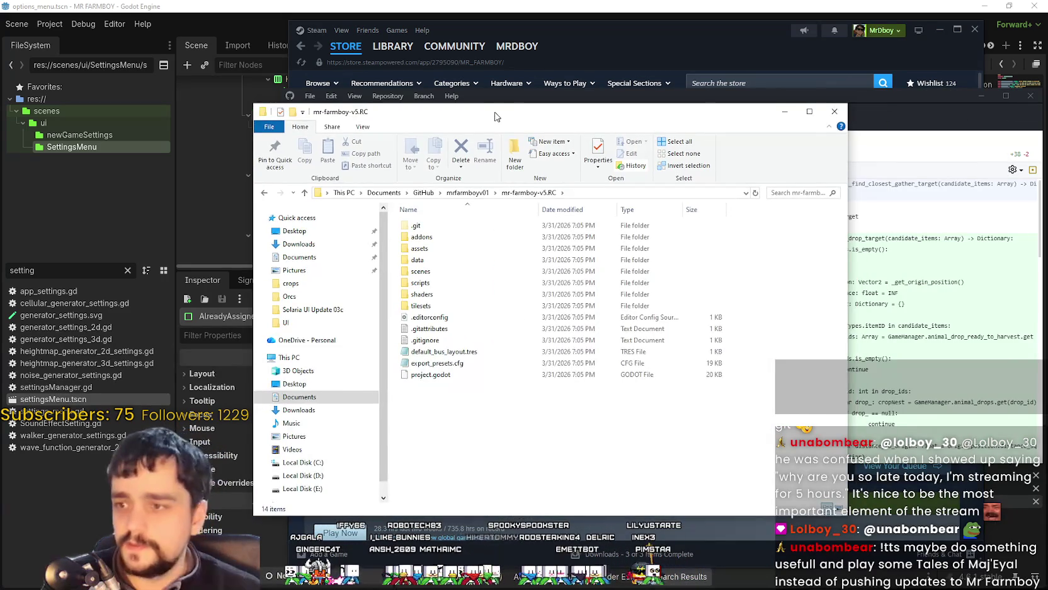
{"action": "key", "text": "alt+F4"}
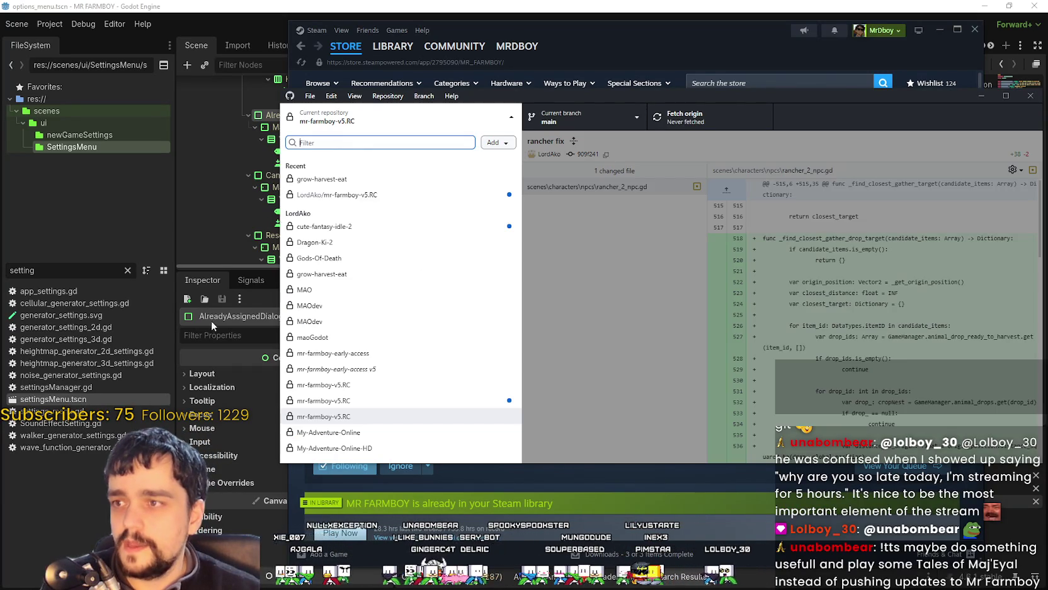
Step: Switch back to the original mr-farmboy-v5.RC repository and reposition the GitHub Desktop window
{"action": "left_click", "coordinate": [375, 113]}
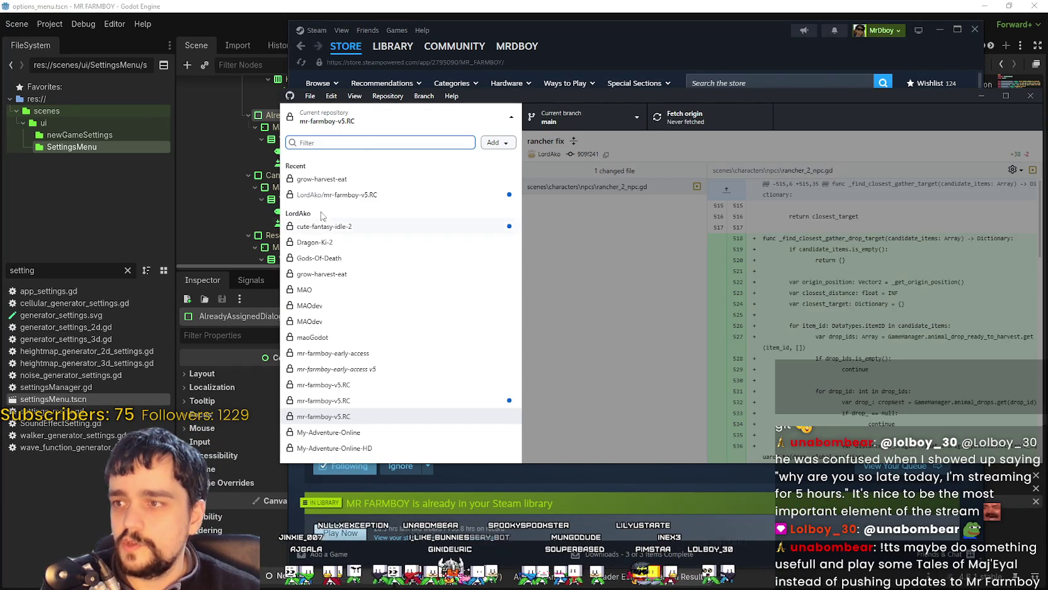
{"action": "left_click", "coordinate": [366, 195]}
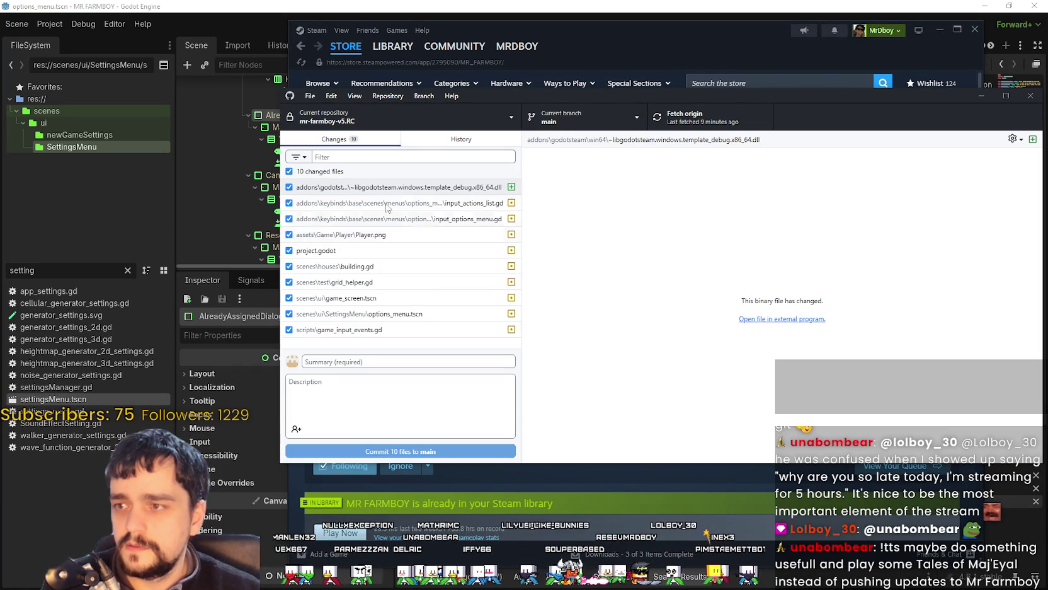
{"action": "mouse_move", "coordinate": [877, 95]}
{"action": "left_mouse_down"}
{"action": "mouse_move", "coordinate": [738, 90]}
{"action": "mouse_move", "coordinate": [774, 91]}
{"action": "left_mouse_up"}
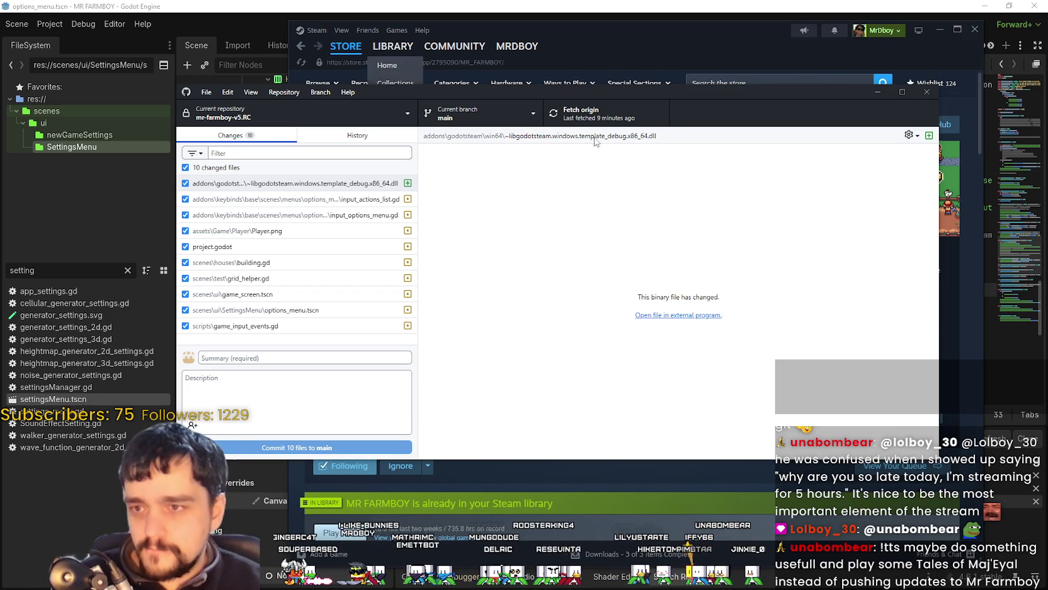
{"action": "left_click_drag", "start_coordinate": [674, 97], "coordinate": [767, 139]}
Step: Reload the Steam store page, minimize Steam, and move GitHub Desktop up and left
{"action": "left_click", "coordinate": [811, 76]}
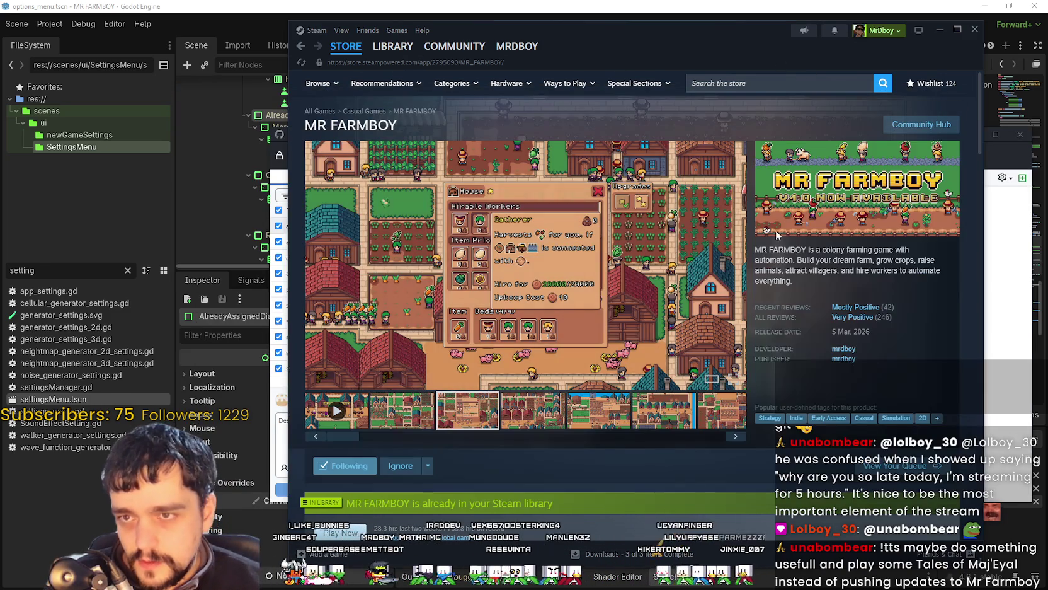
{"action": "right_click", "coordinate": [801, 277]}
{"action": "left_click", "coordinate": [821, 324]}
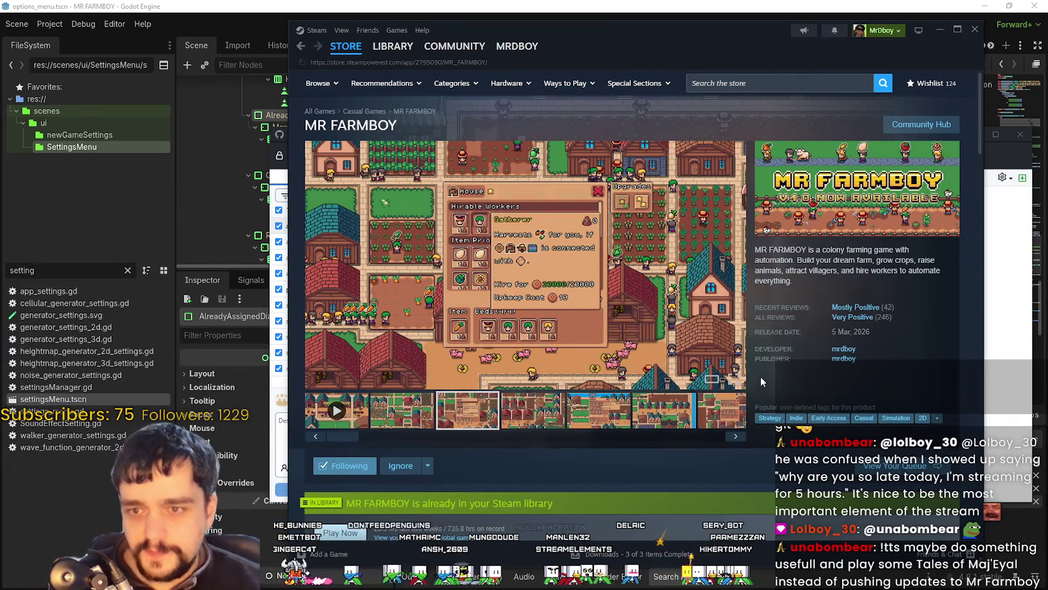
{"action": "left_click", "coordinate": [939, 30]}
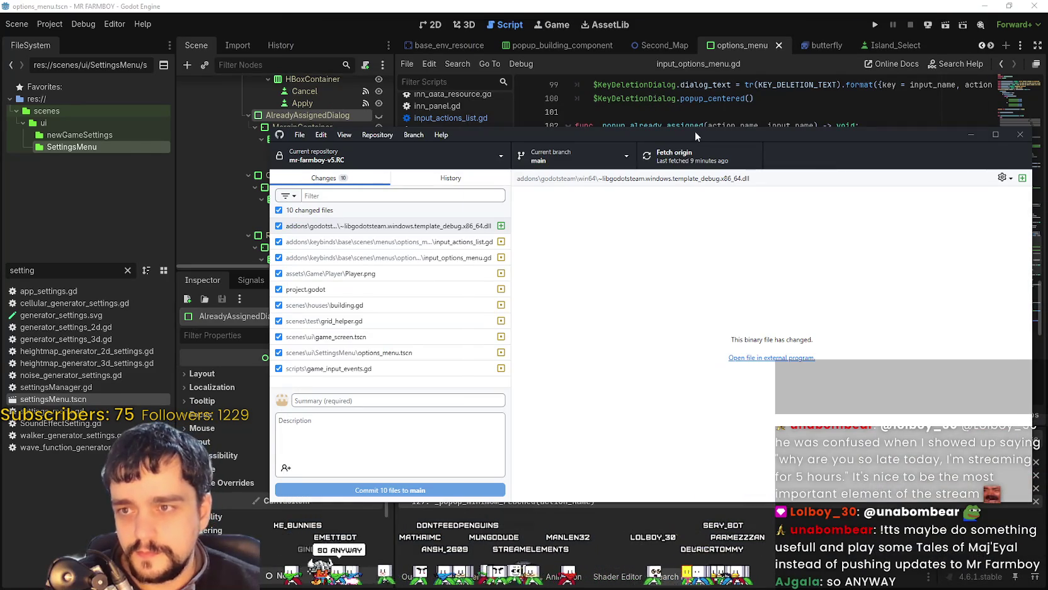
{"action": "left_click_drag", "start_coordinate": [694, 131], "coordinate": [633, 113]}
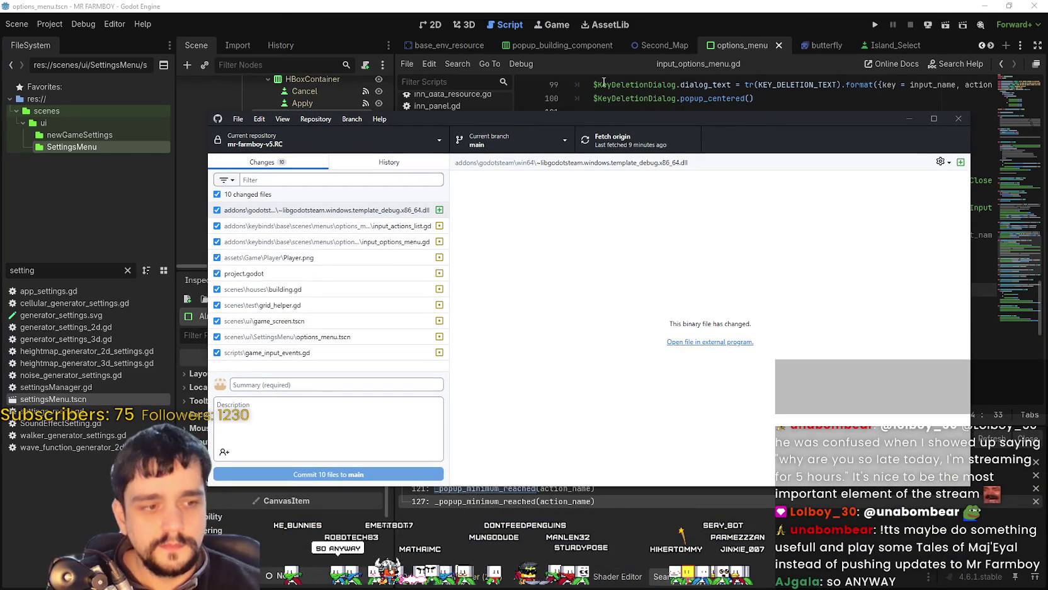